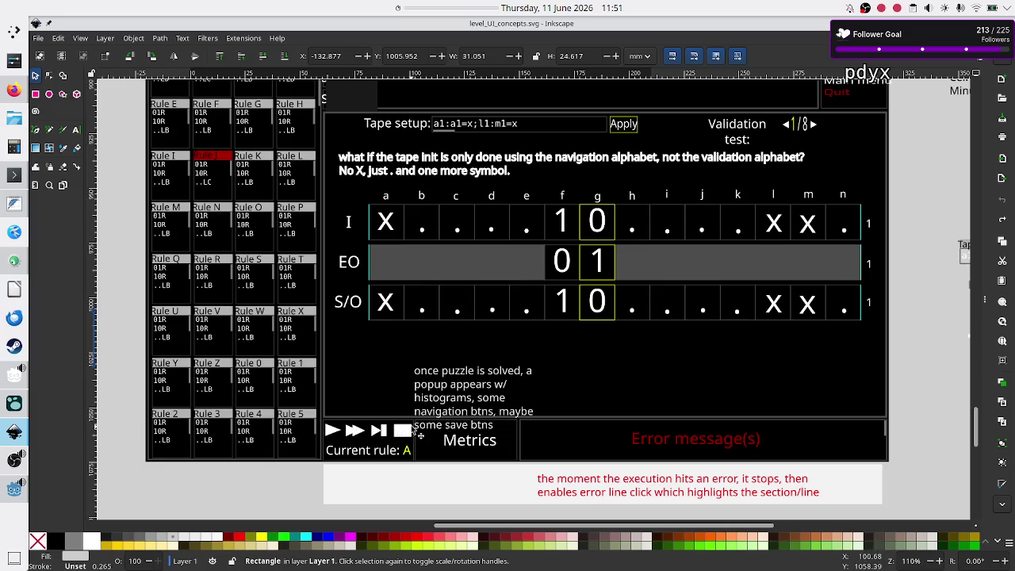
- Switch from the Inkscape mockup to Godot's Execution.gd and place the caret in on_stop_pressed
{"action": "key", "text": "alt+Tab"}
{"action": "left_click", "coordinate": [558, 289]}
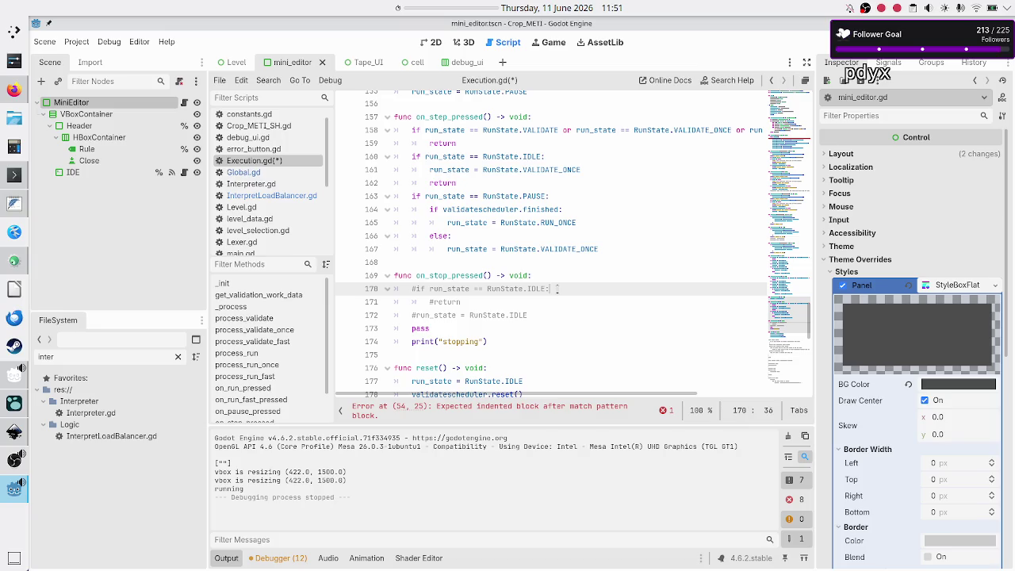
- Uncomment run_state = RunState.IDLE and delete the pass and stopping print lines
{"action": "key", "text": "Down"}
{"action": "key", "text": "Down"}
{"action": "key", "text": "Home"}
{"action": "key", "text": "BackSpace"}
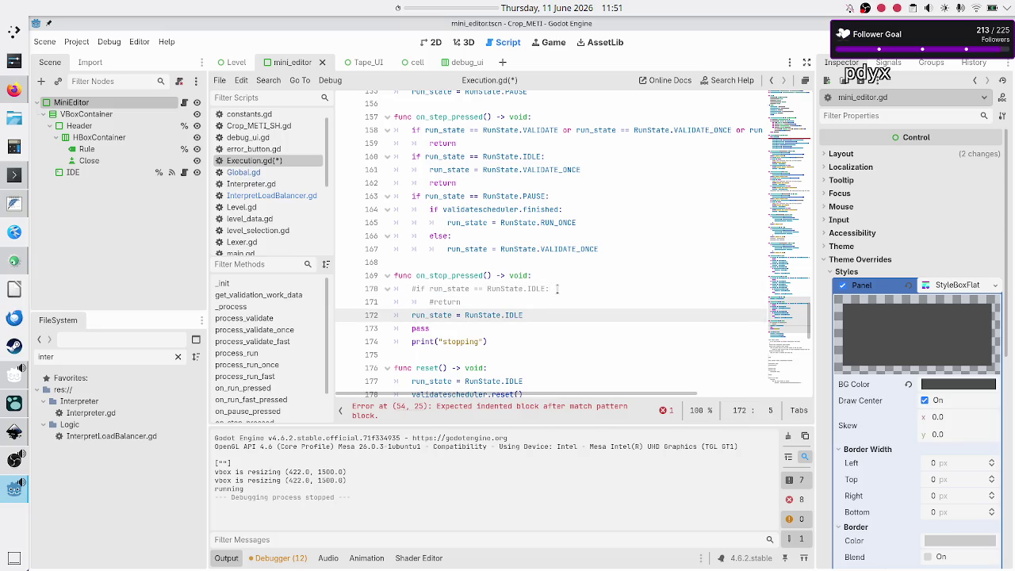
{"action": "key", "text": "Down"}
{"action": "key", "text": "Home"}
{"action": "key", "text": "shift+Down"}
{"action": "key", "text": "shift+End"}
{"action": "key", "text": "BackSpace"}
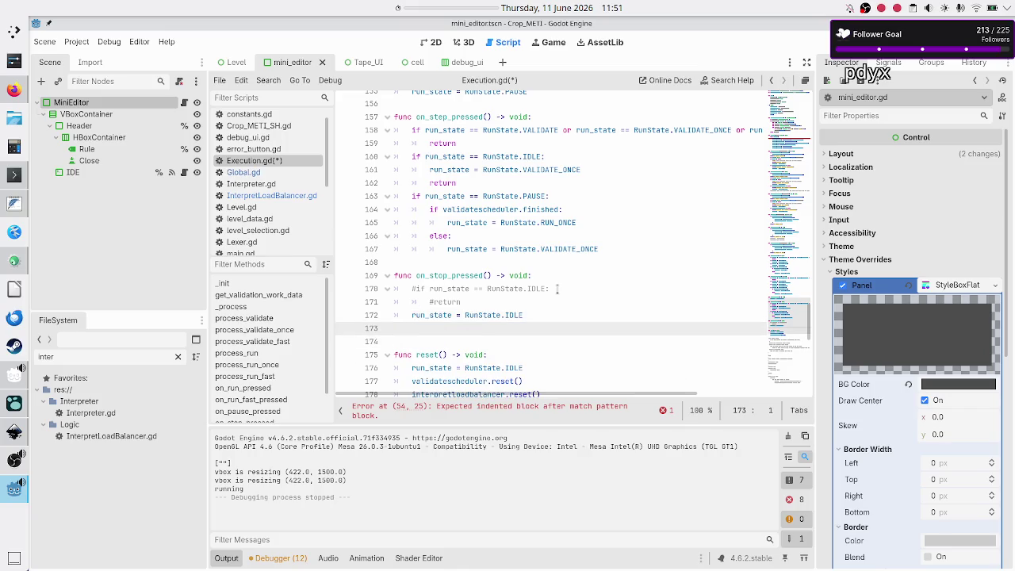
{"action": "key", "text": "BackSpace"}
- Delete the commented-out IDLE check and return, then save Execution.gd
{"action": "key", "text": "Up"}
{"action": "key", "text": "Up"}
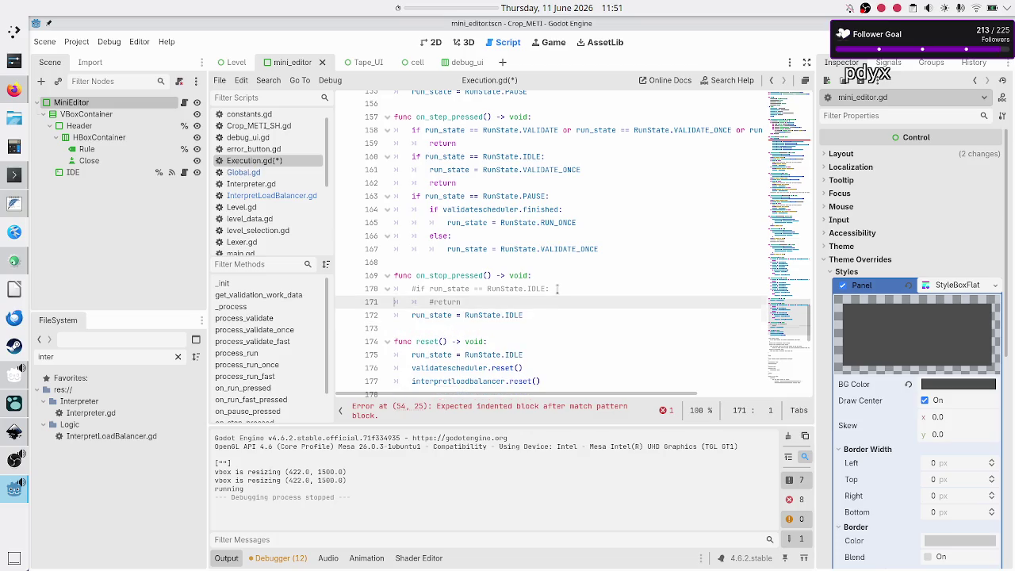
{"action": "key", "text": "Home"}
{"action": "key", "text": "shift+Down"}
{"action": "key", "text": "shift+End"}
{"action": "key", "text": "BackSpace"}
{"action": "key", "text": "BackSpace"}
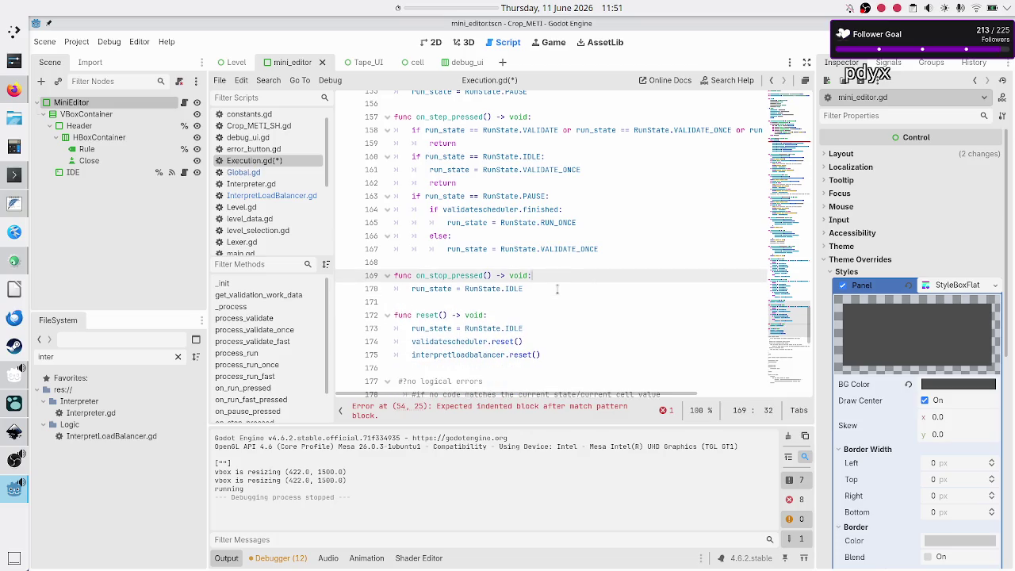
{"action": "key", "text": "Down"}
{"action": "key", "text": "Down"}
{"action": "key", "text": "ctrl+s"}
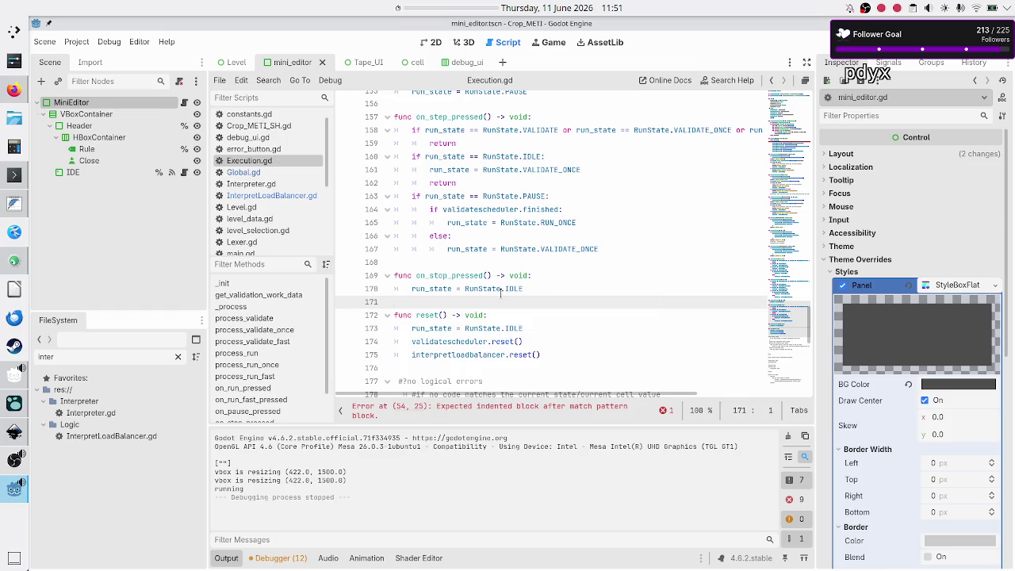
- Remove the empty RunState.PAUSE case from the _process match
{"action": "scroll", "coordinate": [539, 234], "scroll_direction": "up", "scroll_amount": 15}
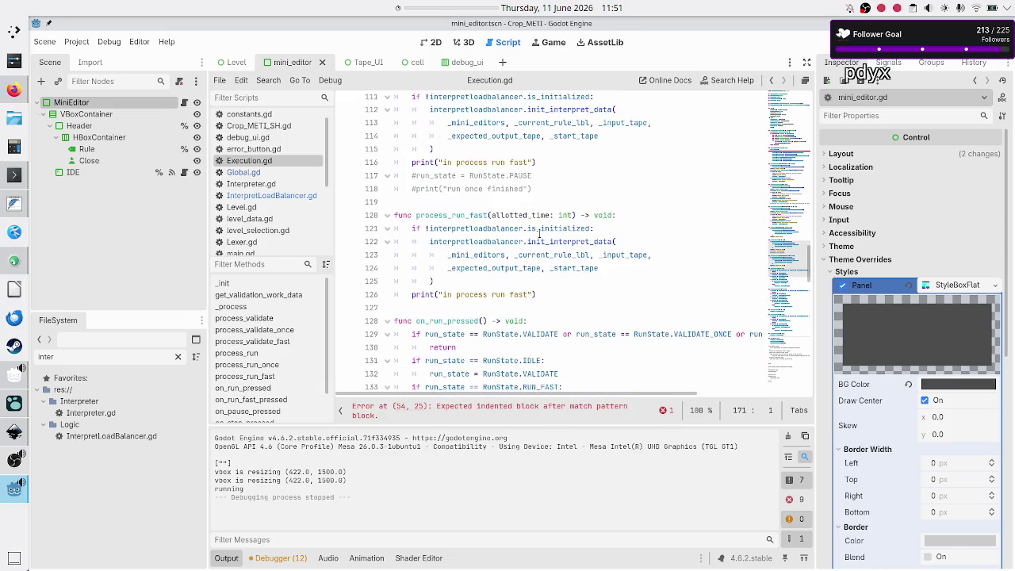
{"action": "scroll", "coordinate": [540, 234], "scroll_direction": "up", "scroll_amount": 16}
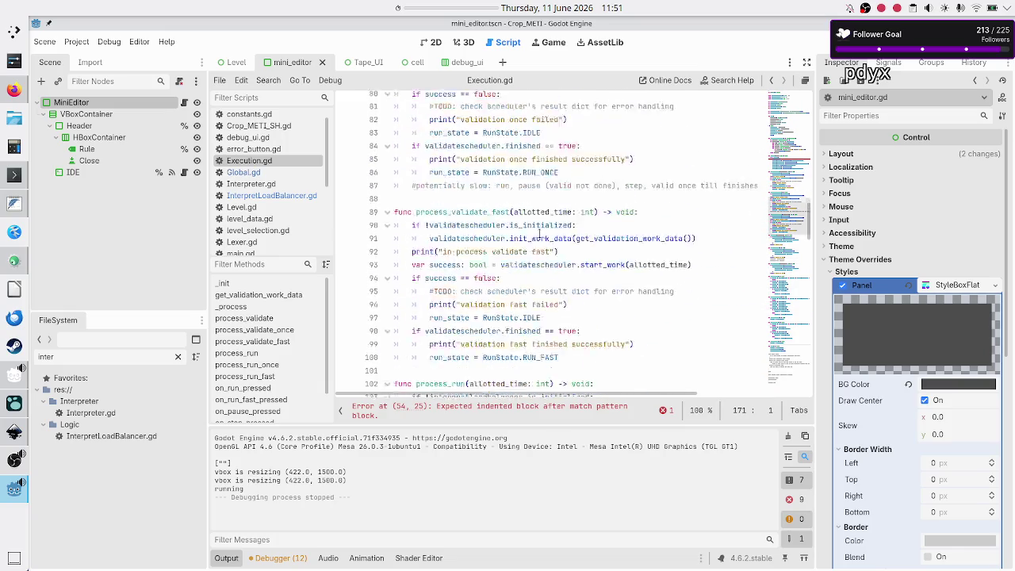
{"action": "scroll", "coordinate": [539, 234], "scroll_direction": "up", "scroll_amount": 8}
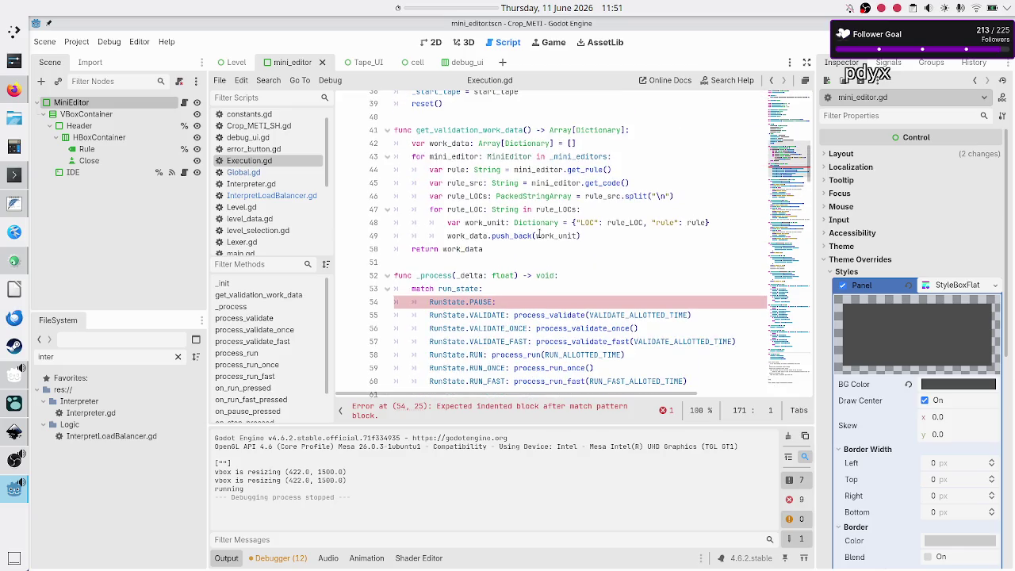
{"action": "left_click", "coordinate": [544, 302]}
{"action": "key", "text": "BackSpace"}
{"action": "key", "text": "BackSpace"}
{"action": "key", "text": "BackSpace"}
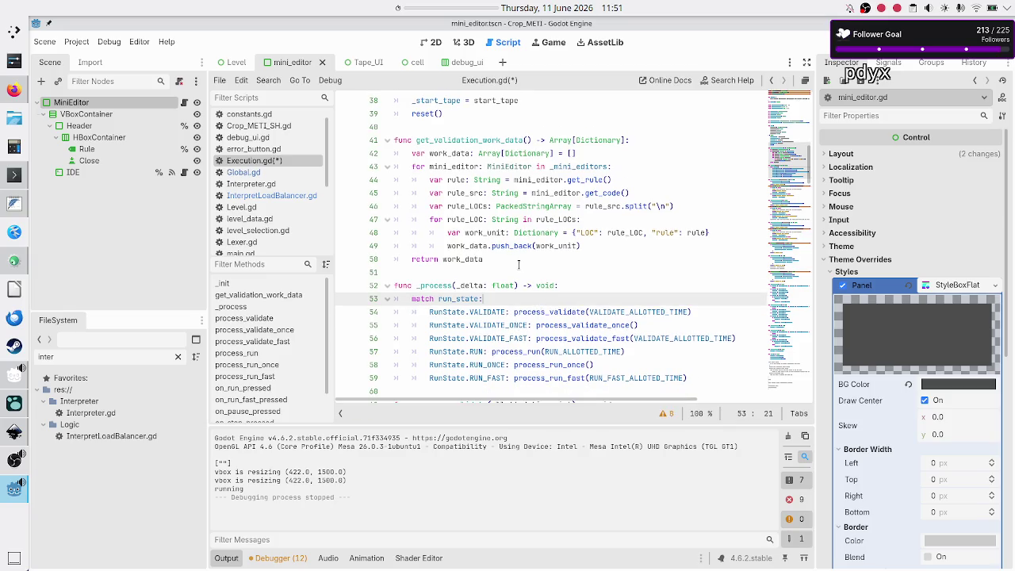
{"action": "scroll", "coordinate": [519, 265], "scroll_direction": "up", "scroll_amount": 3}
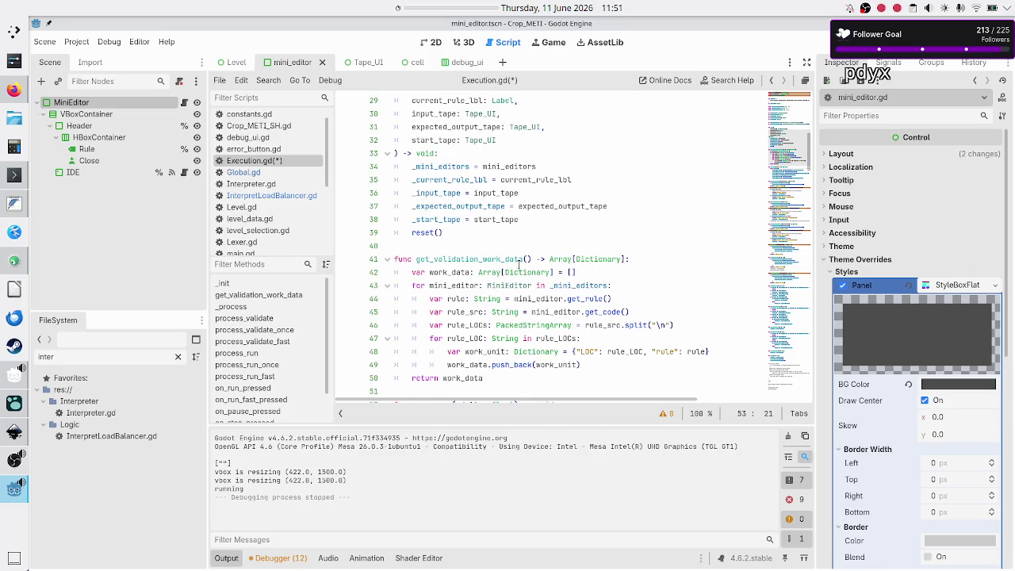
{"action": "scroll", "coordinate": [519, 264], "scroll_direction": "down", "scroll_amount": 7}
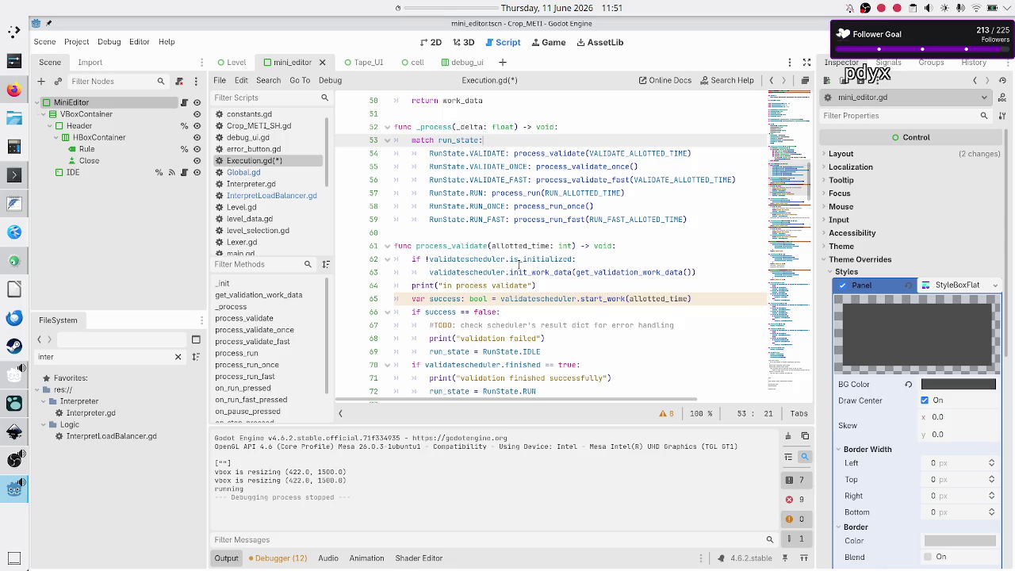
{"action": "scroll", "coordinate": [519, 264], "scroll_direction": "down", "scroll_amount": 1}
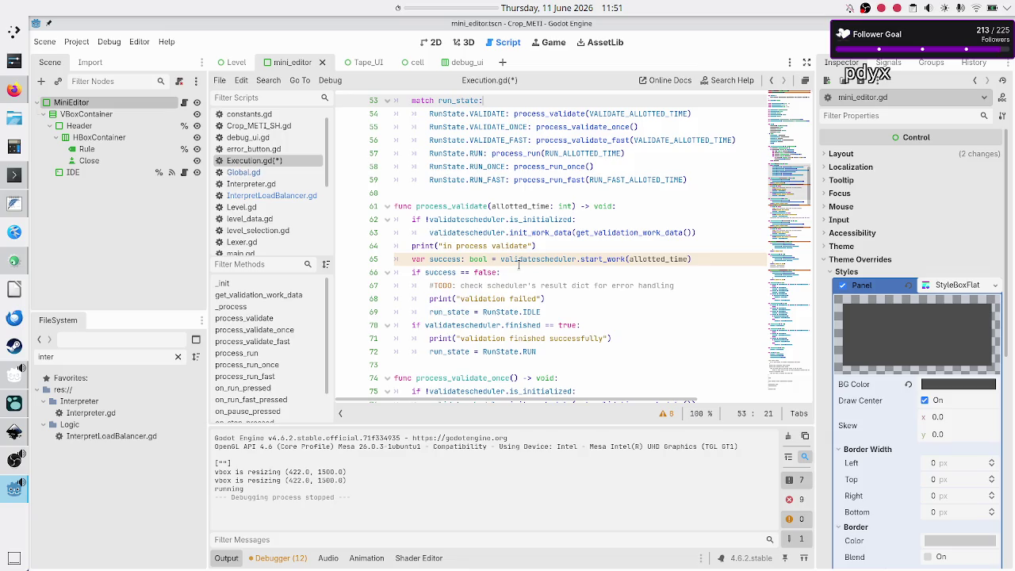
{"action": "scroll", "coordinate": [518, 264], "scroll_direction": "down", "scroll_amount": 10}
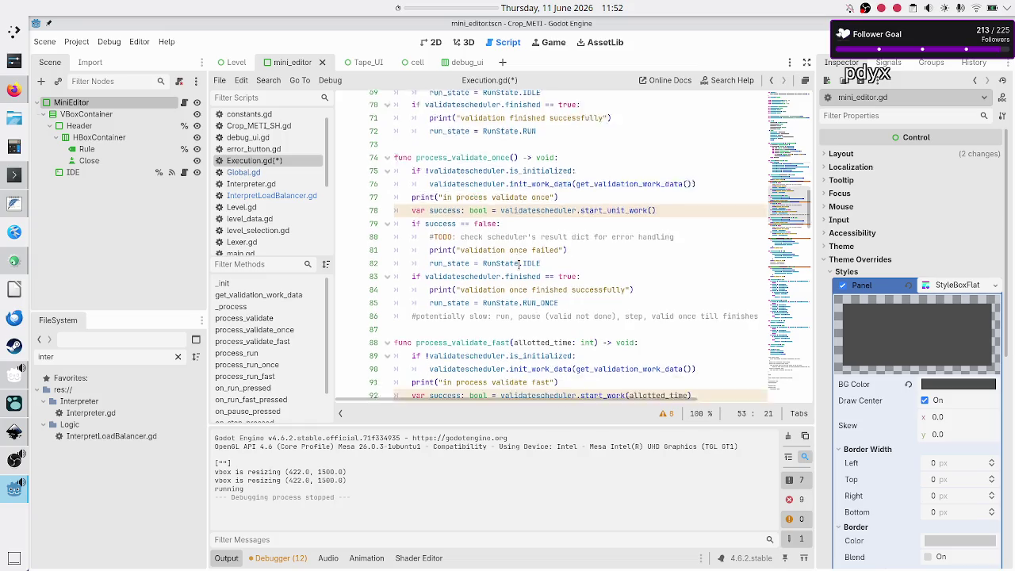
{"action": "scroll", "coordinate": [519, 265], "scroll_direction": "down", "scroll_amount": 2}
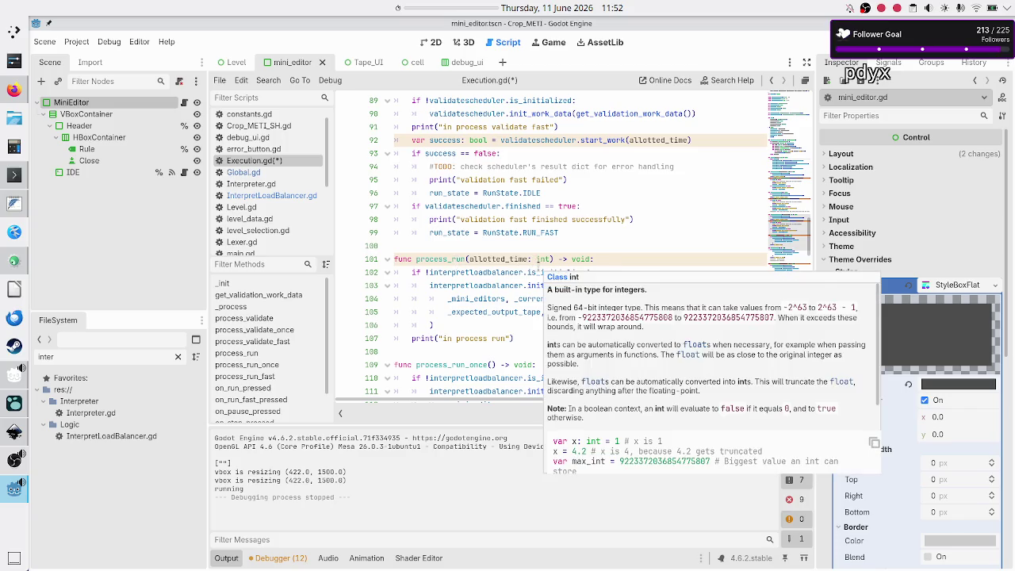
{"action": "double_click", "coordinate": [544, 272]}
{"action": "left_click", "coordinate": [486, 272]}
{"action": "scroll", "coordinate": [487, 272], "scroll_direction": "down", "scroll_amount": 15}
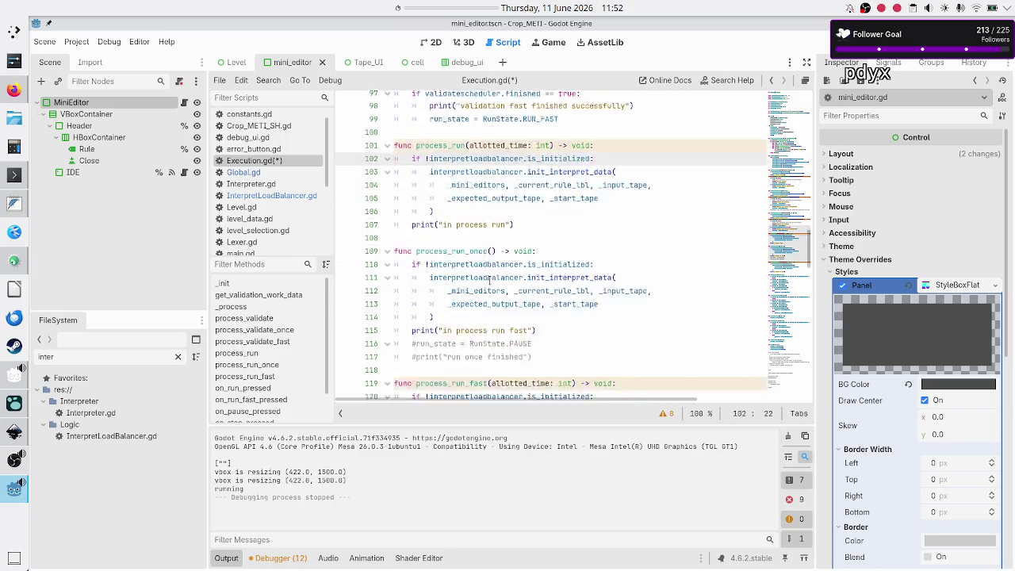
{"action": "scroll", "coordinate": [489, 279], "scroll_direction": "down", "scroll_amount": 7}
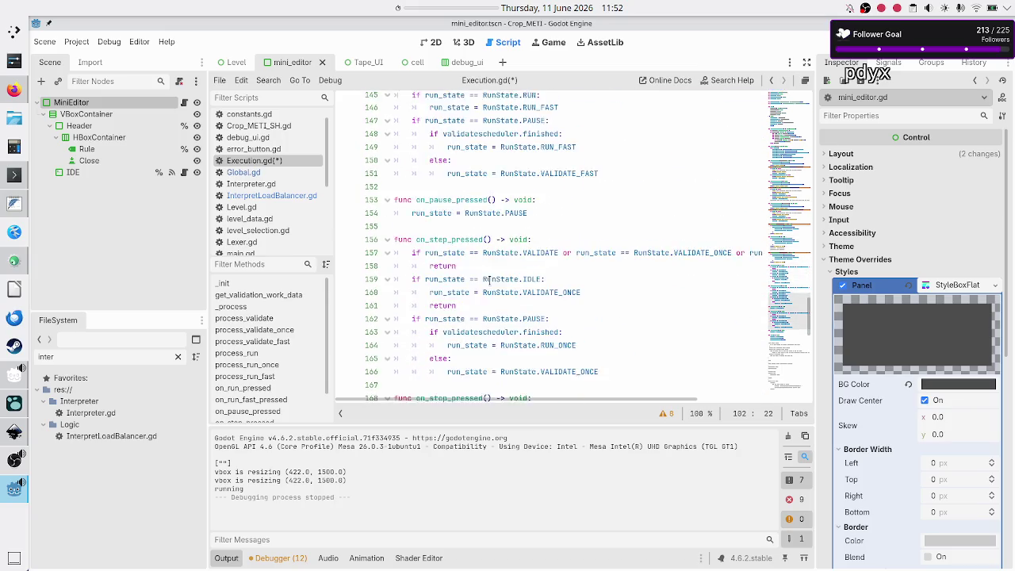
{"action": "left_click", "coordinate": [538, 294]}
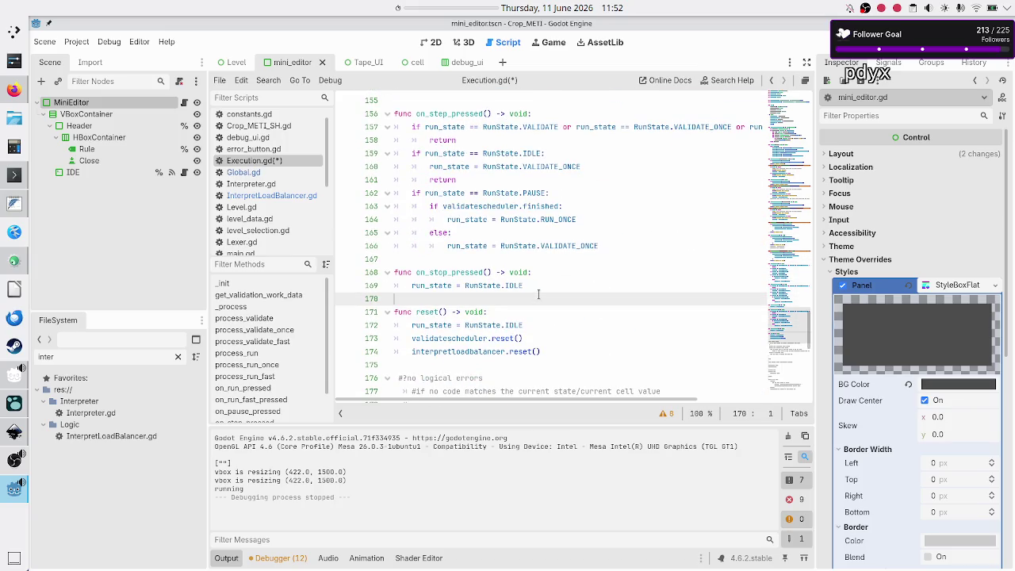
- Add a reset() call inside on_stop_pressed and check reset's run_state assignment
{"action": "key", "text": "Left"}
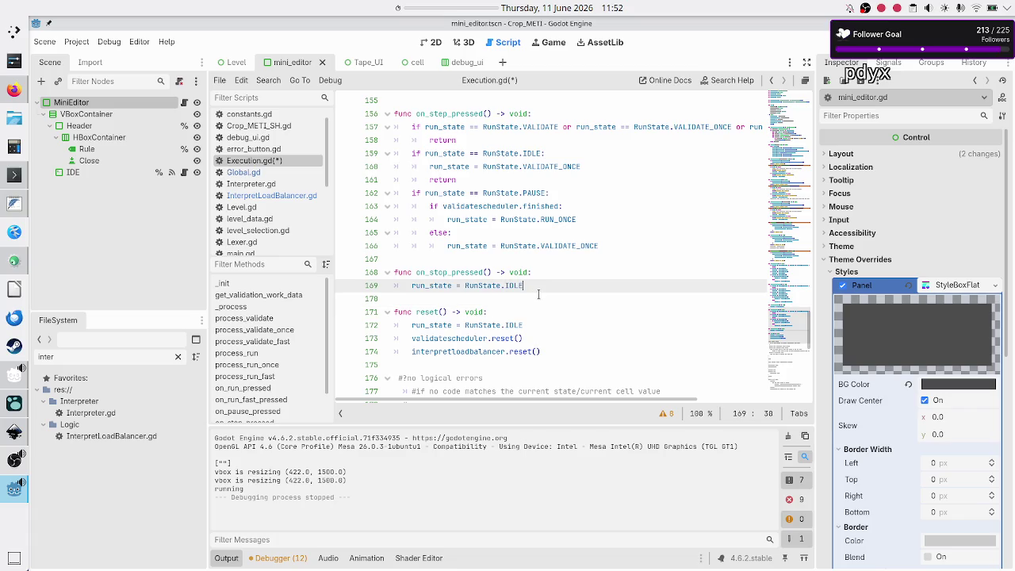
{"action": "key", "text": "Return"}
{"action": "type", "text": "reso"}
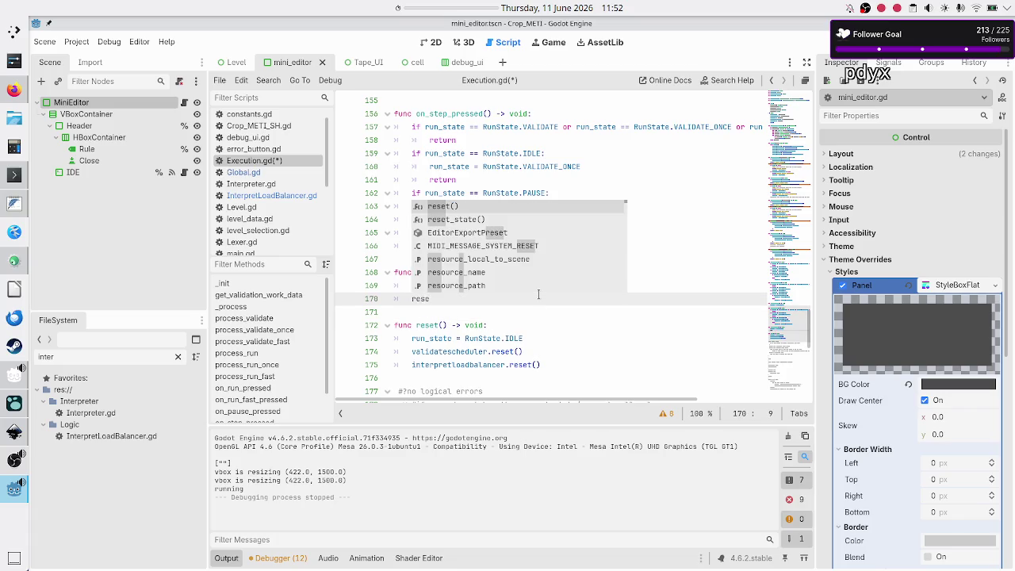
{"action": "key", "text": "Return"}
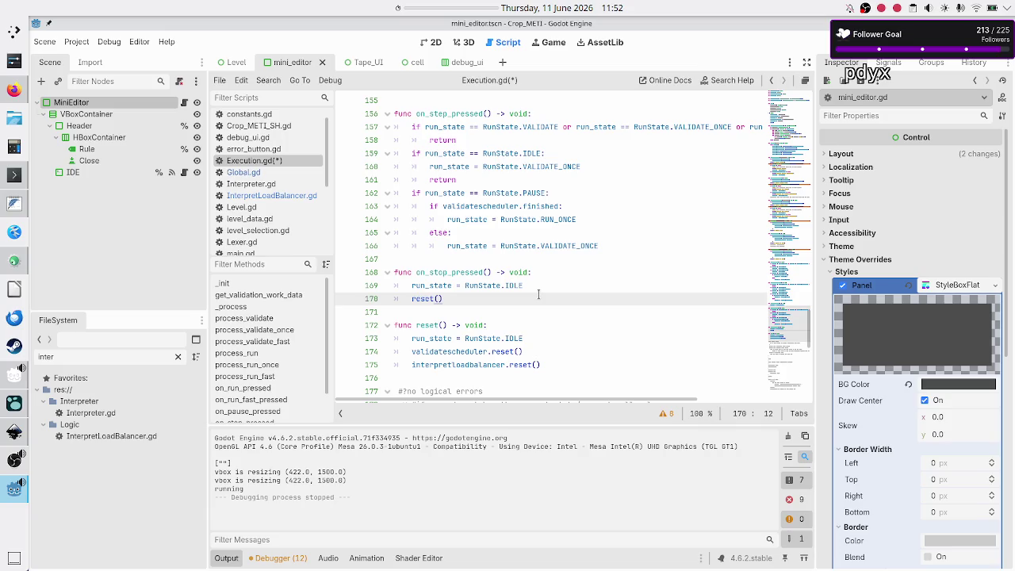
{"action": "key", "text": "Down"}
{"action": "key", "text": "Down"}
{"action": "key", "text": "Down"}
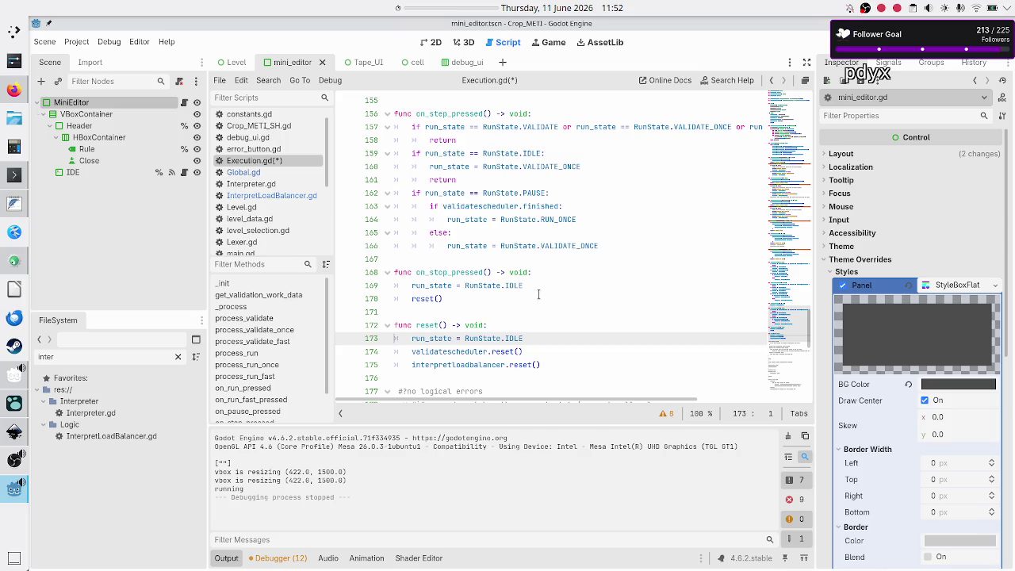
{"action": "key", "text": "shift+End"}
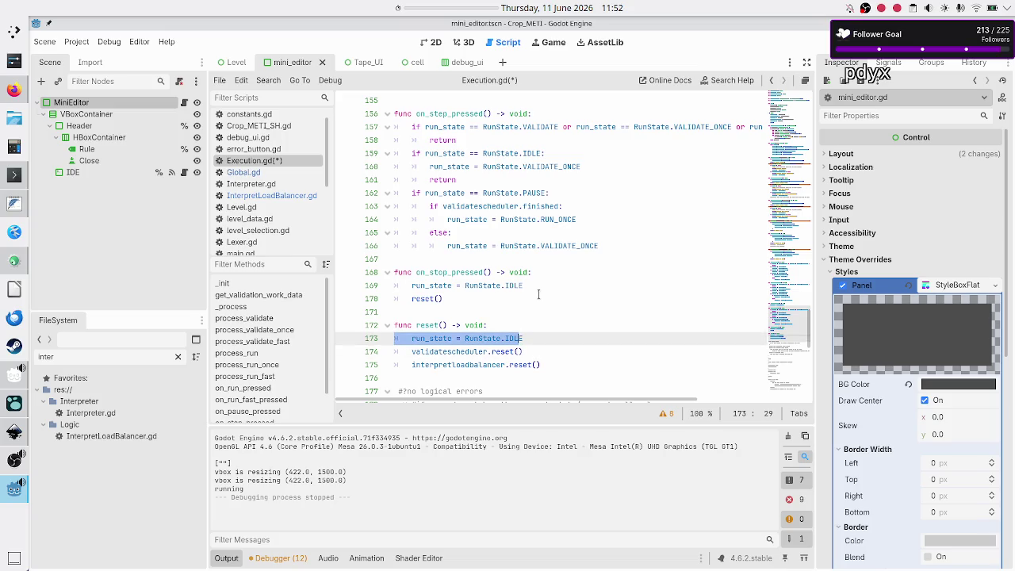
{"action": "key", "text": "Right"}
{"action": "key", "text": "shift+Down"}
{"action": "key", "text": "shift+Down"}
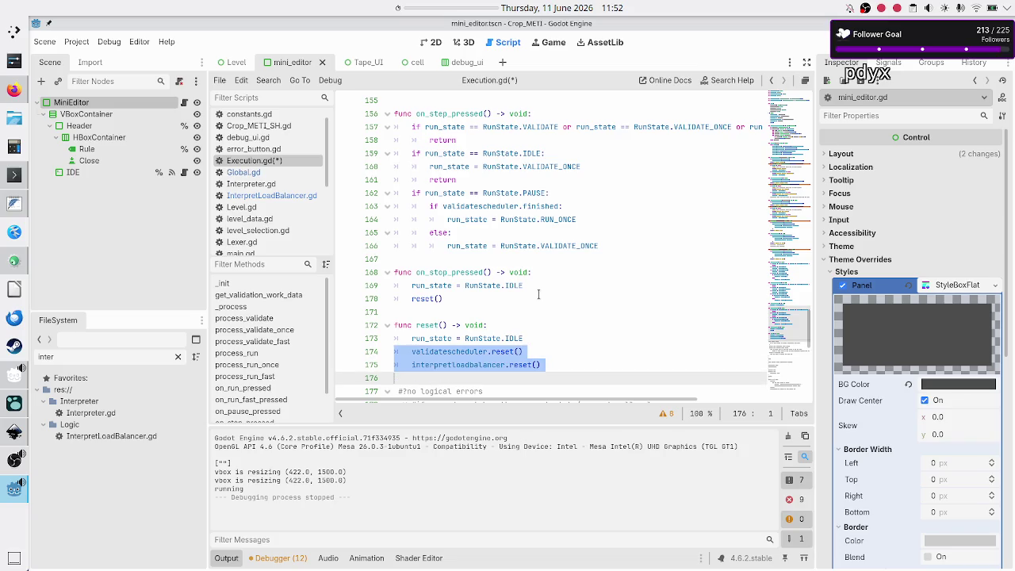
{"action": "key", "text": "Left"}
{"action": "key", "text": "Up"}
{"action": "key", "text": "Up"}
{"action": "key", "text": "Up"}
{"action": "key", "text": "End"}
- Delete on_stop_pressed's redundant run_state line, save Execution.gd, and run the project with F5
{"action": "key", "text": "Up"}
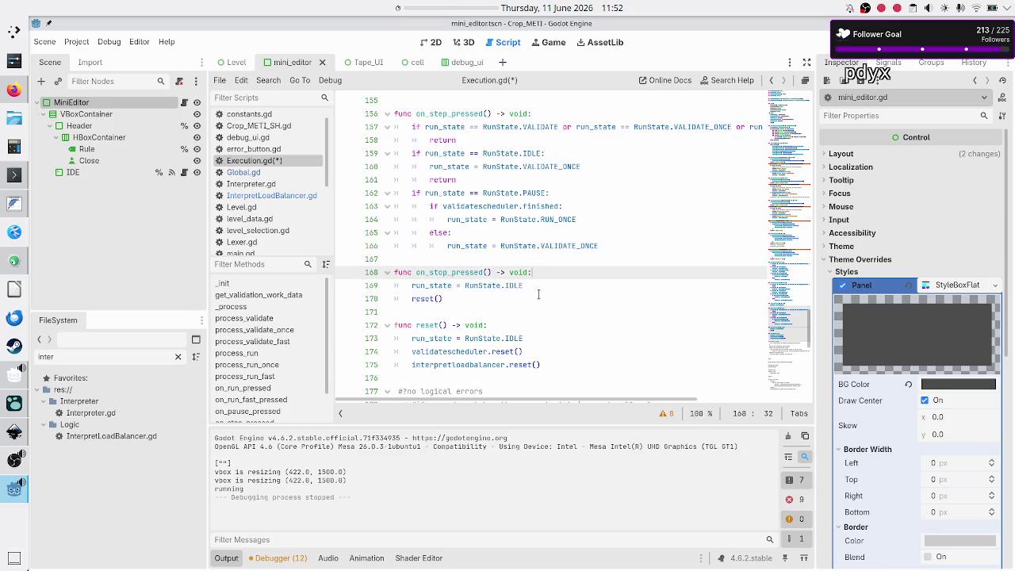
{"action": "key", "text": "Home"}
{"action": "key", "text": "shift+End"}
{"action": "key", "text": "BackSpace"}
{"action": "key", "text": "BackSpace"}
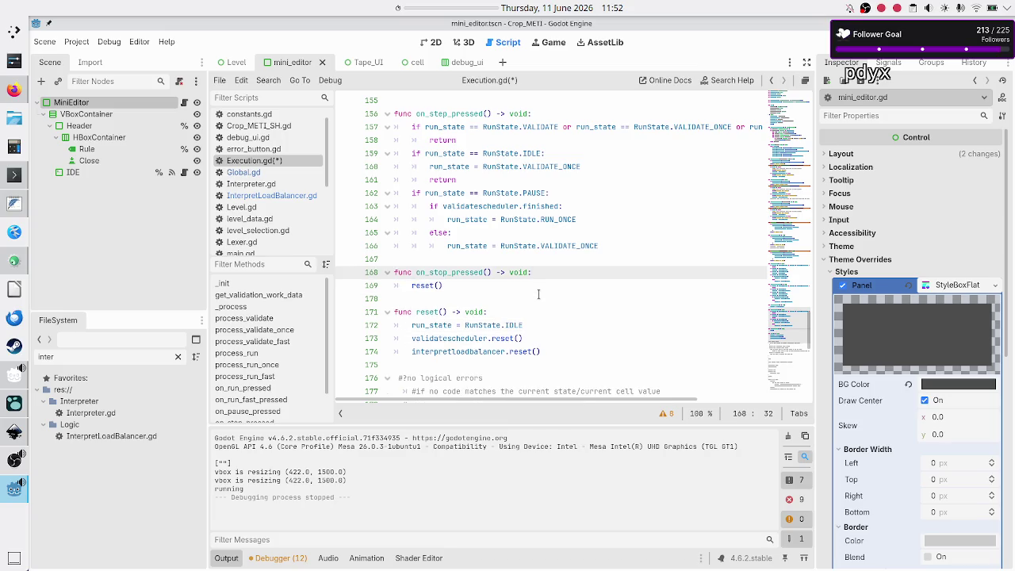
{"action": "key", "text": "Down"}
{"action": "key", "text": "Down"}
{"action": "key", "text": "ctrl+s"}
{"action": "key", "text": "Down"}
{"action": "key", "text": "Down"}
{"action": "key", "text": "Down"}
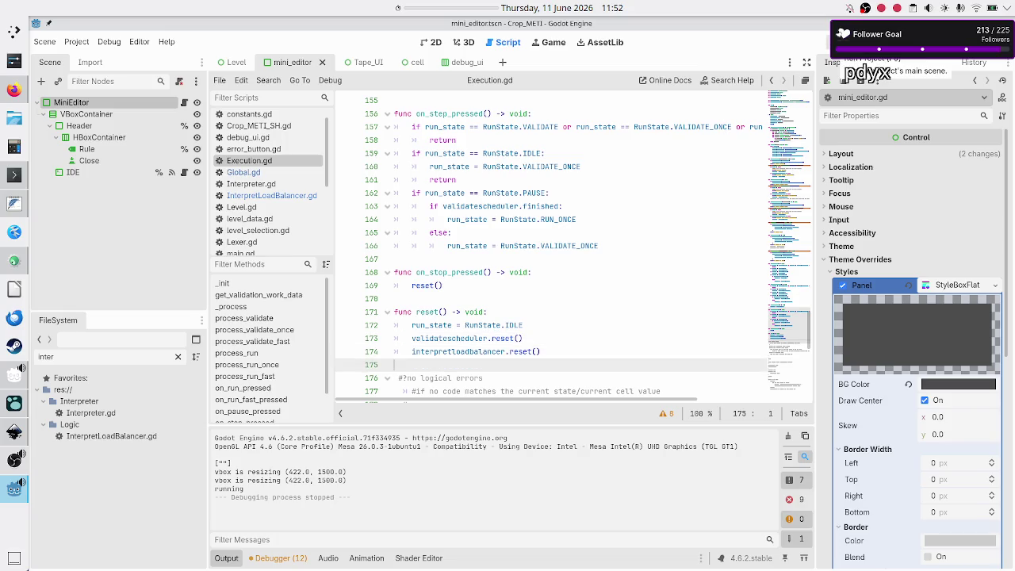
{"action": "key", "text": "F5"}
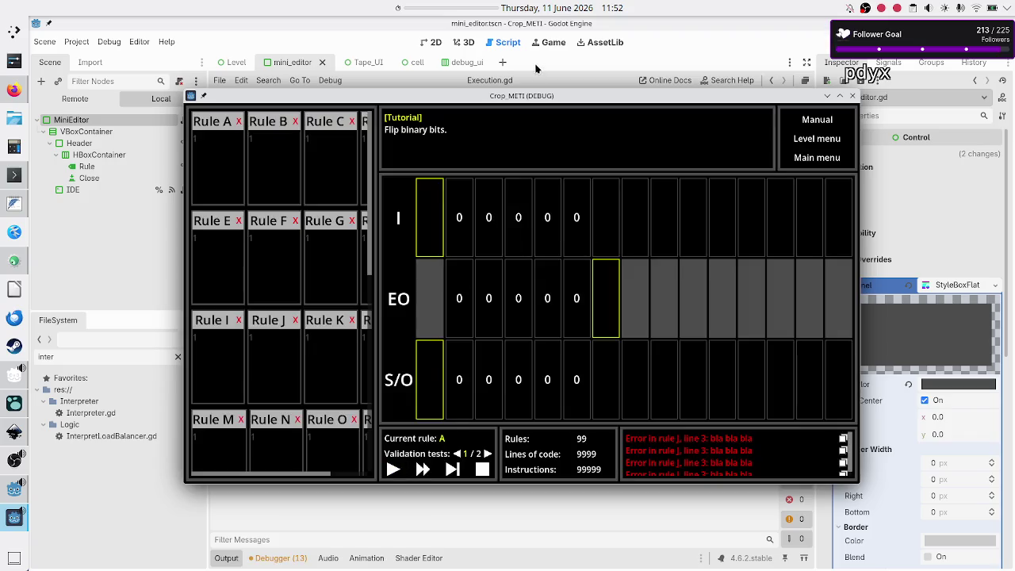
- Start the validation test in the game window, then close the game
{"action": "left_click_drag", "start_coordinate": [530, 100], "coordinate": [630, 75]}
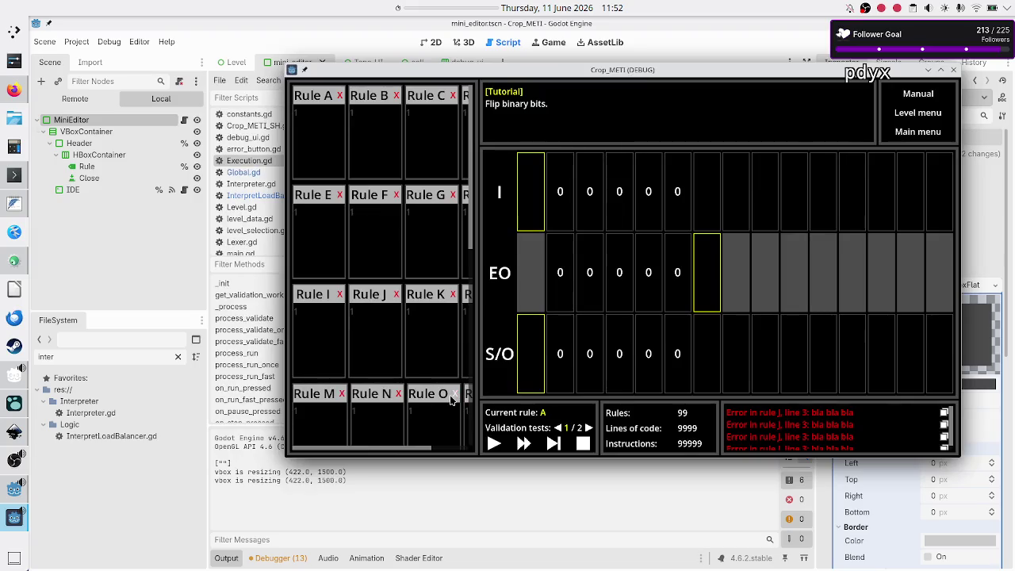
{"action": "left_click", "coordinate": [494, 445]}
{"action": "left_click", "coordinate": [954, 69]}
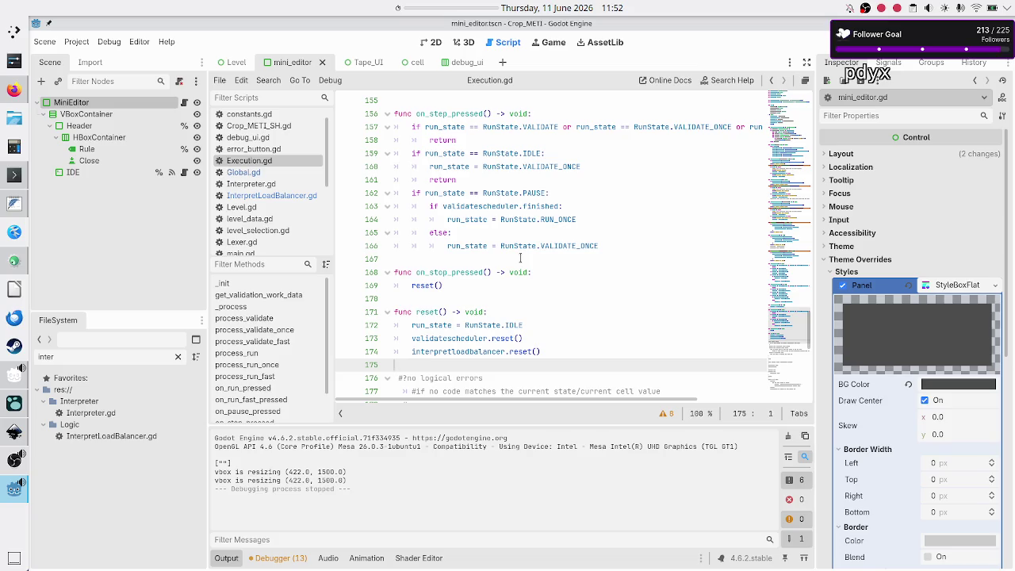
- Run the project again and start the tutorial level's validation run
{"action": "scroll", "coordinate": [520, 258], "scroll_direction": "up", "scroll_amount": 3}
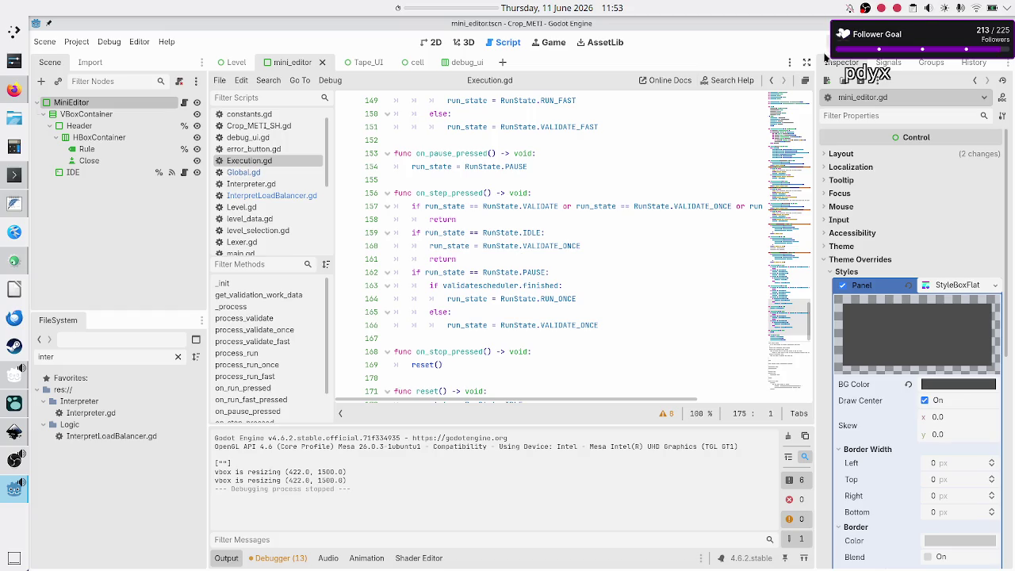
{"action": "left_click", "coordinate": [849, 42]}
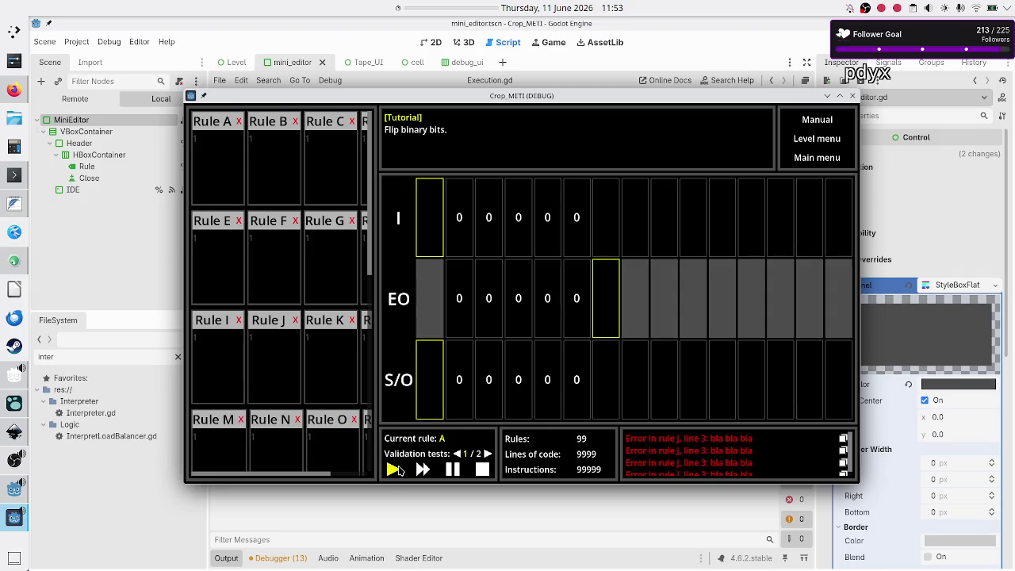
{"action": "left_click", "coordinate": [453, 470]}
- Close the running game and scroll through Execution.gd to line 108
{"action": "left_click", "coordinate": [852, 96]}
{"action": "scroll", "coordinate": [516, 318], "scroll_direction": "up", "scroll_amount": 10}
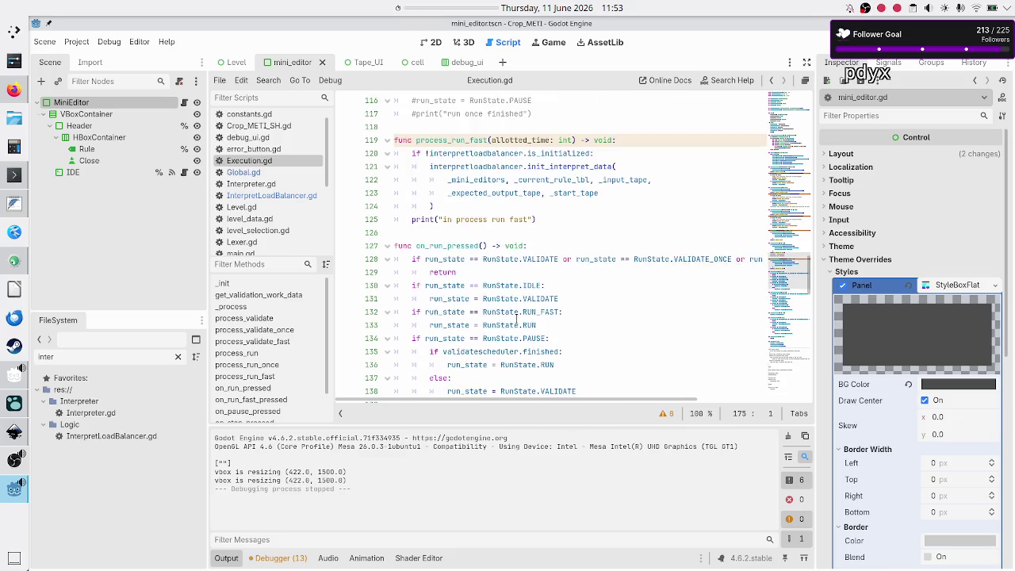
{"action": "scroll", "coordinate": [516, 318], "scroll_direction": "up", "scroll_amount": 4}
{"action": "scroll", "coordinate": [517, 318], "scroll_direction": "right", "scroll_amount": 2}
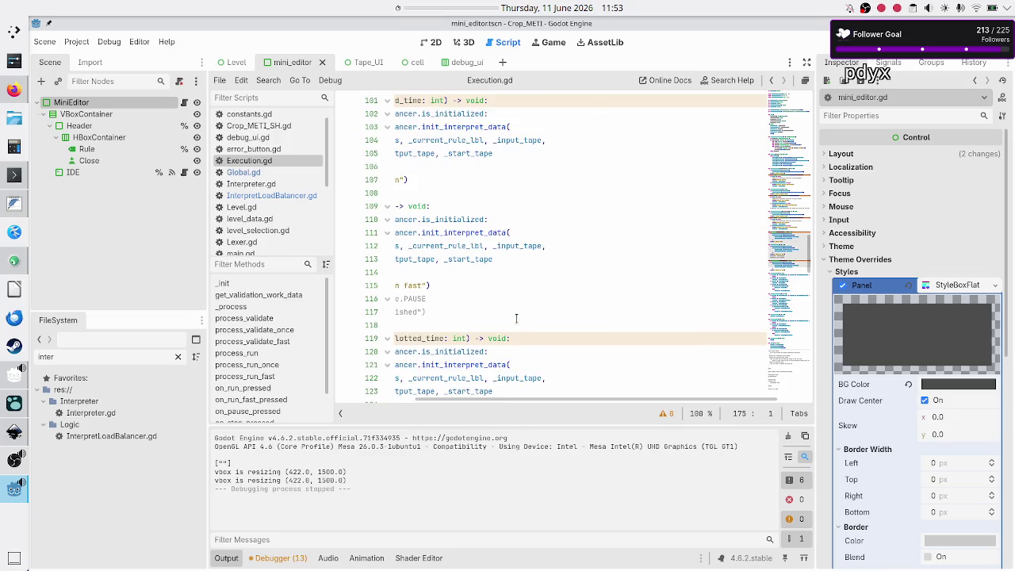
{"action": "scroll", "coordinate": [516, 318], "scroll_direction": "up", "scroll_amount": 1}
{"action": "scroll", "coordinate": [516, 318], "scroll_direction": "left", "scroll_amount": 2}
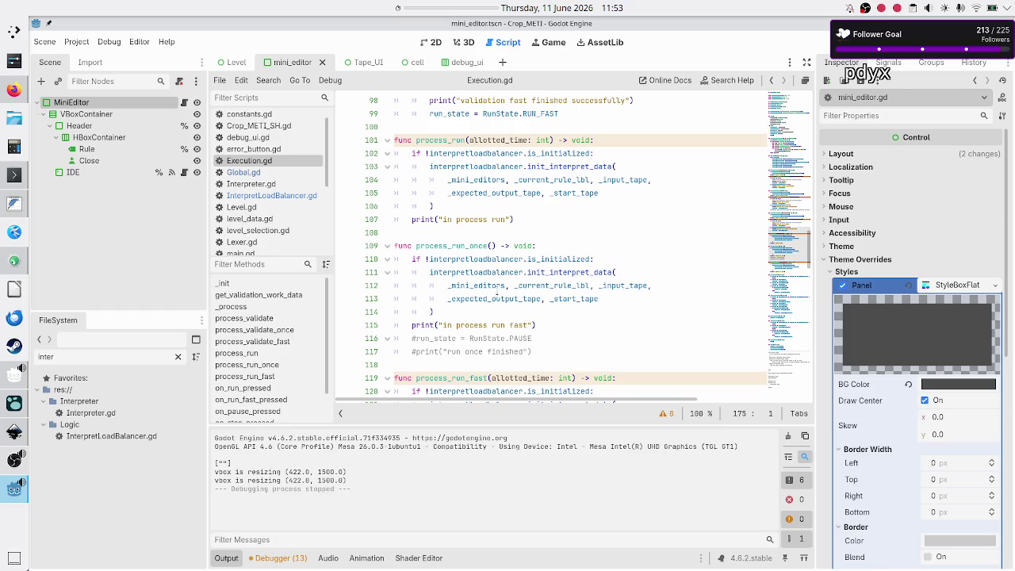
{"action": "scroll", "coordinate": [529, 274], "scroll_direction": "down", "scroll_amount": 10}
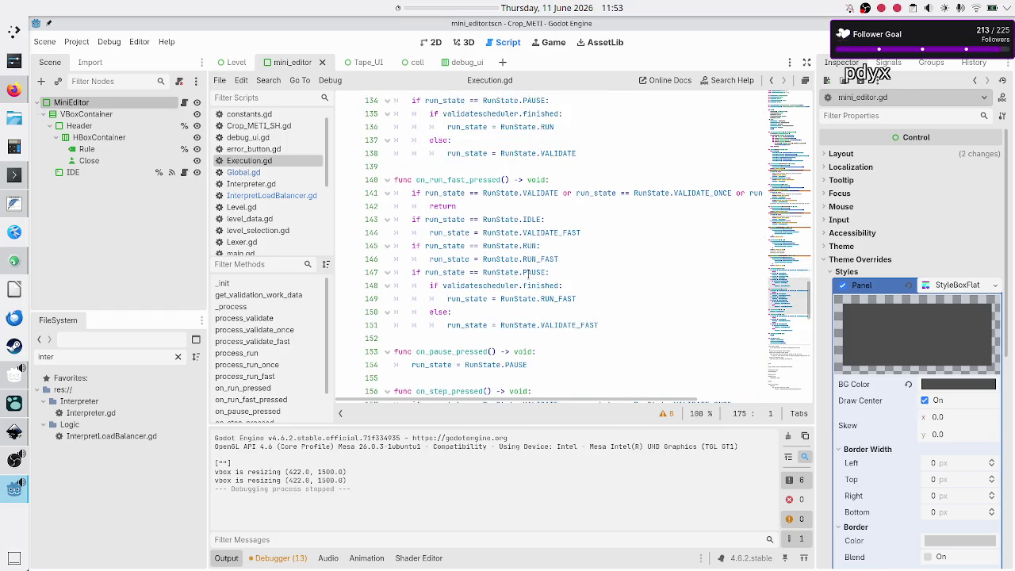
{"action": "scroll", "coordinate": [492, 246], "scroll_direction": "up", "scroll_amount": 10}
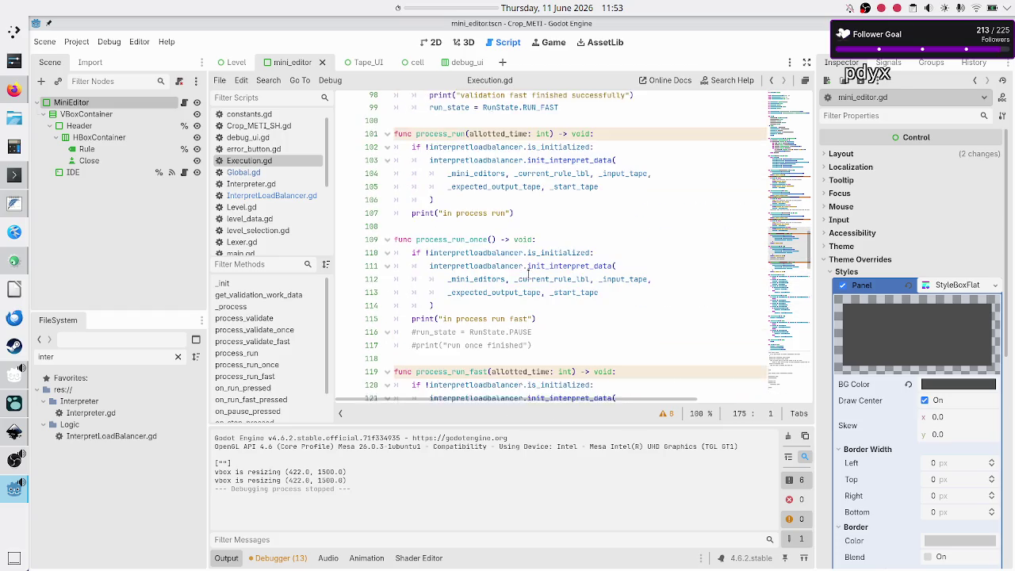
{"action": "left_click", "coordinate": [478, 235]}
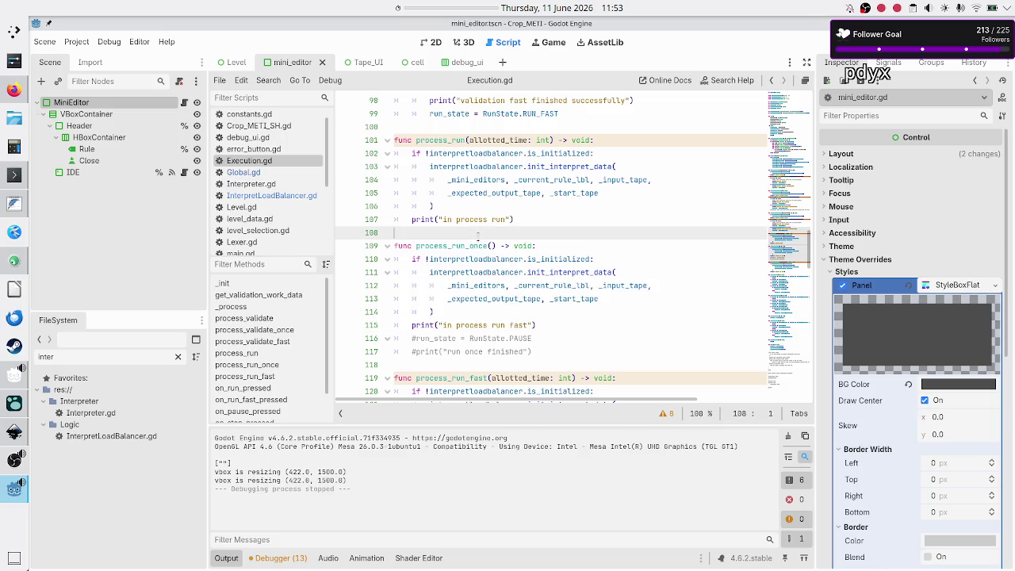
- Highlight process_validate and the words on line 64, then relaunch the game
{"action": "scroll", "coordinate": [478, 236], "scroll_direction": "up", "scroll_amount": 10}
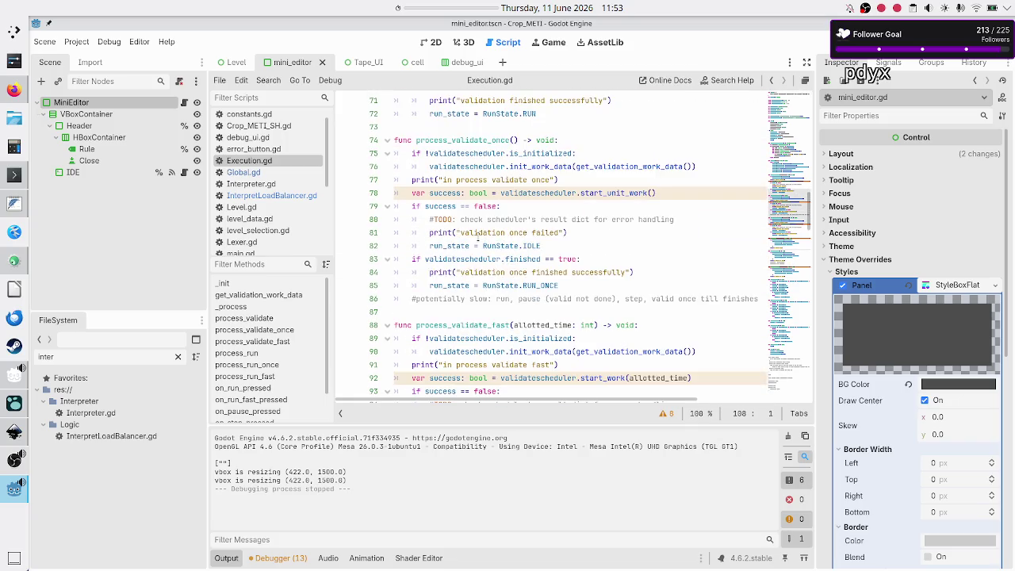
{"action": "scroll", "coordinate": [478, 235], "scroll_direction": "up", "scroll_amount": 5}
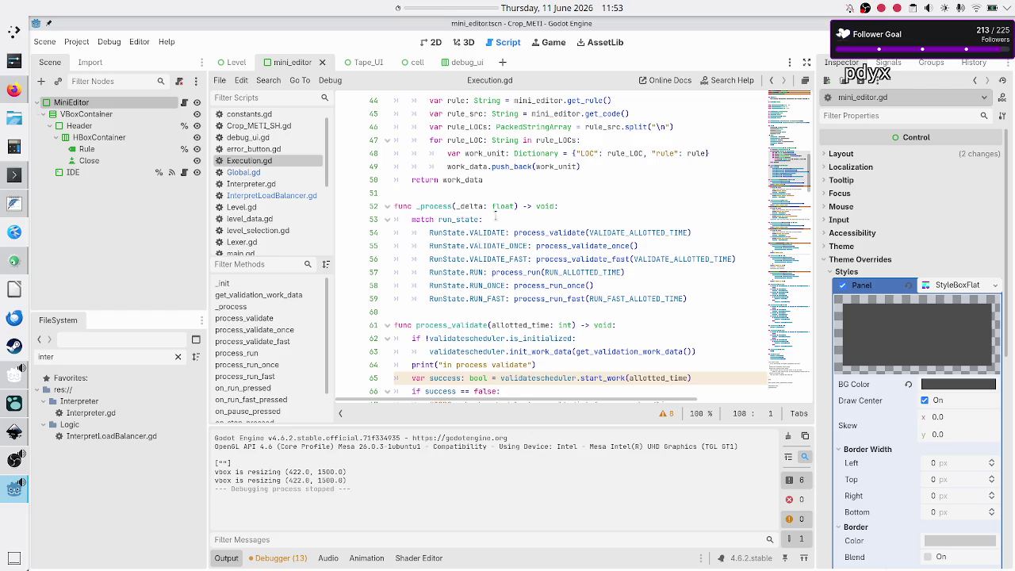
{"action": "scroll", "coordinate": [495, 215], "scroll_direction": "up", "scroll_amount": 3}
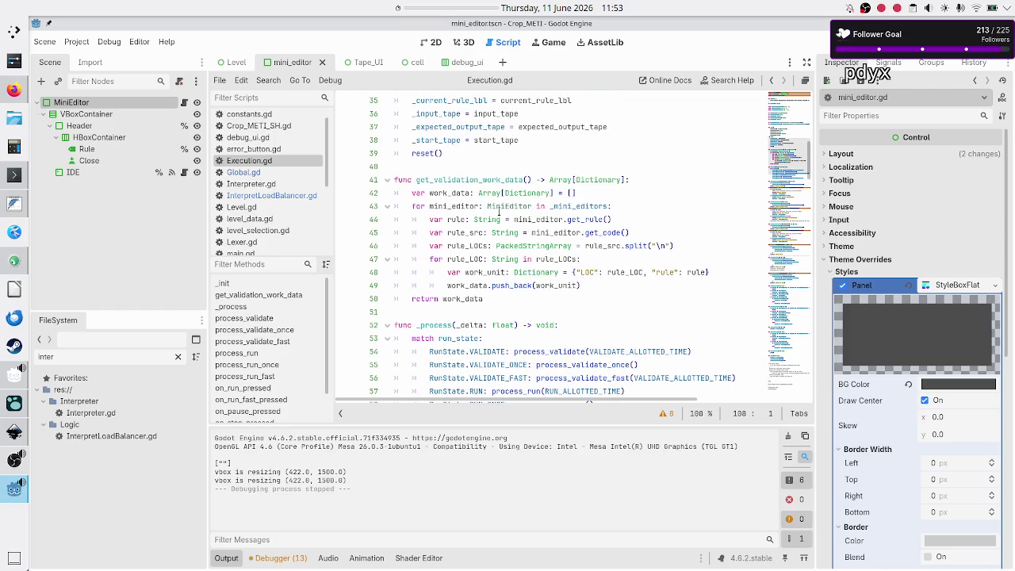
{"action": "scroll", "coordinate": [498, 211], "scroll_direction": "up", "scroll_amount": 4}
{"action": "scroll", "coordinate": [498, 211], "scroll_direction": "down", "scroll_amount": 7}
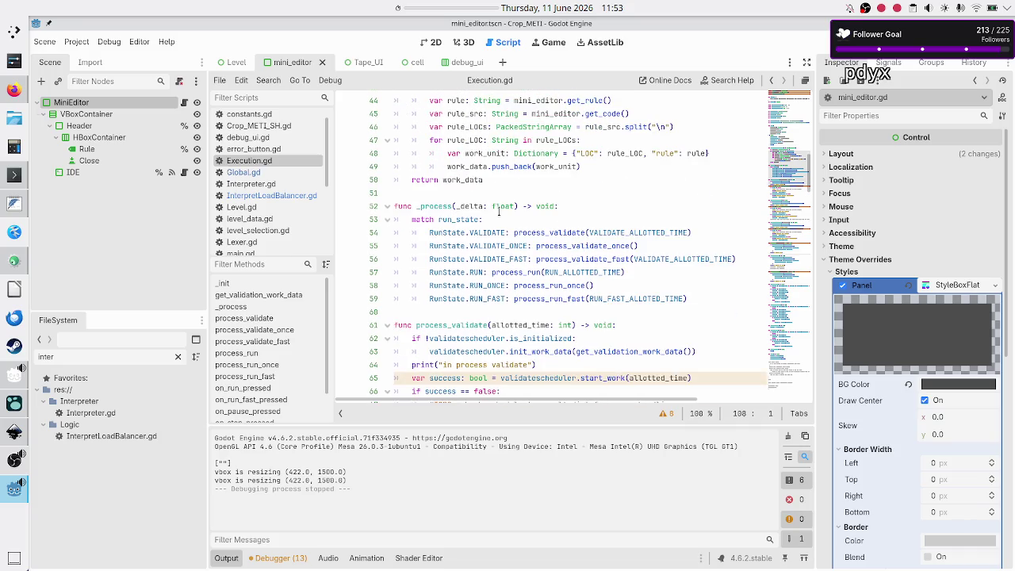
{"action": "scroll", "coordinate": [498, 210], "scroll_direction": "down", "scroll_amount": 3}
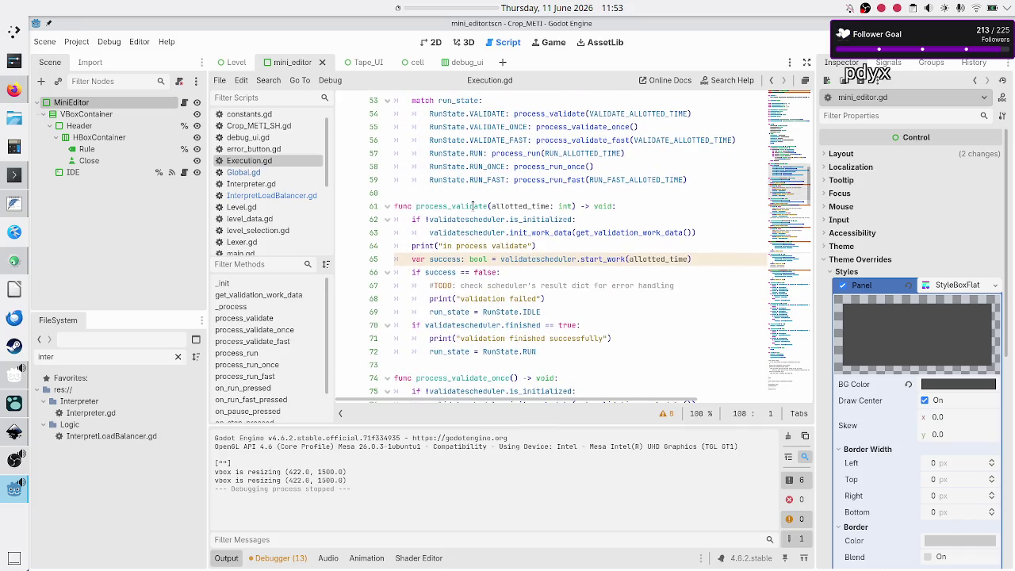
{"action": "double_click", "coordinate": [474, 206]}
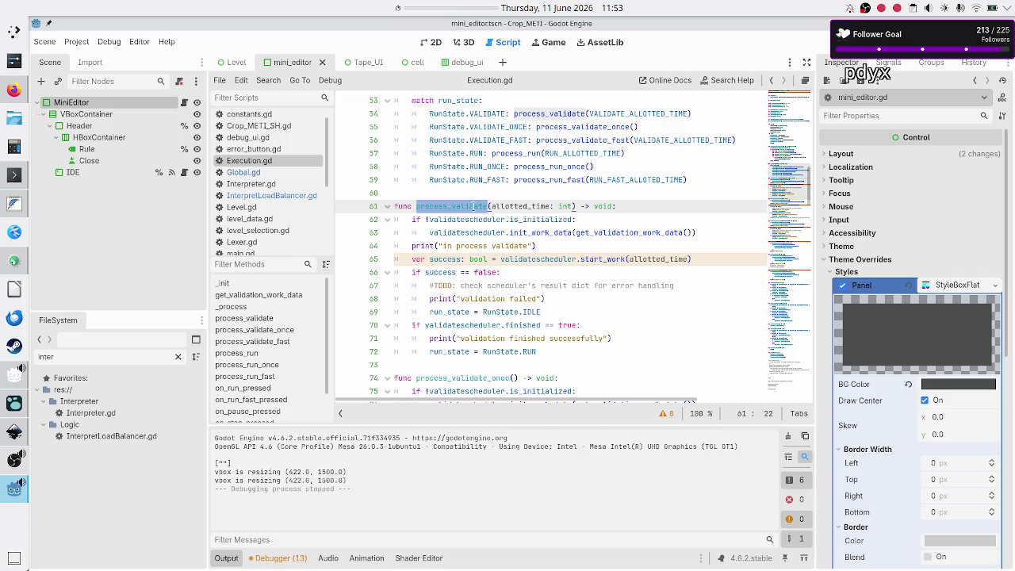
{"action": "double_click", "coordinate": [498, 247]}
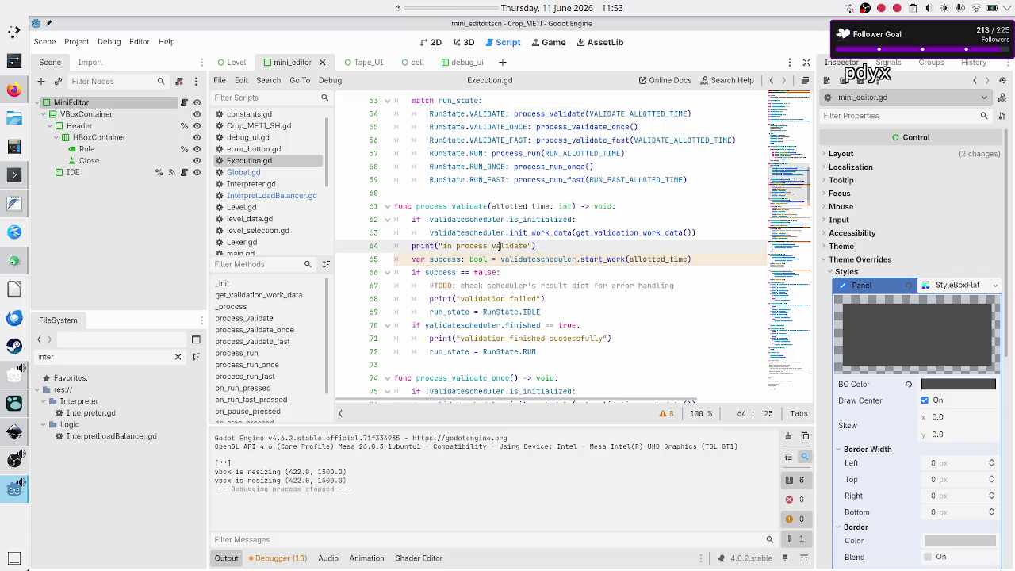
{"action": "double_click", "coordinate": [471, 246]}
{"action": "left_click", "coordinate": [841, 43]}
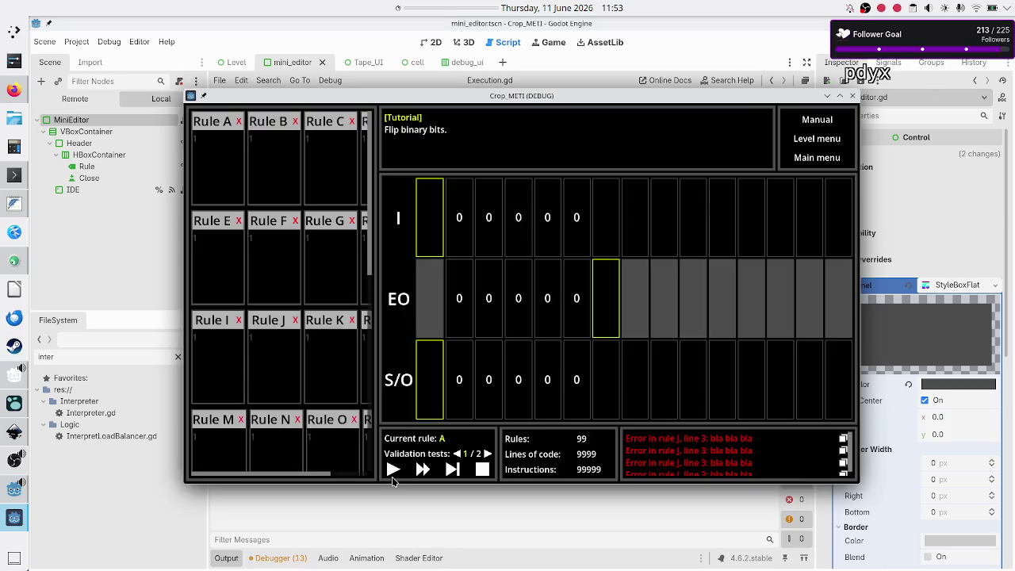
- Start a validation run, move the game window aside, and close it to stop debugging
{"action": "left_click", "coordinate": [392, 469]}
{"action": "mouse_move", "coordinate": [574, 96]}
{"action": "left_mouse_down"}
{"action": "mouse_move", "coordinate": [679, 59]}
{"action": "mouse_move", "coordinate": [631, 75]}
{"action": "left_mouse_up"}
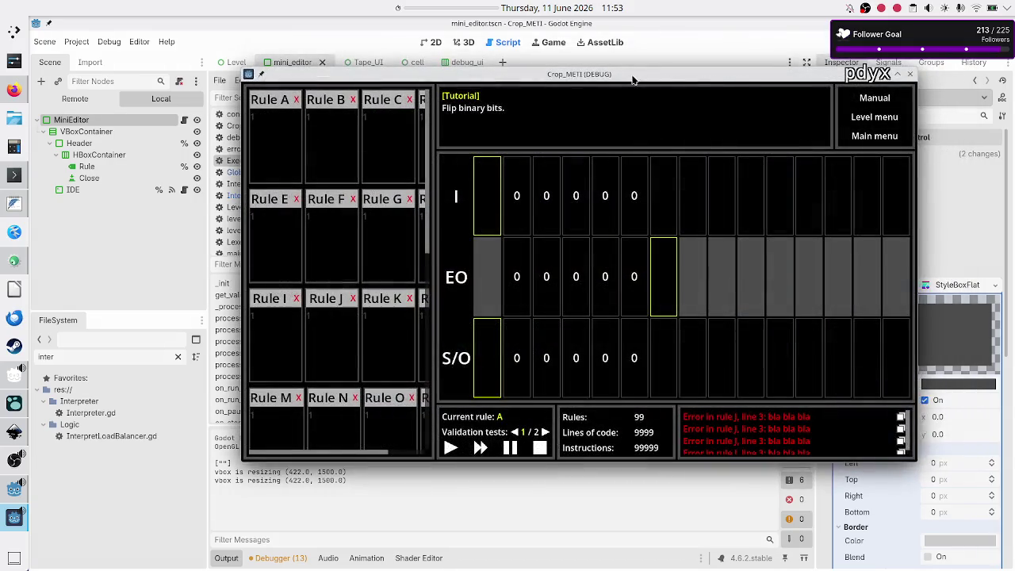
{"action": "left_click", "coordinate": [910, 74]}
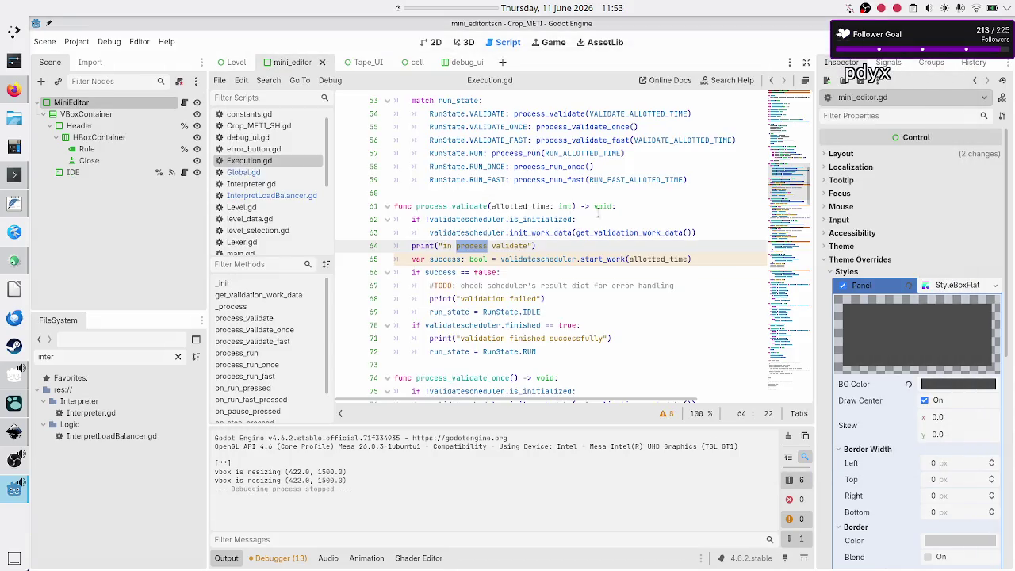
- Highlight process_validate and the print call, then scroll down to on_run_pressed
{"action": "double_click", "coordinate": [468, 206]}
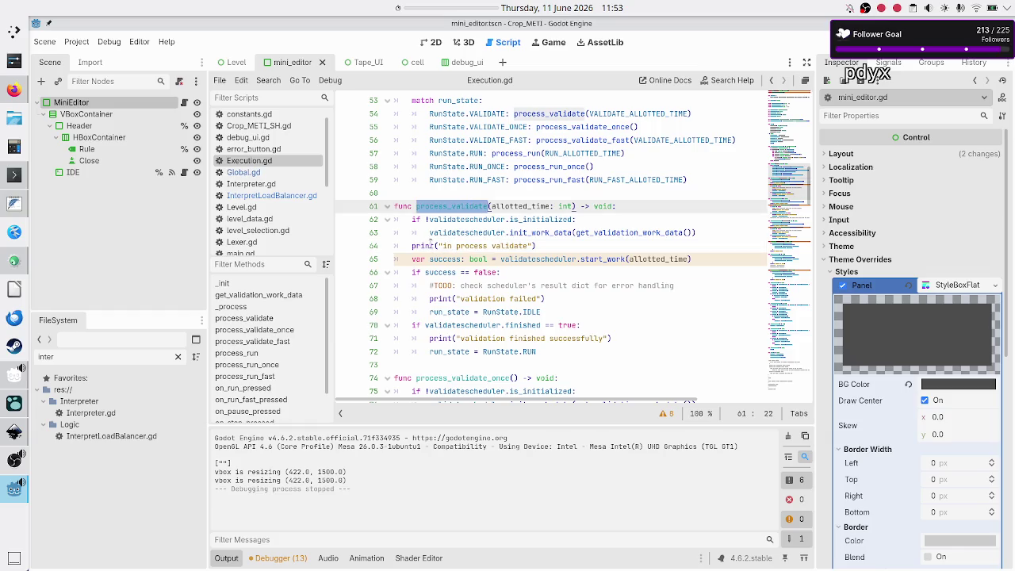
{"action": "double_click", "coordinate": [431, 246]}
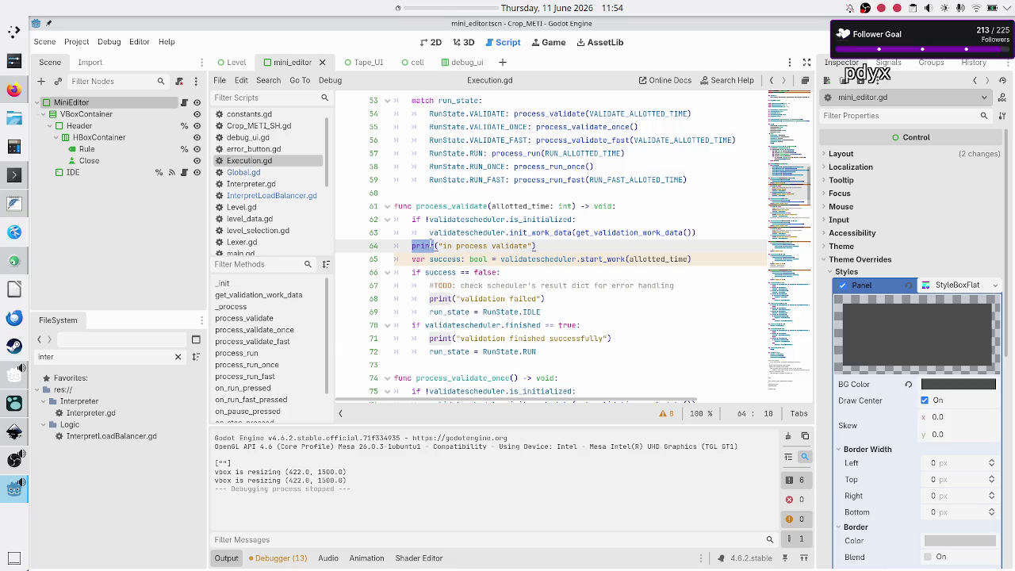
{"action": "scroll", "coordinate": [430, 244], "scroll_direction": "up", "scroll_amount": 14}
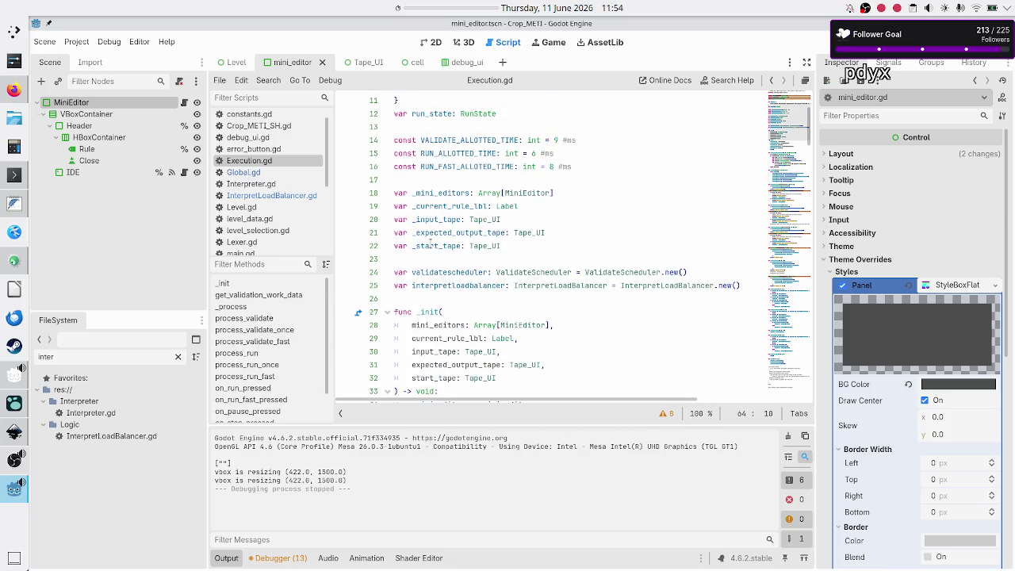
{"action": "scroll", "coordinate": [431, 244], "scroll_direction": "down", "scroll_amount": 11}
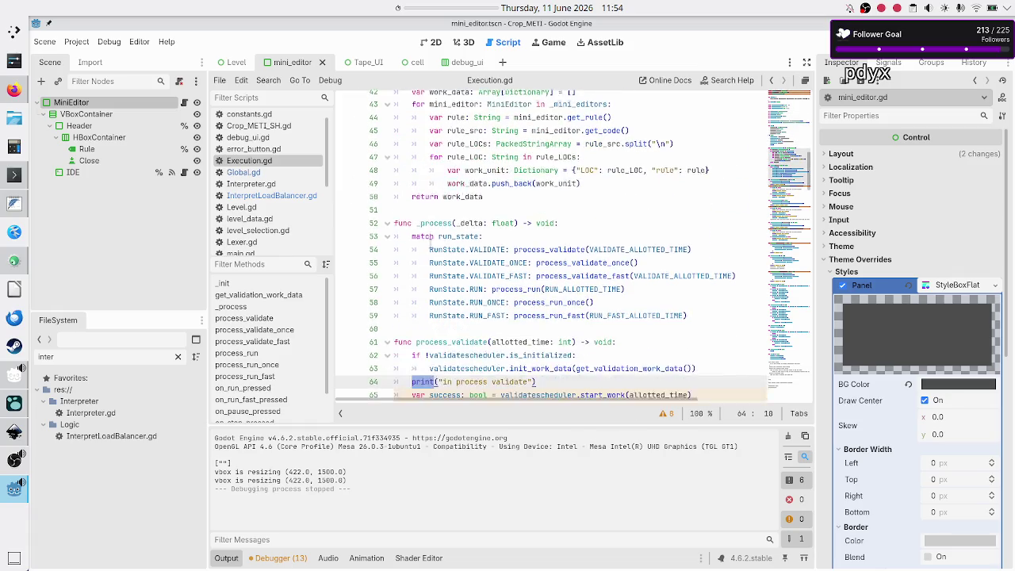
{"action": "scroll", "coordinate": [431, 244], "scroll_direction": "up", "scroll_amount": 5}
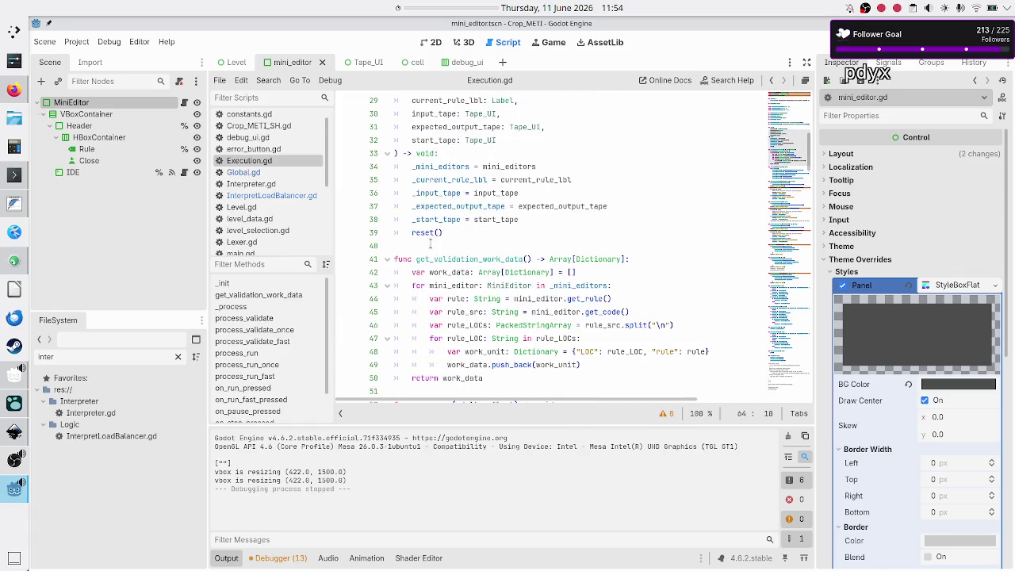
{"action": "scroll", "coordinate": [431, 244], "scroll_direction": "up", "scroll_amount": 1}
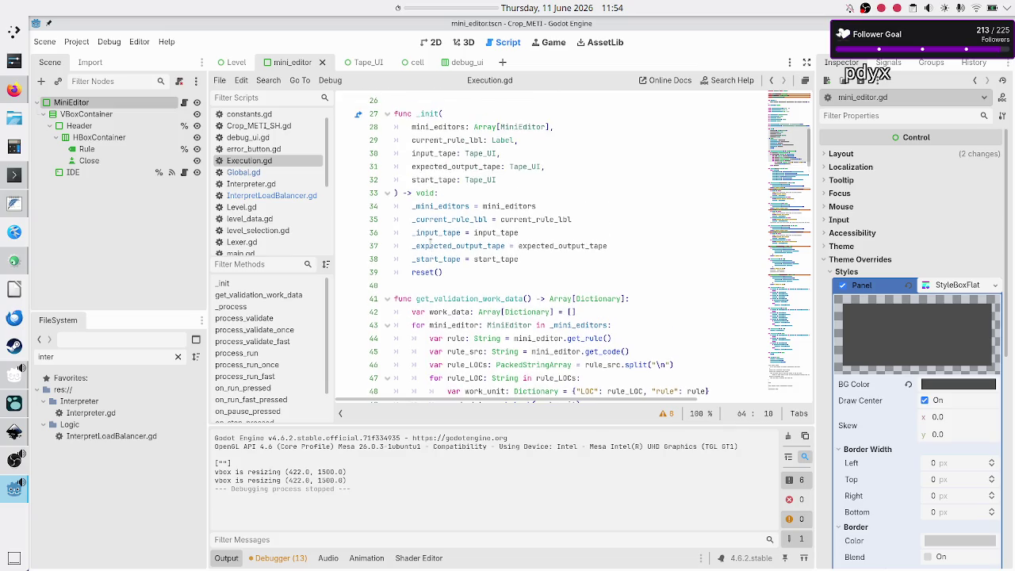
{"action": "scroll", "coordinate": [431, 244], "scroll_direction": "down", "scroll_amount": 7}
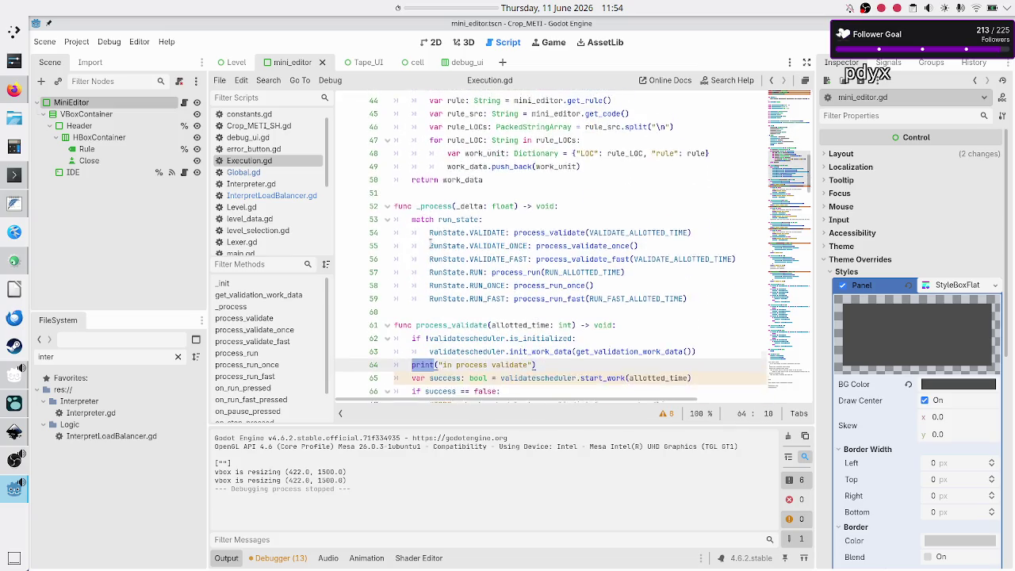
{"action": "scroll", "coordinate": [430, 244], "scroll_direction": "down", "scroll_amount": 2}
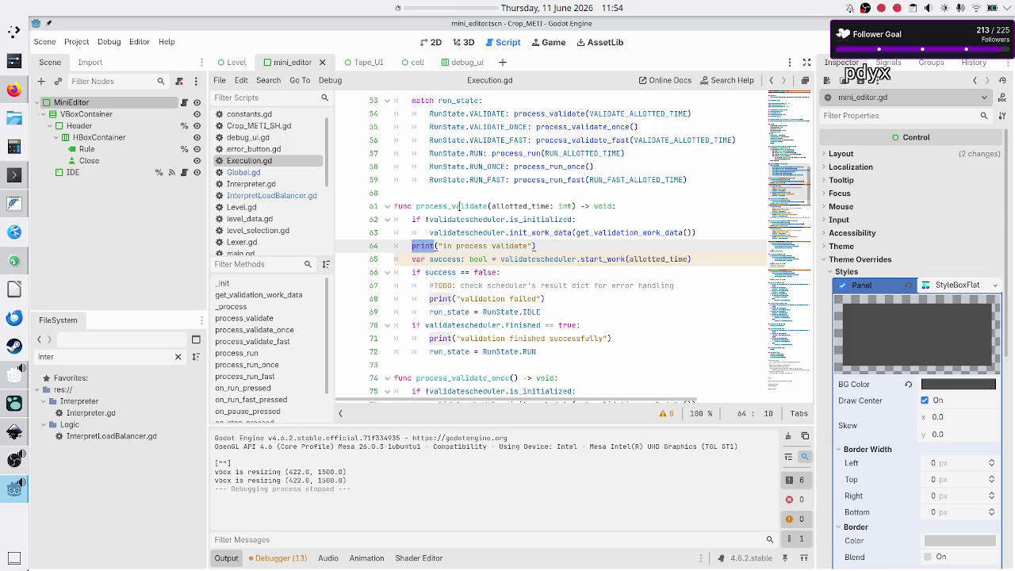
{"action": "scroll", "coordinate": [460, 206], "scroll_direction": "down", "scroll_amount": 13}
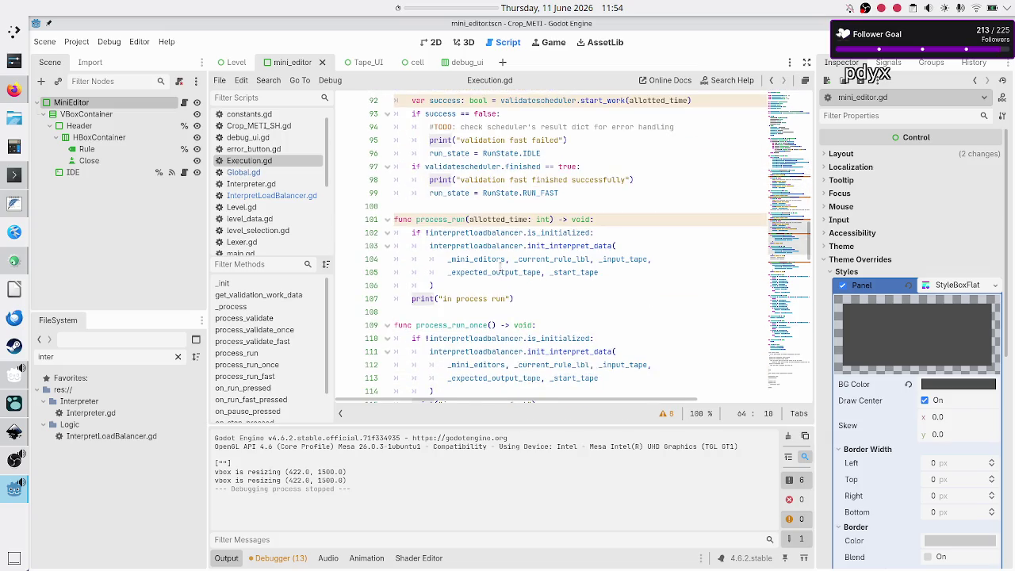
{"action": "scroll", "coordinate": [444, 219], "scroll_direction": "down", "scroll_amount": 9}
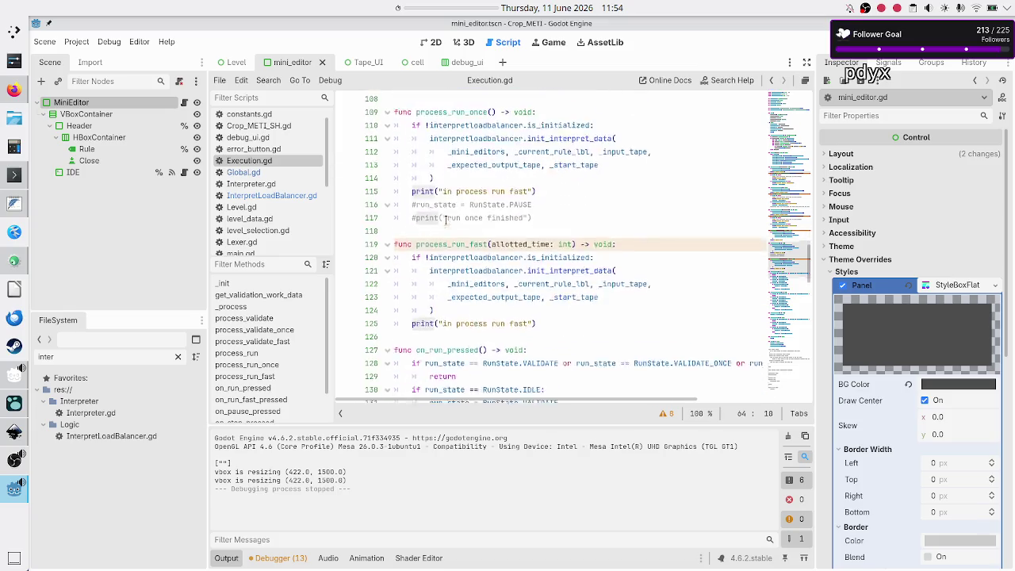
- Highlight on_run_pressed and the VALIDATE and RunState references in its checks
{"action": "double_click", "coordinate": [457, 207]}
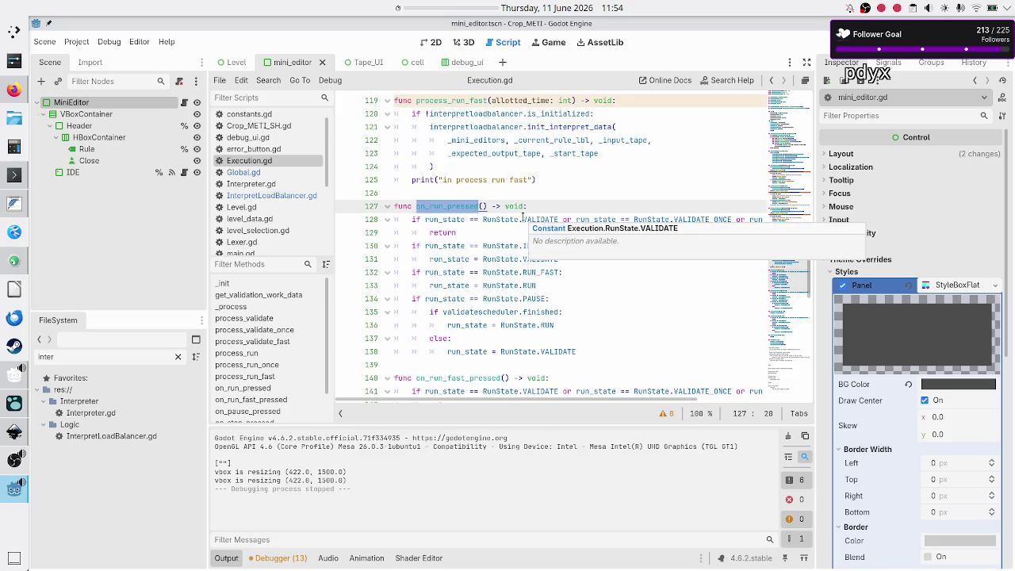
{"action": "double_click", "coordinate": [533, 220]}
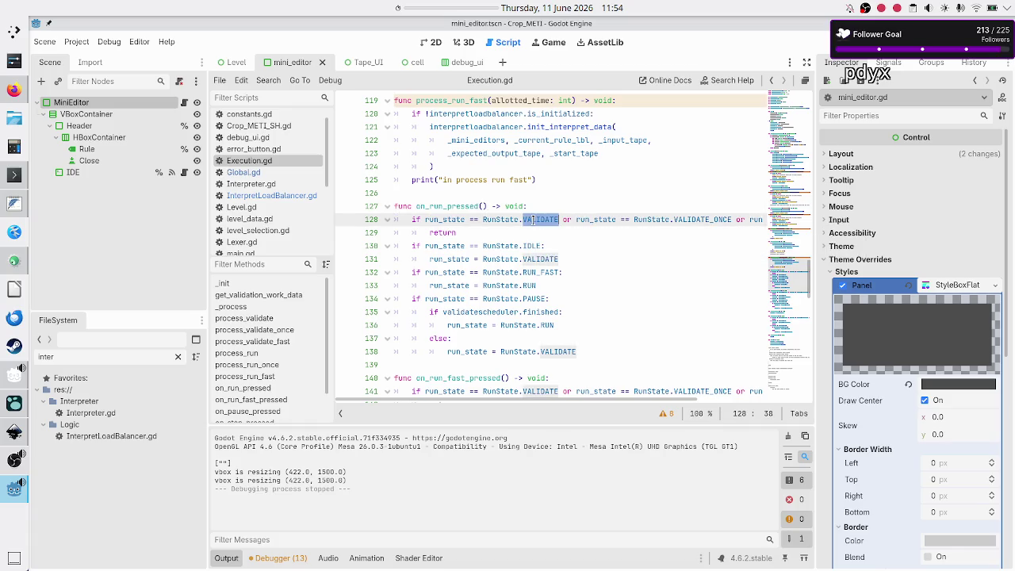
{"action": "scroll", "coordinate": [479, 252], "scroll_direction": "down", "scroll_amount": 4}
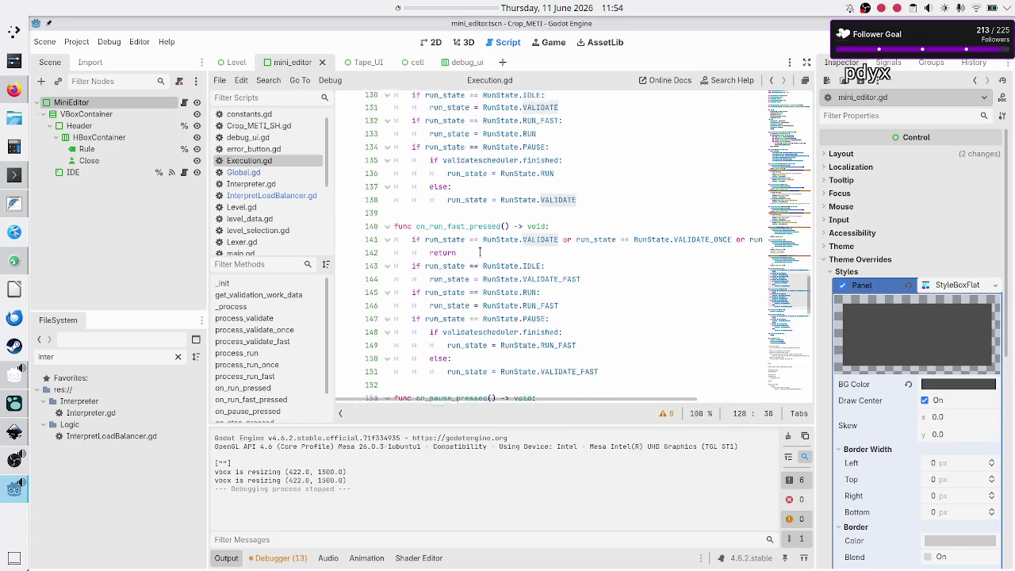
{"action": "scroll", "coordinate": [479, 252], "scroll_direction": "up", "scroll_amount": 4}
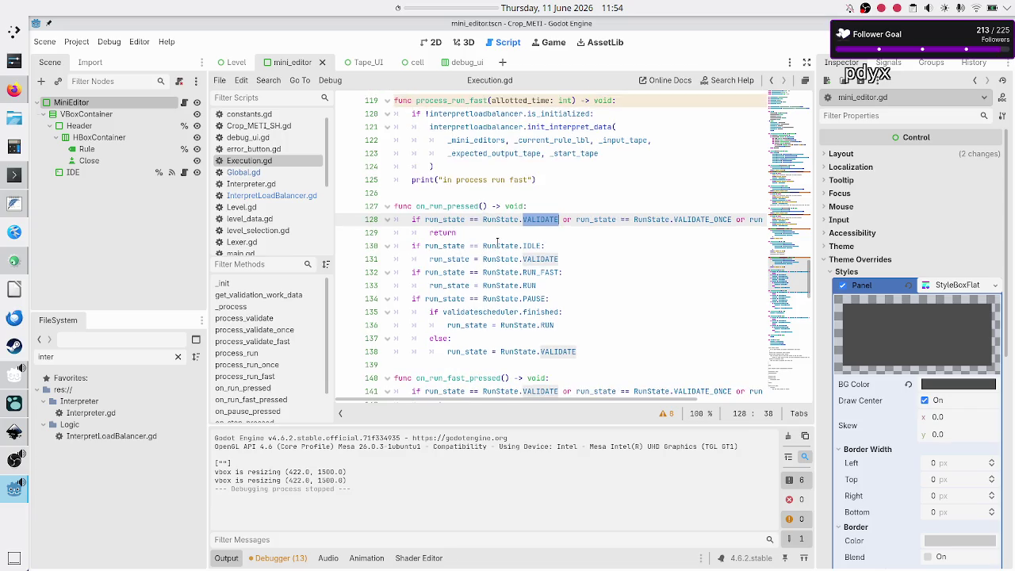
{"action": "double_click", "coordinate": [489, 247]}
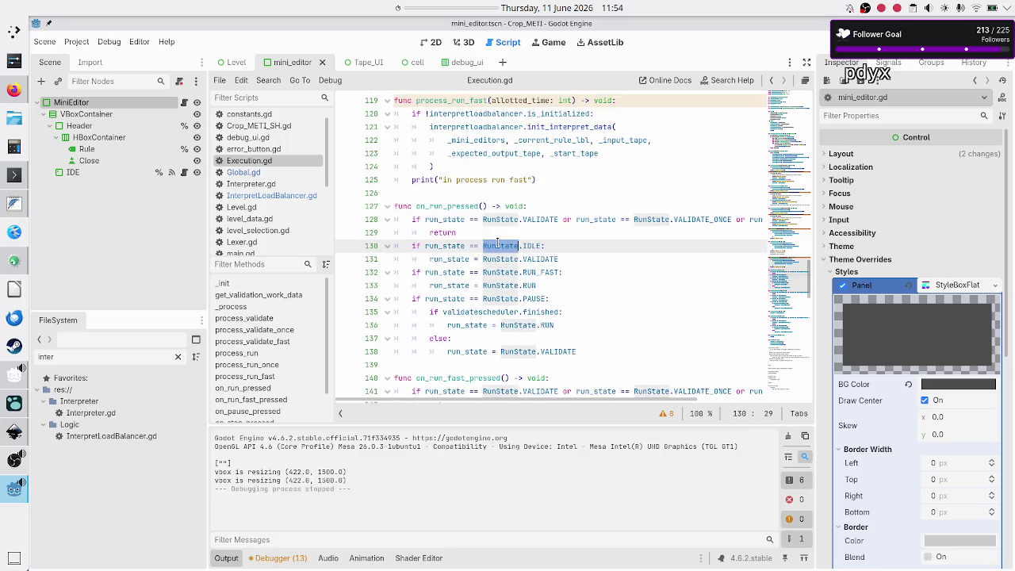
{"action": "double_click", "coordinate": [549, 259]}
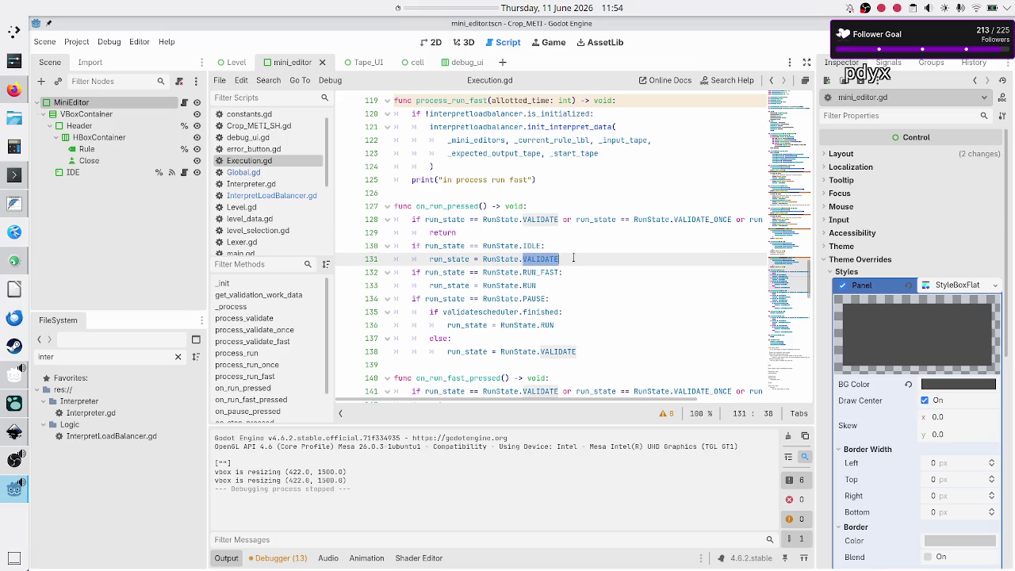
- Add a return after the VALIDATE and RUN assignments in on_run_pressed
{"action": "left_click", "coordinate": [573, 258]}
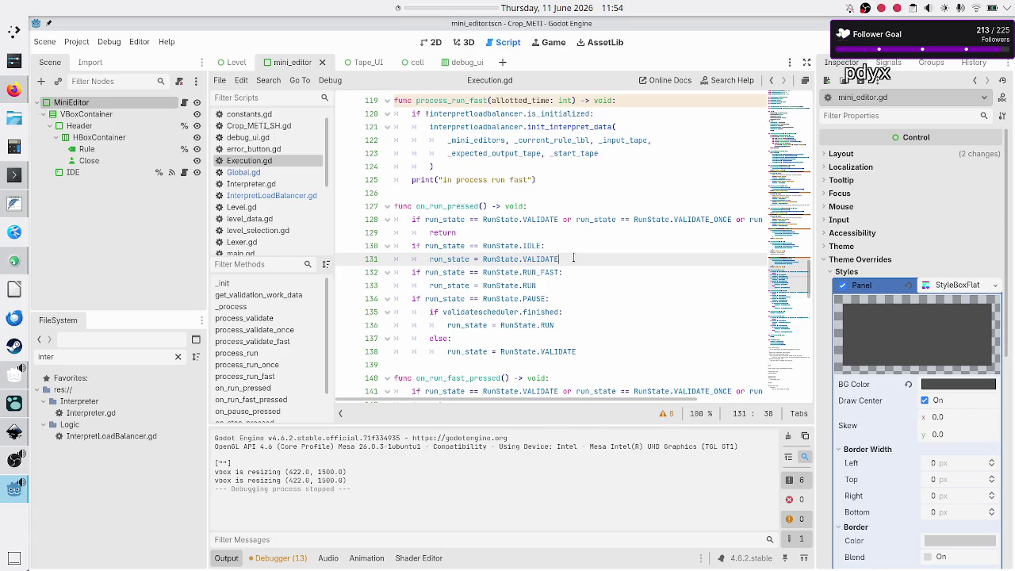
{"action": "key", "text": "Return"}
{"action": "type", "text": "return"}
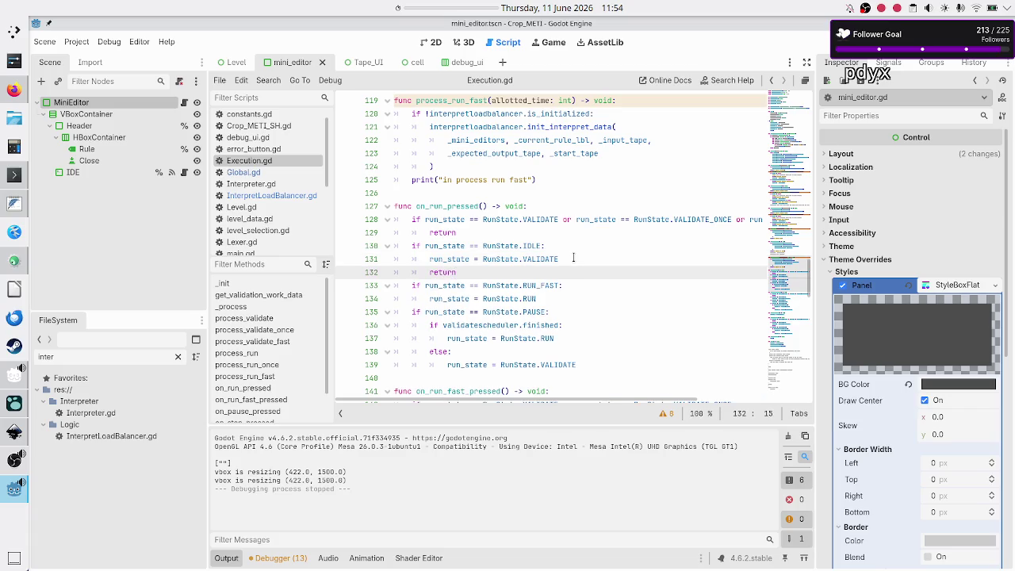
{"action": "key", "text": "Down"}
{"action": "key", "text": "Down"}
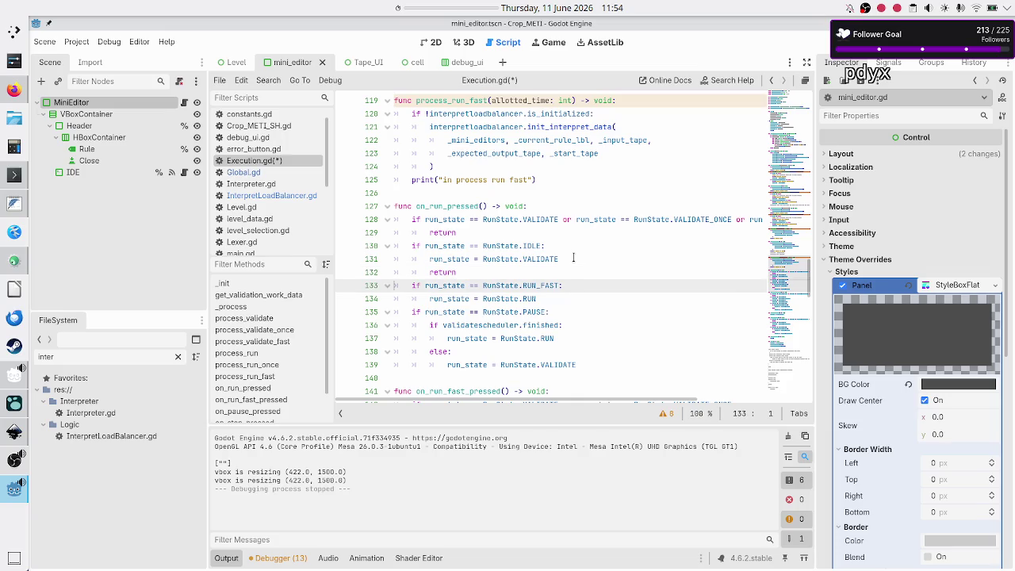
{"action": "key", "text": "End"}
{"action": "key", "text": "Return"}
{"action": "type", "text": "return"}
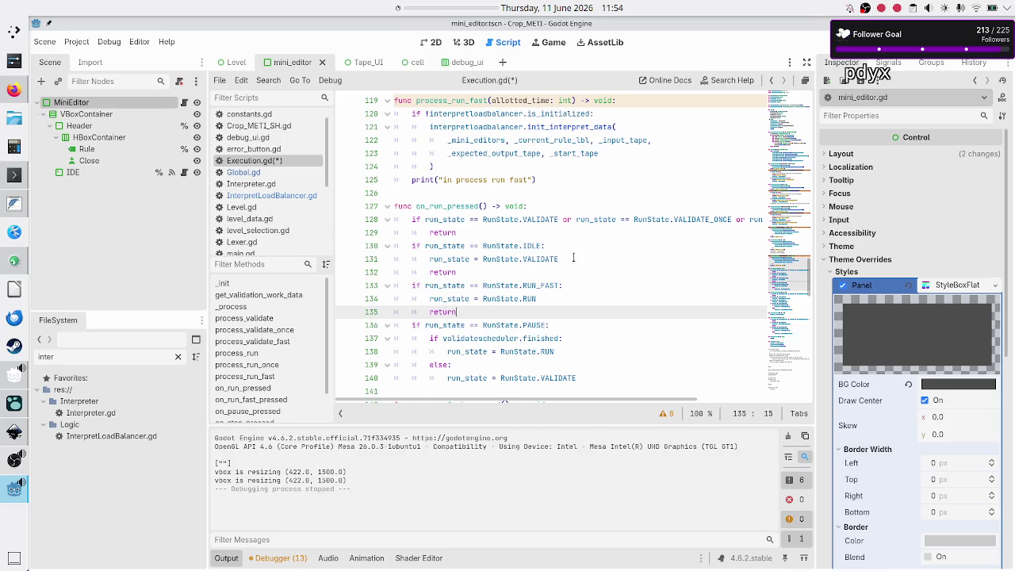
- Add a return after the pause branch's RUN assignment and save Execution.gd
{"action": "key", "text": "Down"}
{"action": "key", "text": "Down"}
{"action": "key", "text": "Down"}
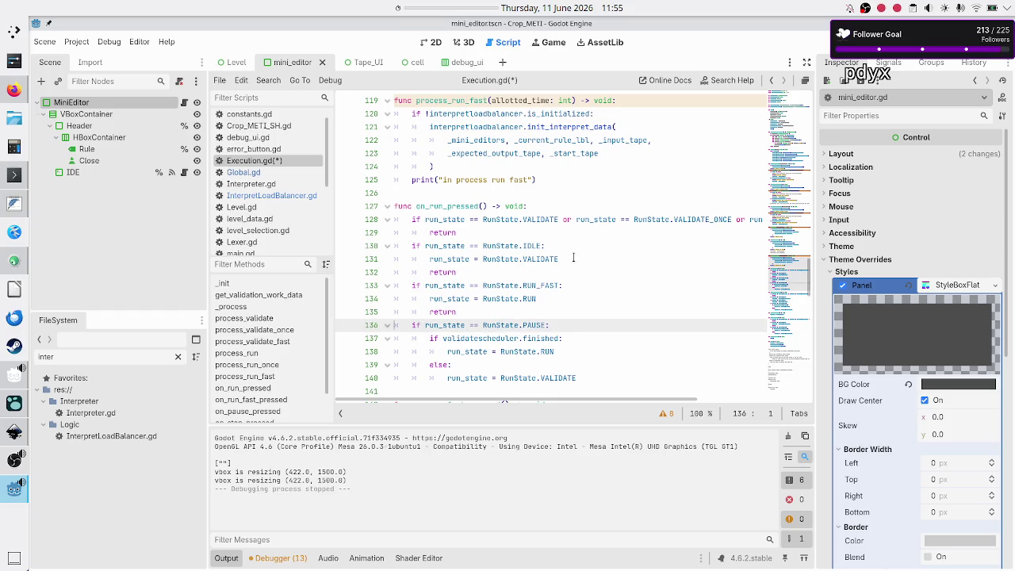
{"action": "key", "text": "Up"}
{"action": "key", "text": "Up"}
{"action": "key", "text": "Up"}
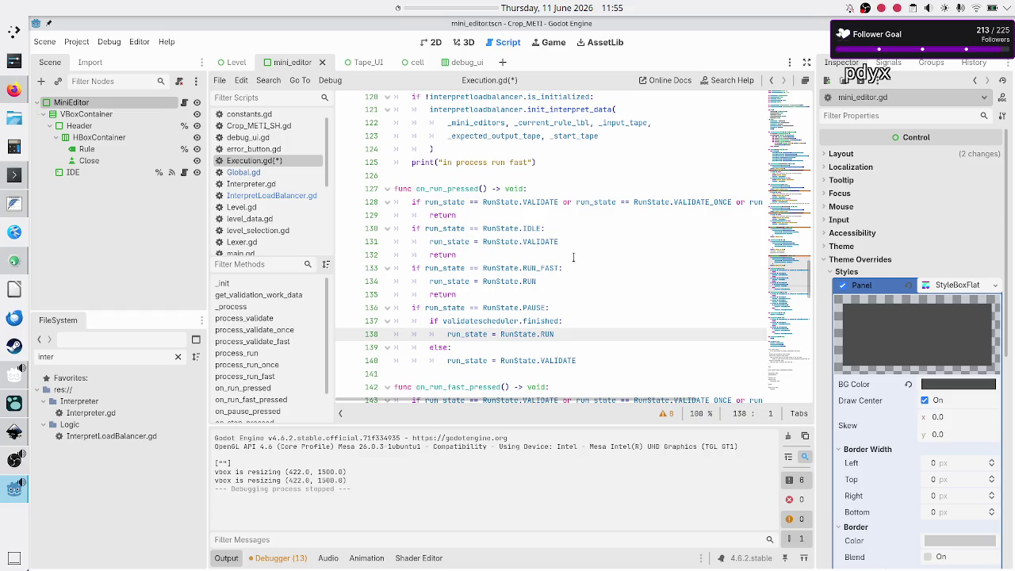
{"action": "key", "text": "End"}
{"action": "key", "text": "Return"}
{"action": "type", "text": "return"}
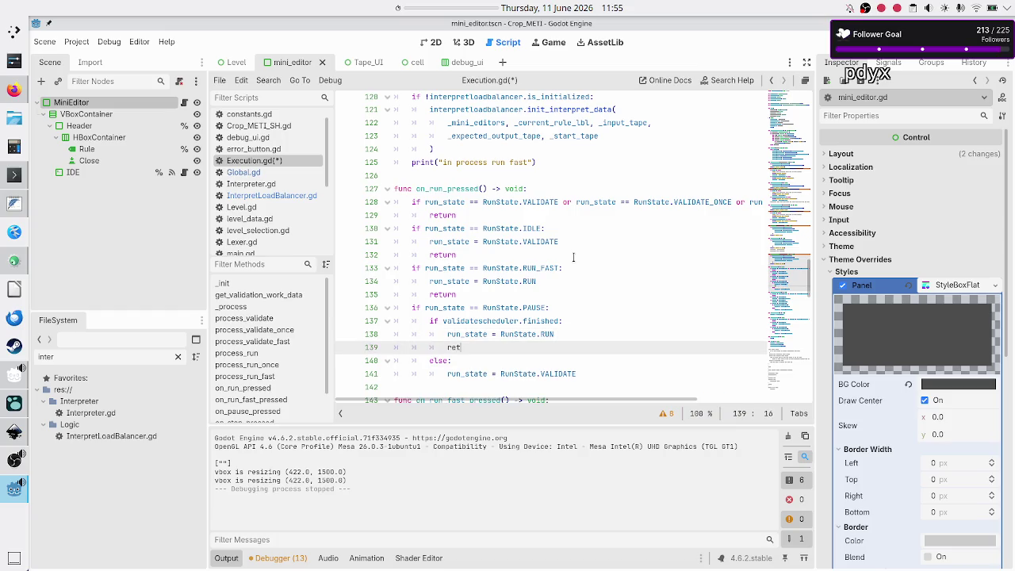
{"action": "key", "text": "Down"}
{"action": "key", "text": "Down"}
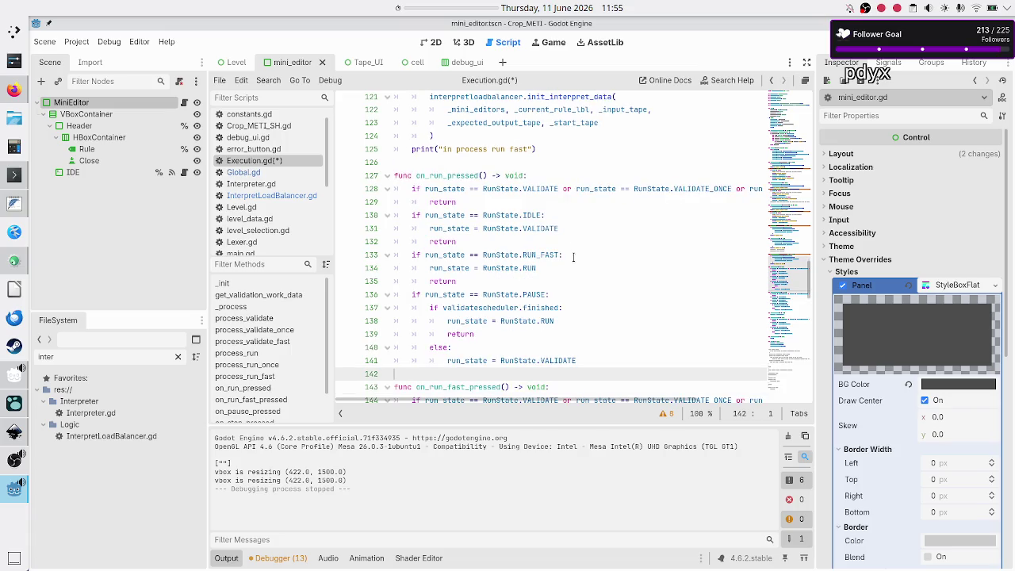
{"action": "key", "text": "End"}
{"action": "key", "text": "Down"}
{"action": "key", "text": "ctrl+s"}
- Review the RUN_FAST branch and RUN assignment lines with their new returns
{"action": "key", "text": "Up"}
{"action": "key", "text": "Up"}
{"action": "key", "text": "Up"}
{"action": "triple_click", "coordinate": [573, 255]}
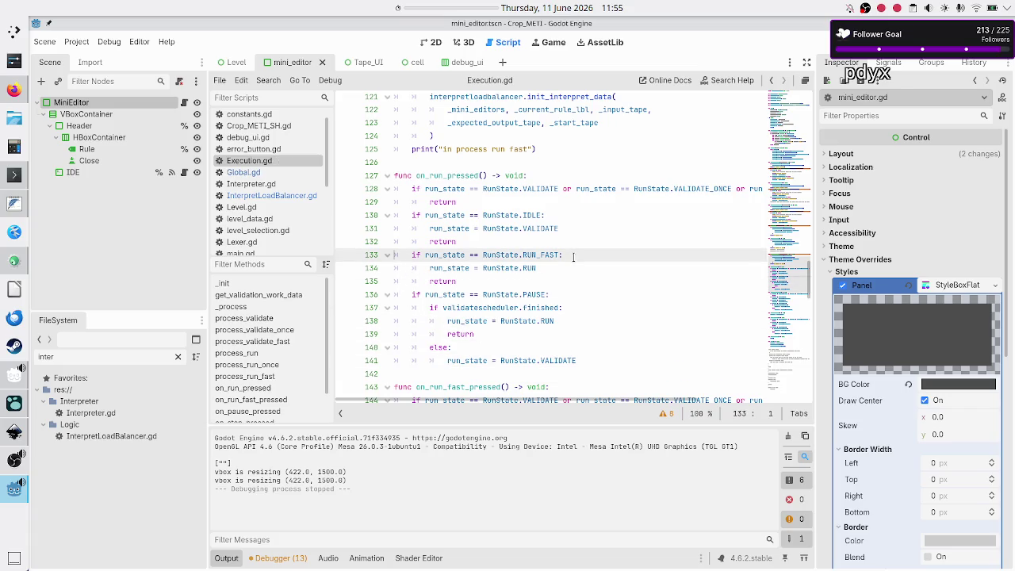
{"action": "key", "text": "Down"}
{"action": "key", "text": "Down"}
{"action": "key", "text": "shift+Down"}
{"action": "key", "text": "shift+Down"}
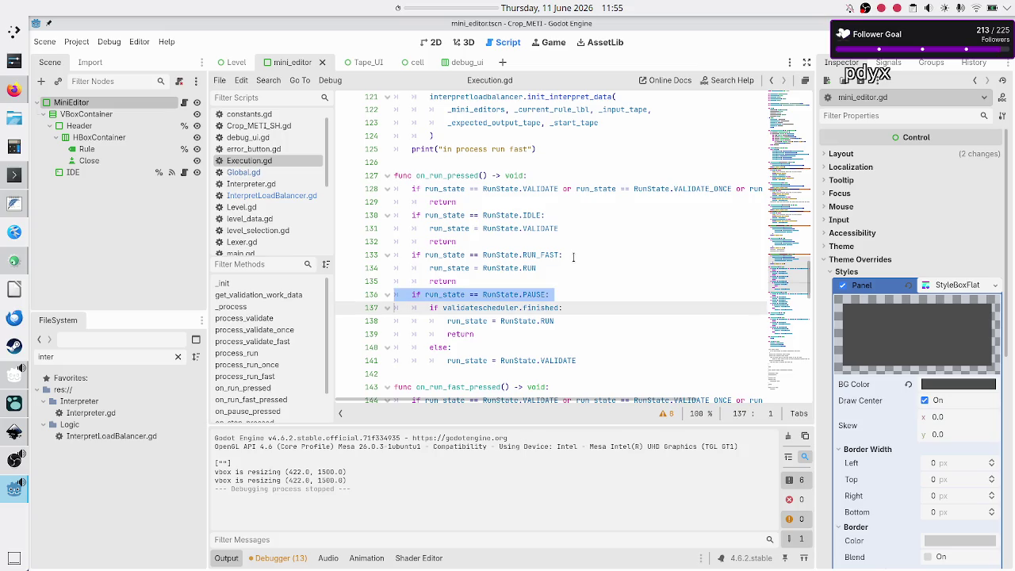
{"action": "key", "text": "Up"}
{"action": "key", "text": "Up"}
{"action": "key", "text": "Up"}
{"action": "key", "text": "Down"}
{"action": "key", "text": "Down"}
{"action": "key", "text": "Down"}
{"action": "key", "text": "Up"}
{"action": "key", "text": "Up"}
{"action": "key", "text": "Up"}
{"action": "key", "text": "Down"}
{"action": "key", "text": "Down"}
{"action": "key", "text": "Down"}
{"action": "key", "text": "Up"}
{"action": "key", "text": "Up"}
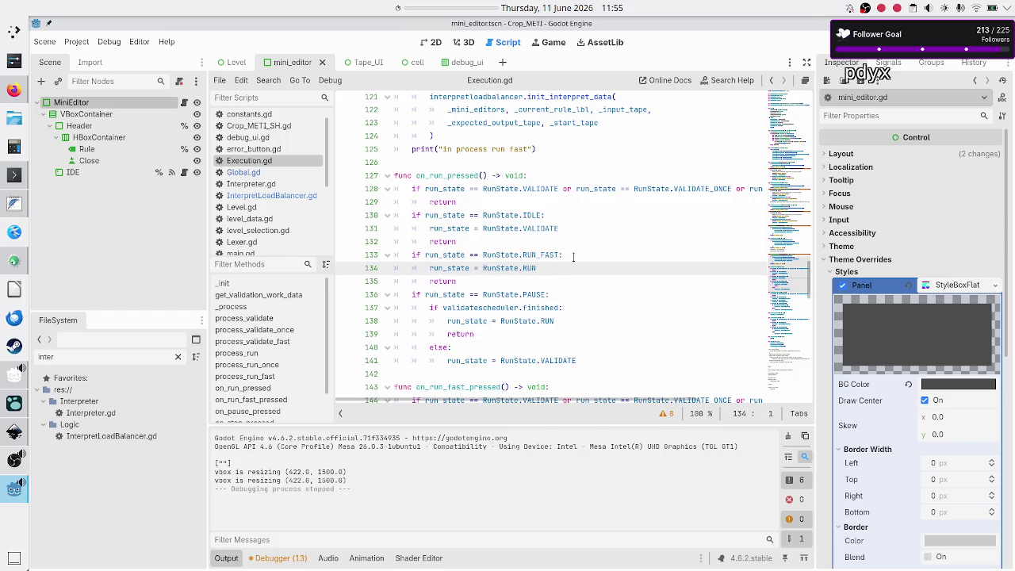
{"action": "key", "text": "shift+Down"}
{"action": "key", "text": "Right"}
- Step through the pause check and its return down into on_run_fast_pressed
{"action": "key", "text": "Down"}
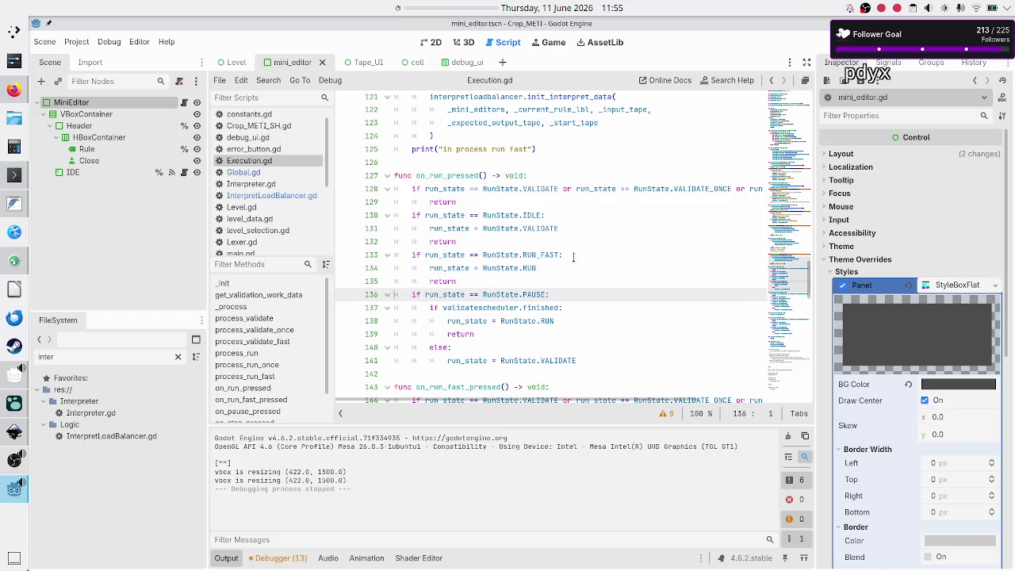
{"action": "key", "text": "Left"}
{"action": "key", "text": "Right"}
{"action": "key", "text": "Up"}
{"action": "key", "text": "Up"}
{"action": "key", "text": "Down"}
{"action": "key", "text": "Down"}
{"action": "key", "text": "shift+Down"}
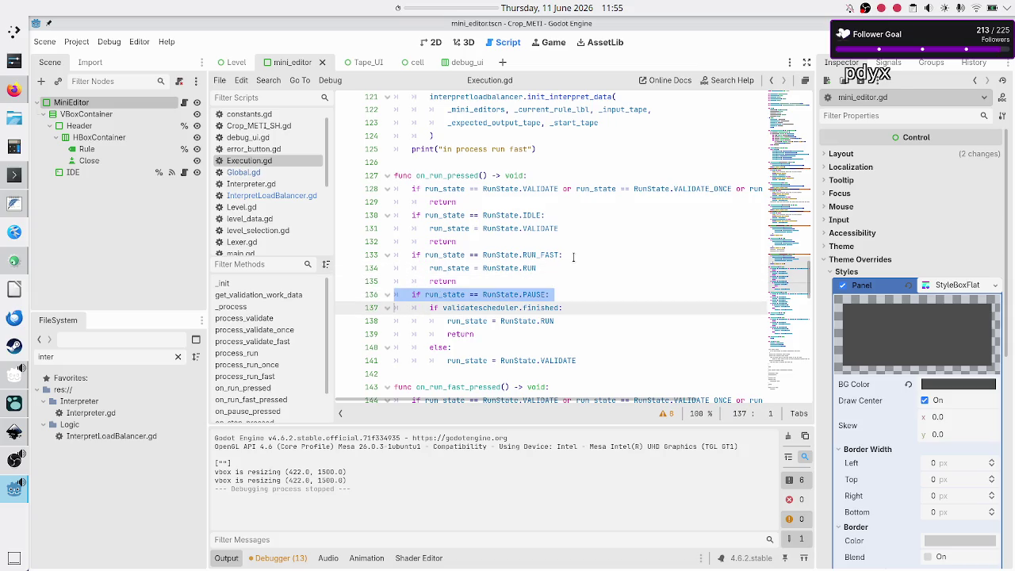
{"action": "key", "text": "Right"}
{"action": "key", "text": "Right"}
{"action": "key", "text": "Down"}
{"action": "key", "text": "Down"}
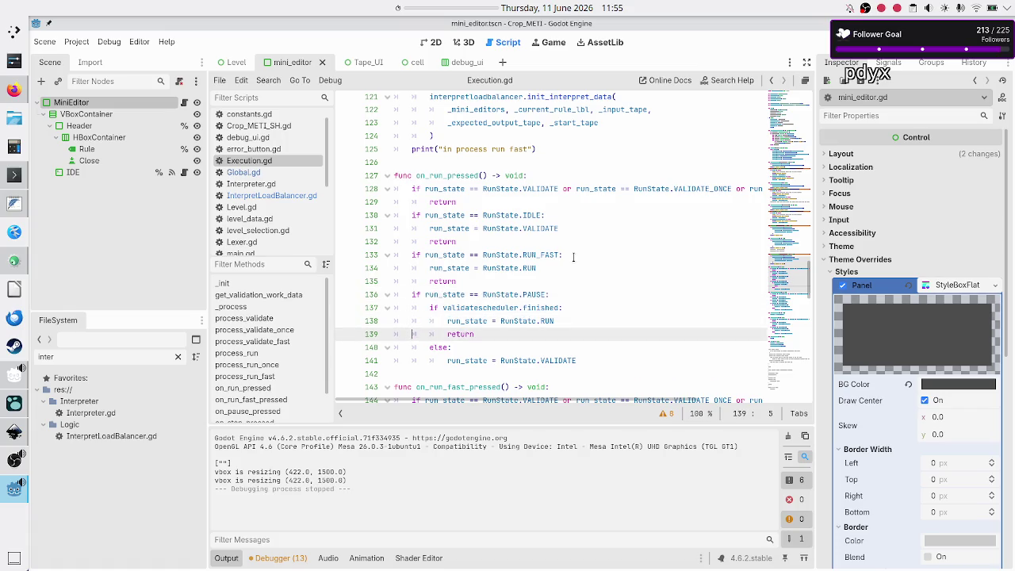
{"action": "key", "text": "Down"}
{"action": "key", "text": "Down"}
{"action": "key", "text": "Down"}
{"action": "key", "text": "Down"}
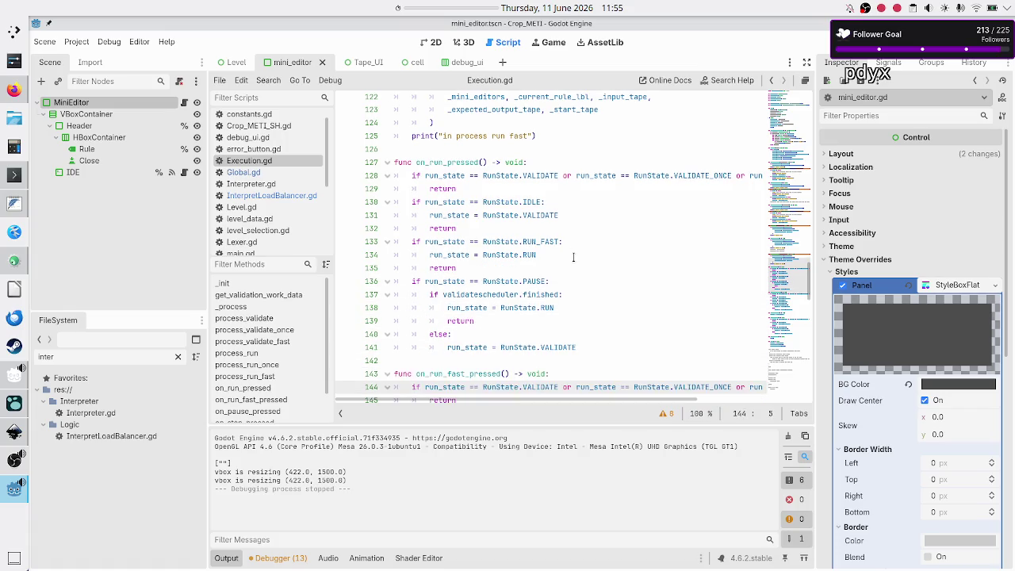
{"action": "key", "text": "Down"}
{"action": "key", "text": "Down"}
{"action": "key", "text": "Down"}
- Add return lines after the VALIDATE_FAST and RUN_FAST assignments in Execution.gd
{"action": "key", "text": "Up"}
{"action": "key", "text": "Up"}
{"action": "key", "text": "Up"}
{"action": "key", "text": "End"}
{"action": "key", "text": "Return"}
{"action": "type", "text": "return"}
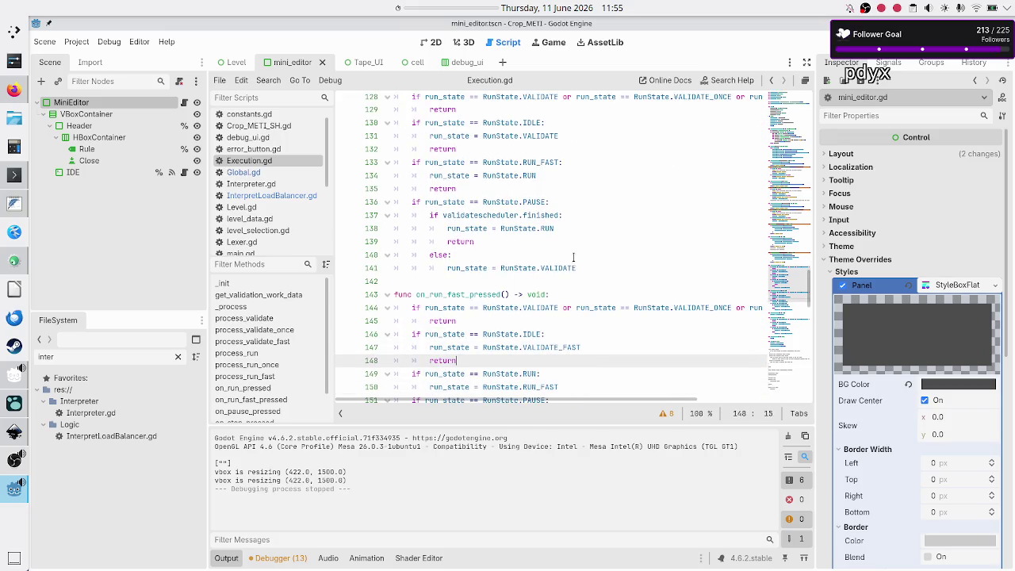
{"action": "key", "text": "Down"}
{"action": "key", "text": "Home"}
{"action": "key", "text": "Down"}
{"action": "key", "text": "End"}
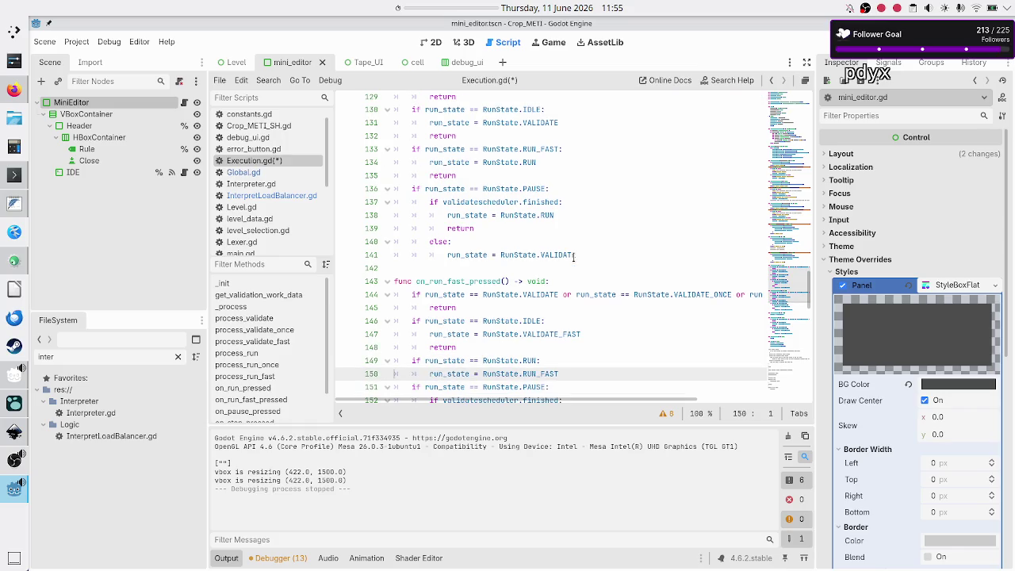
{"action": "key", "text": "Return"}
{"action": "type", "text": "return"}
{"action": "key", "text": "Down"}
- Add a return after the pause branch's RUN_FAST assignment and append _FAST to the else assignment
{"action": "key", "text": "Home"}
{"action": "key", "text": "Down"}
{"action": "key", "text": "Down"}
{"action": "key", "text": "End"}
{"action": "key", "text": "Return"}
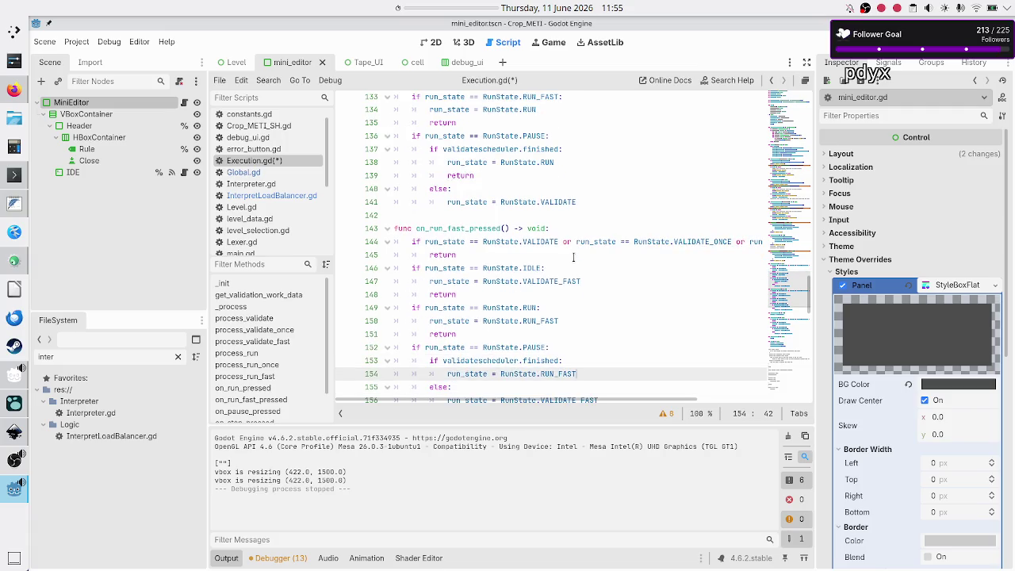
{"action": "type", "text": "return"}
{"action": "key", "text": "Down"}
{"action": "key", "text": "Down"}
{"action": "key", "text": "End"}
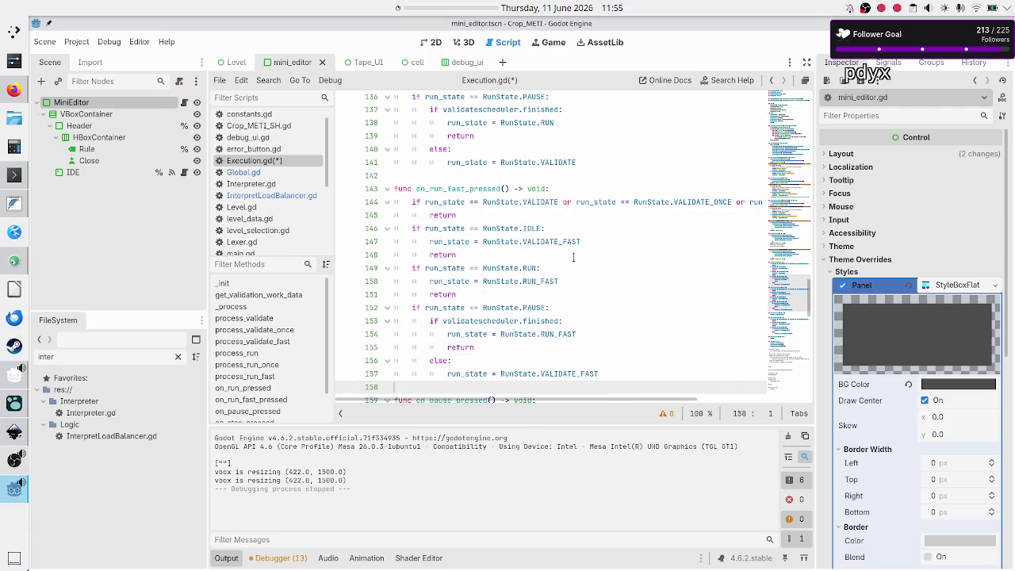
{"action": "type", "text": "_FAST"}
- In on_step_pressed, add a return after the RUN_ONCE assignment
{"action": "key", "text": "Down"}
{"action": "key", "text": "Down"}
{"action": "key", "text": "Down"}
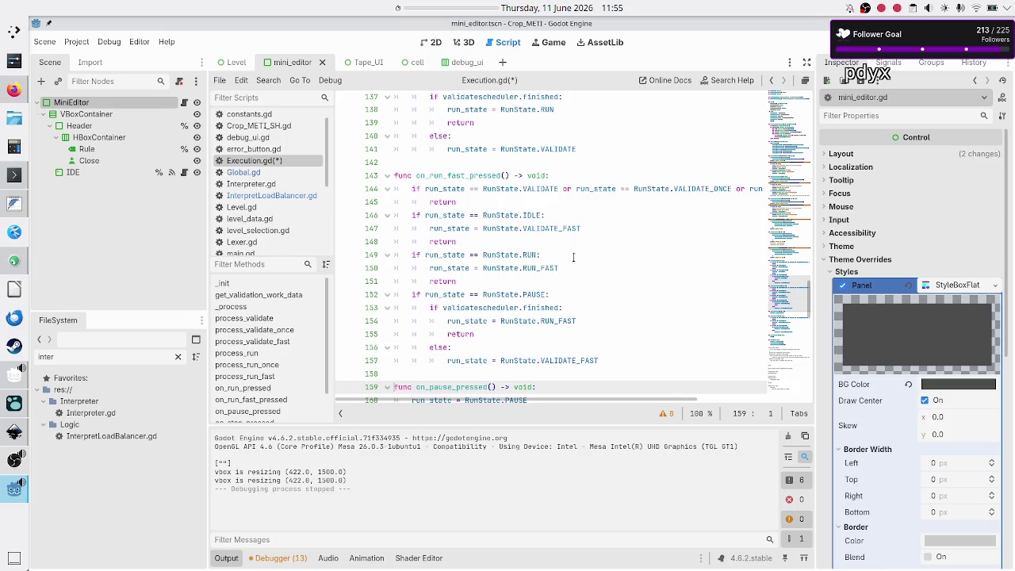
{"action": "key", "text": "Down"}
{"action": "key", "text": "Down"}
{"action": "key", "text": "Down"}
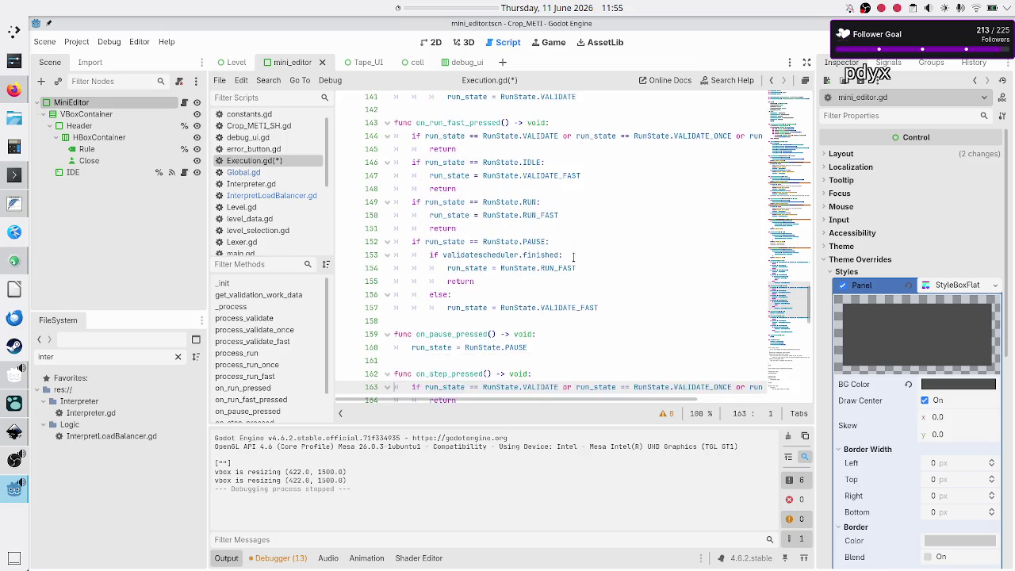
{"action": "key", "text": "Down"}
{"action": "key", "text": "Down"}
{"action": "key", "text": "Down"}
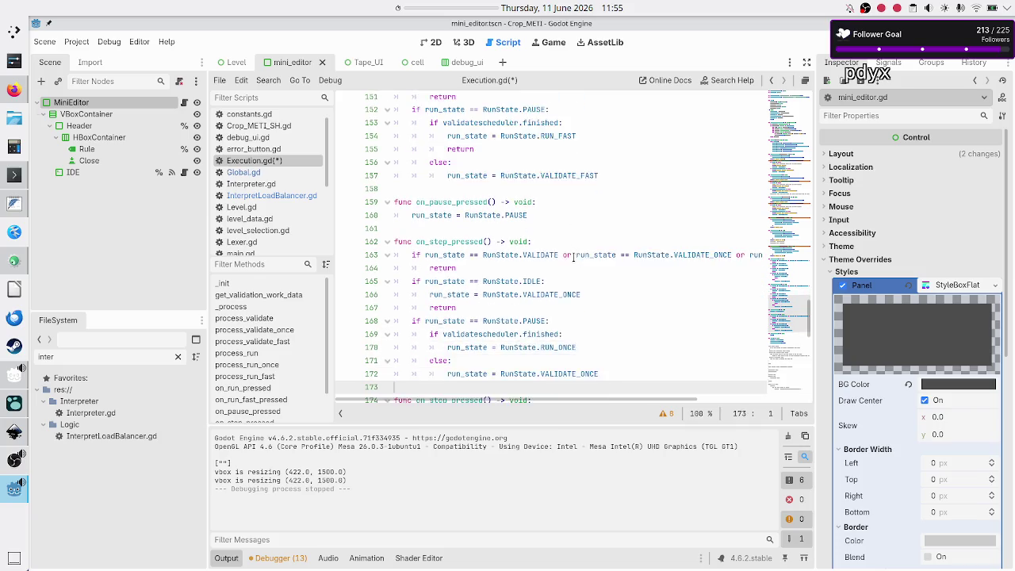
{"action": "key", "text": "Up"}
{"action": "key", "text": "Up"}
{"action": "key", "text": "Up"}
{"action": "key", "text": "shift+Down"}
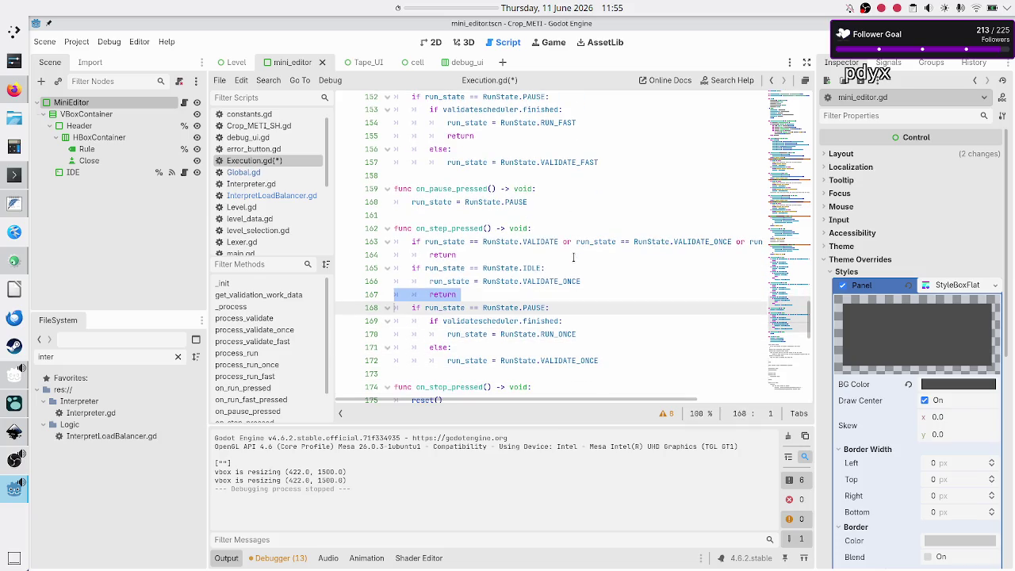
{"action": "key", "text": "Escape"}
{"action": "key", "text": "Down"}
{"action": "key", "text": "Down"}
{"action": "key", "text": "Up"}
{"action": "key", "text": "Down"}
{"action": "key", "text": "Up"}
{"action": "key", "text": "End"}
{"action": "key", "text": "Down"}
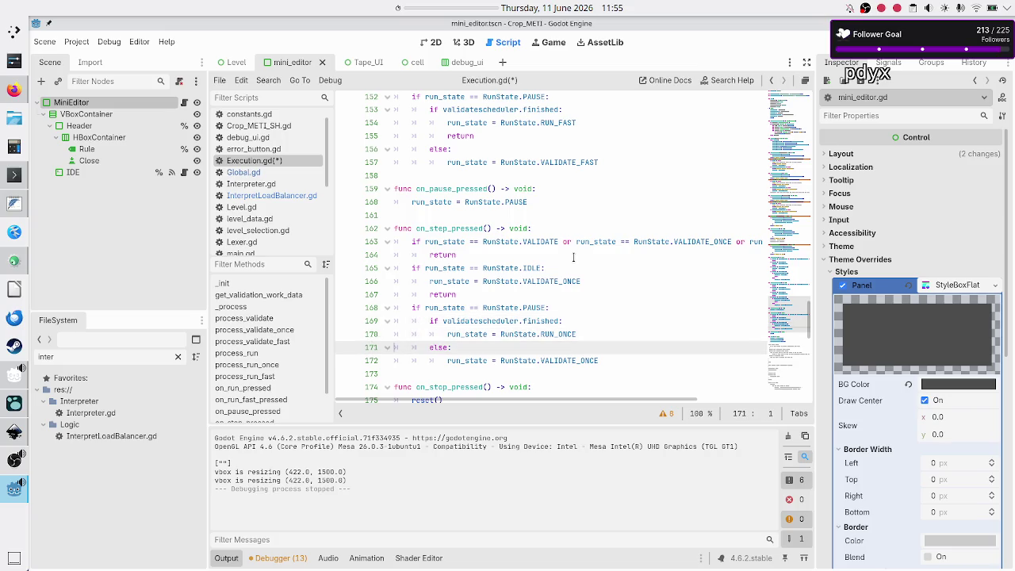
{"action": "key", "text": "Return"}
{"action": "type", "text": "return"}
{"action": "key", "text": "Down"}
{"action": "key", "text": "Down"}
{"action": "key", "text": "Down"}
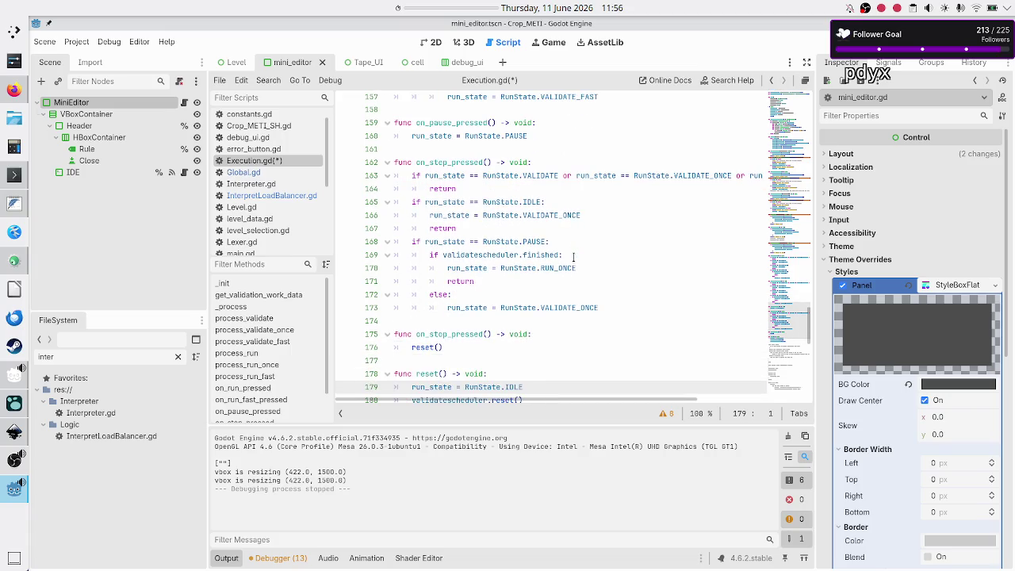
- Save Execution.gd and launch the game again to test
{"action": "key", "text": "Up"}
{"action": "key", "text": "Up"}
{"action": "key", "text": "ctrl+s"}
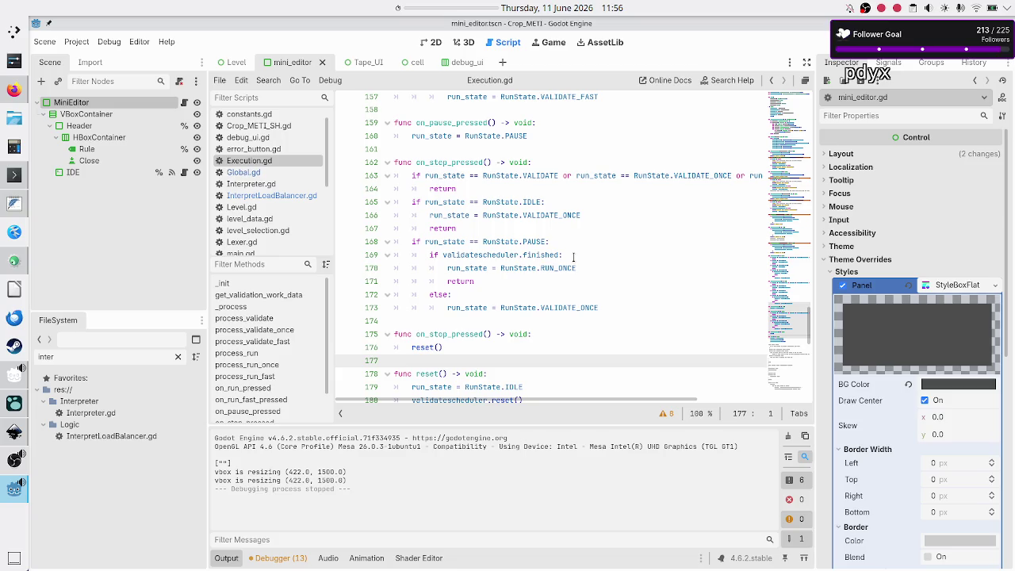
{"action": "left_click", "coordinate": [835, 42]}
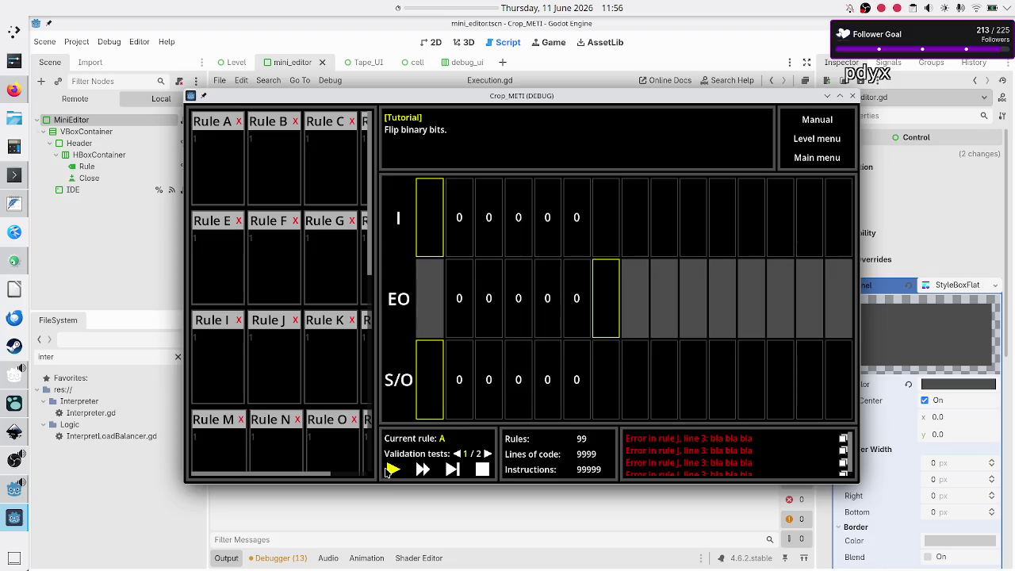
{"action": "left_click", "coordinate": [392, 470]}
{"action": "left_click_drag", "start_coordinate": [563, 104], "coordinate": [614, 72]}
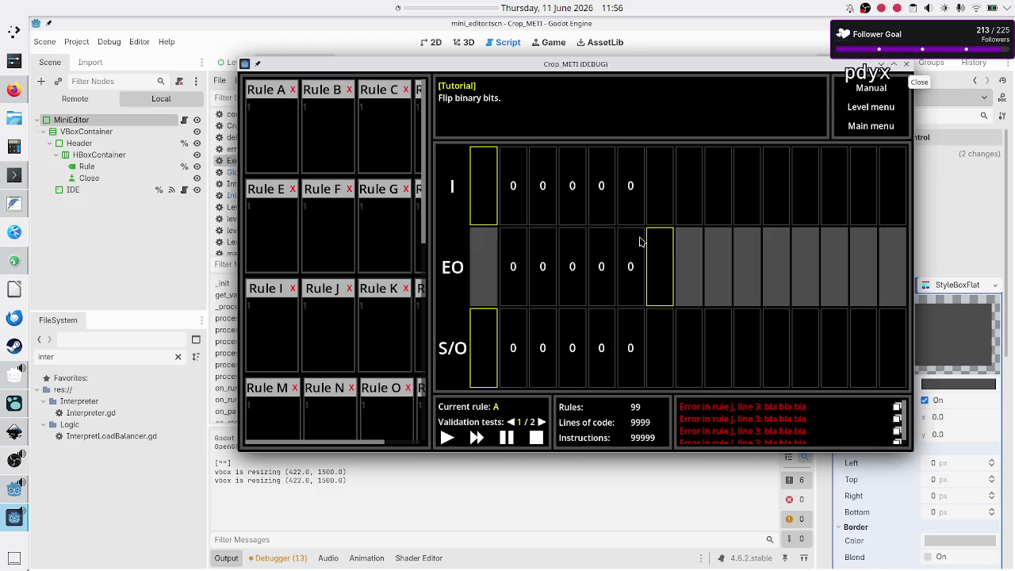
{"action": "left_click", "coordinate": [907, 63]}
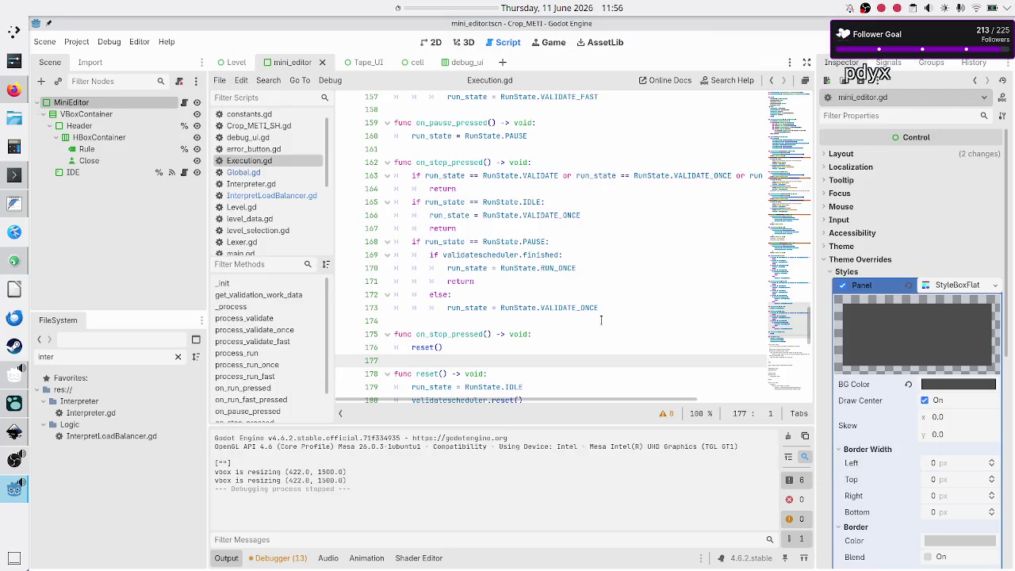
{"action": "scroll", "coordinate": [534, 294], "scroll_direction": "up", "scroll_amount": 5}
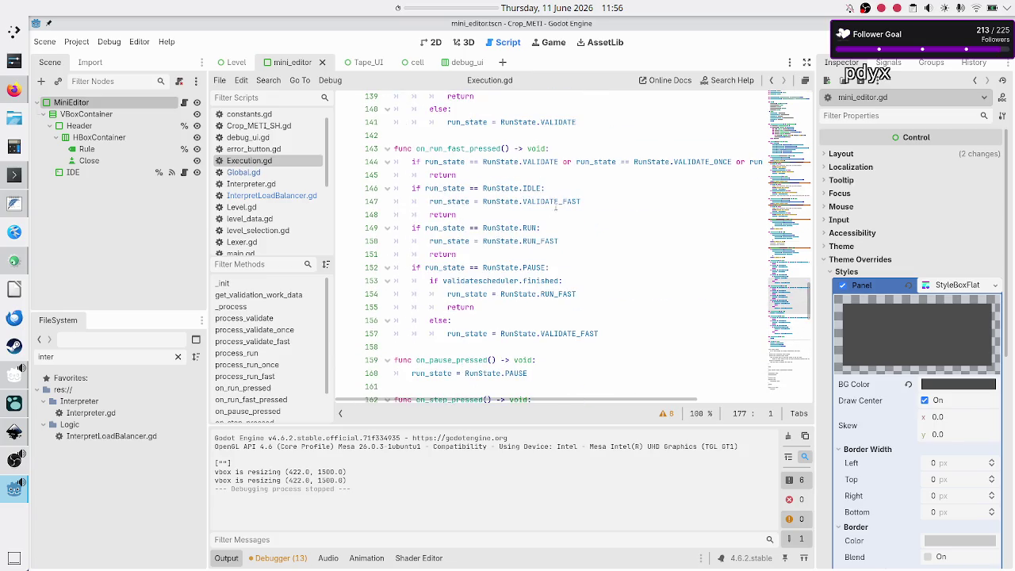
{"action": "scroll", "coordinate": [561, 189], "scroll_direction": "up", "scroll_amount": 5}
- Add a print("test") line under the IDLE check in on_run_pressed
{"action": "left_click", "coordinate": [570, 139]}
{"action": "key", "text": "Return"}
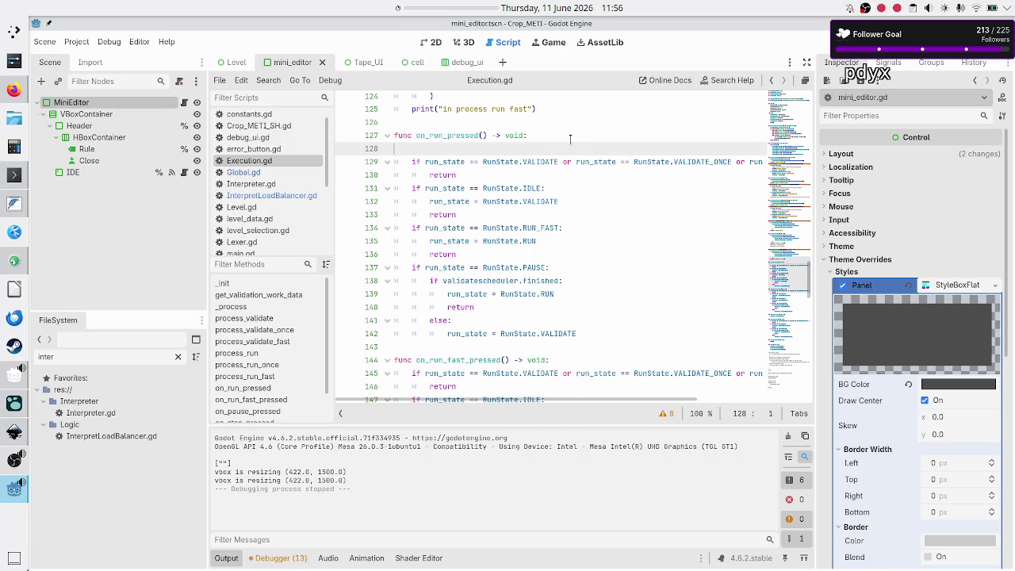
{"action": "key", "text": "BackSpace"}
{"action": "key", "text": "Down"}
{"action": "key", "text": "Down"}
{"action": "key", "text": "Down"}
{"action": "key", "text": "Home"}
{"action": "key", "text": "Home"}
{"action": "key", "text": "Down"}
{"action": "key", "text": "Up"}
{"action": "key", "text": "End"}
{"action": "key", "text": "Return"}
{"action": "type", "text": "print("}
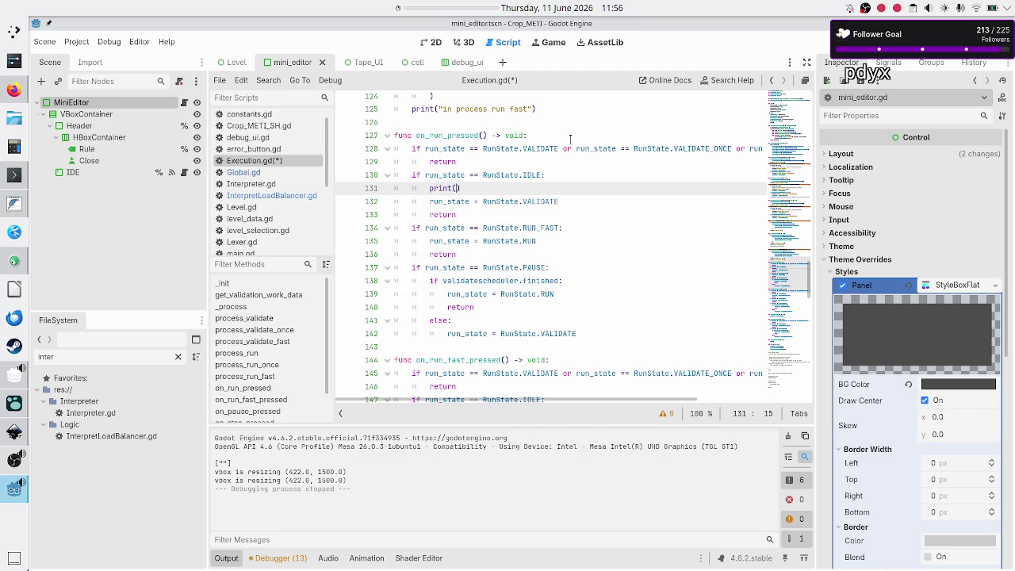
{"action": "type", "text": "\"test"}
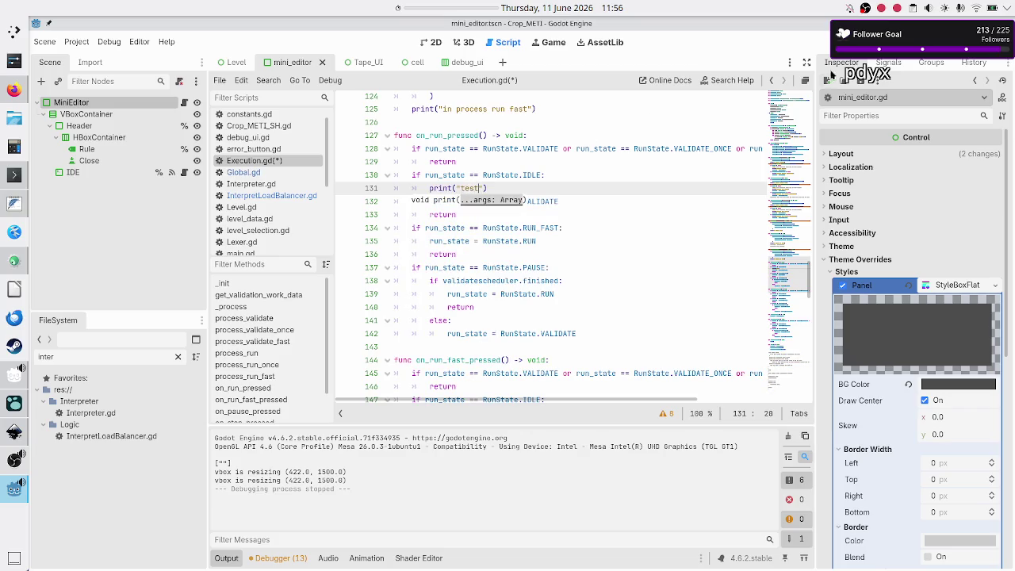
- Save and run the project with F5, press the in-game run, then stop the game
{"action": "key", "text": "F5"}
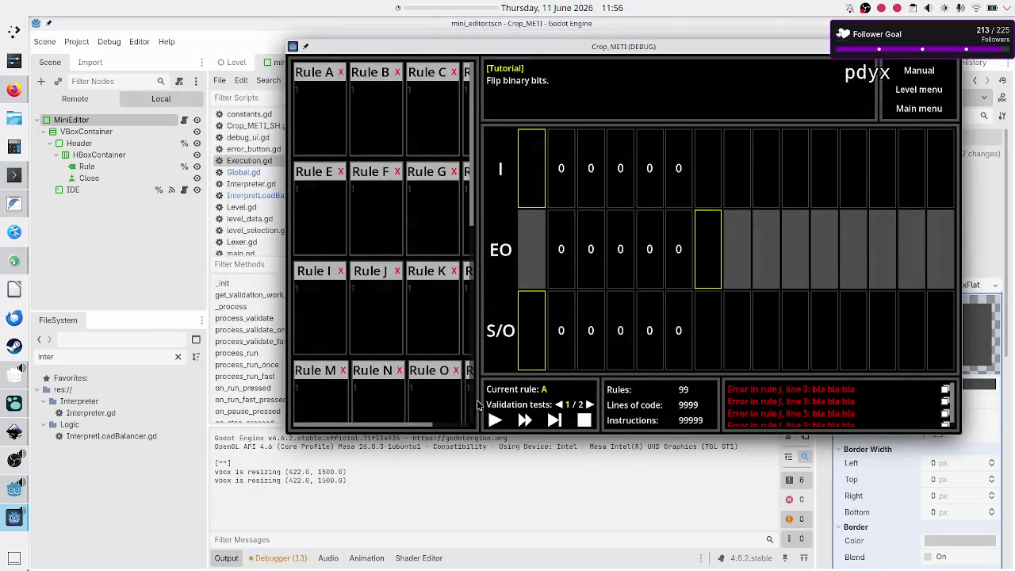
{"action": "left_click", "coordinate": [494, 420]}
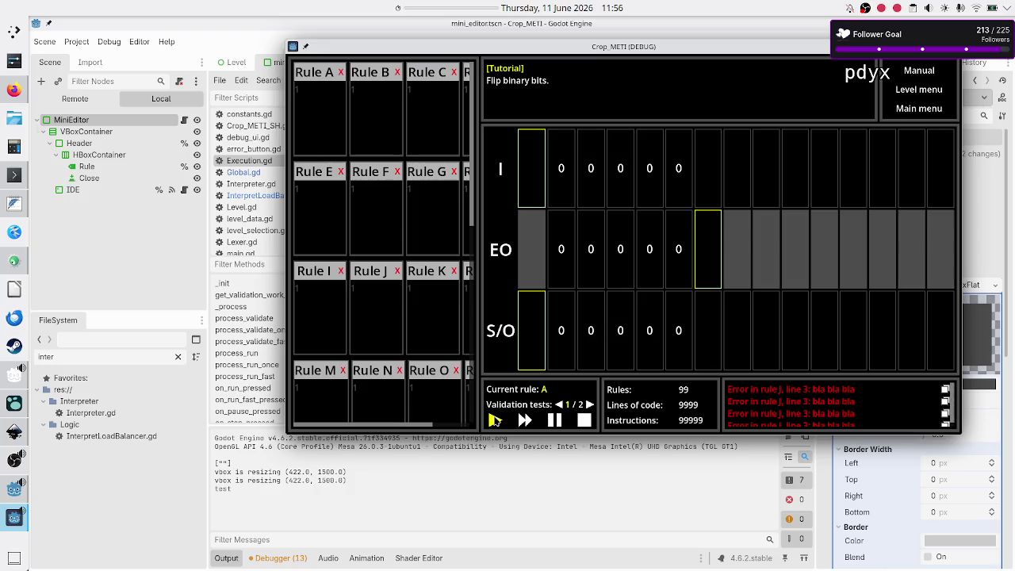
{"action": "left_click", "coordinate": [953, 46]}
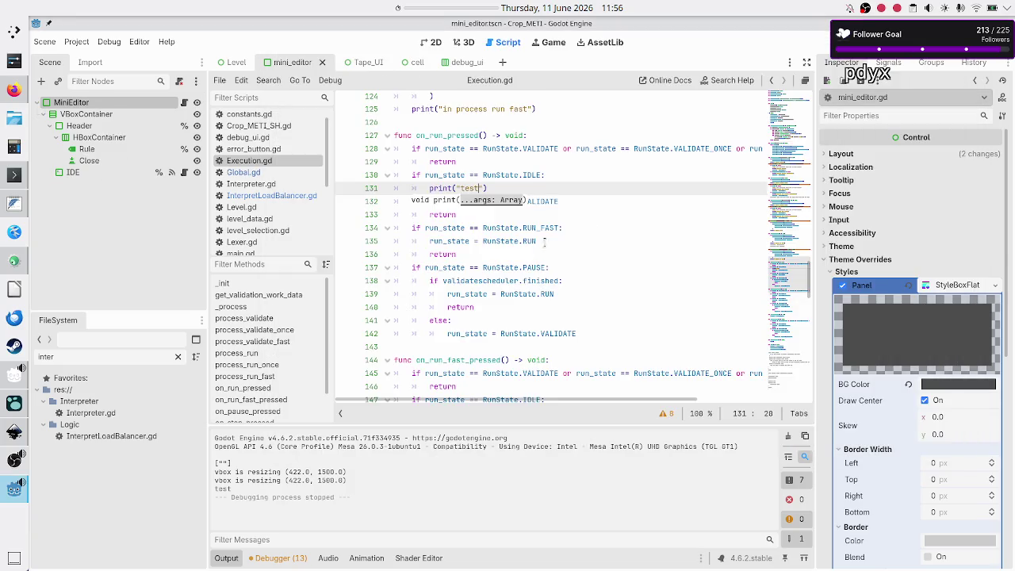
- Delete the temporary print("test") line and save Execution.gd
{"action": "key", "text": "Escape"}
{"action": "key", "text": "Up"}
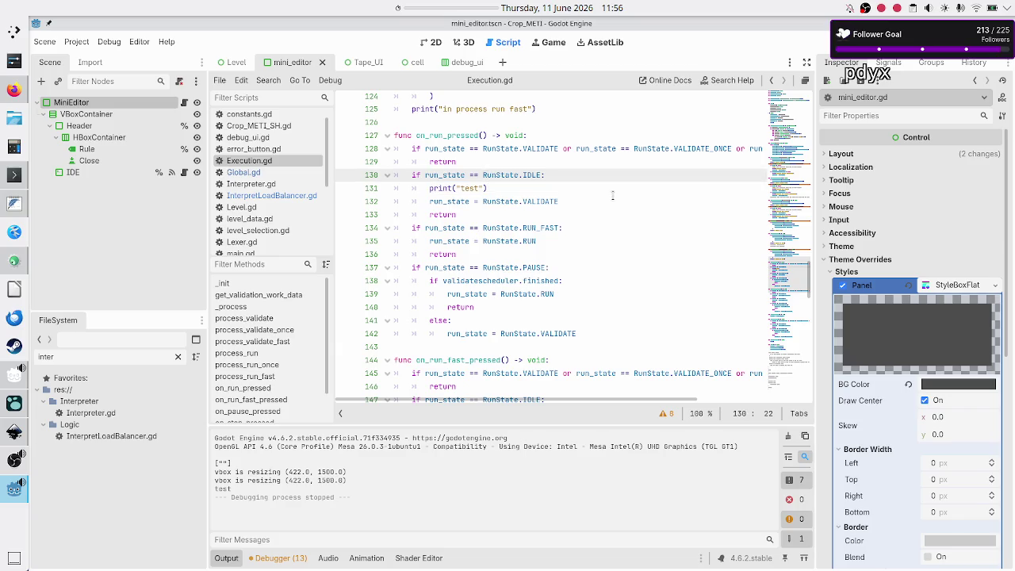
{"action": "key", "text": "Down"}
{"action": "key", "text": "Home"}
{"action": "key", "text": "Home"}
{"action": "key", "text": "shift+Down"}
{"action": "key", "text": "Delete"}
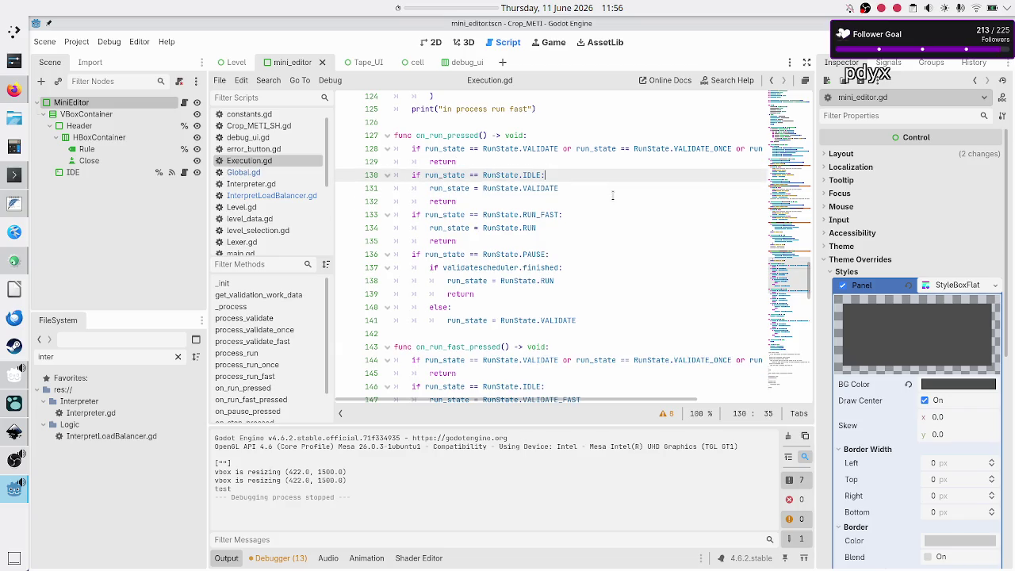
{"action": "key", "text": "shift+Down"}
{"action": "key", "text": "Up"}
{"action": "key", "text": "Down"}
{"action": "key", "text": "Down"}
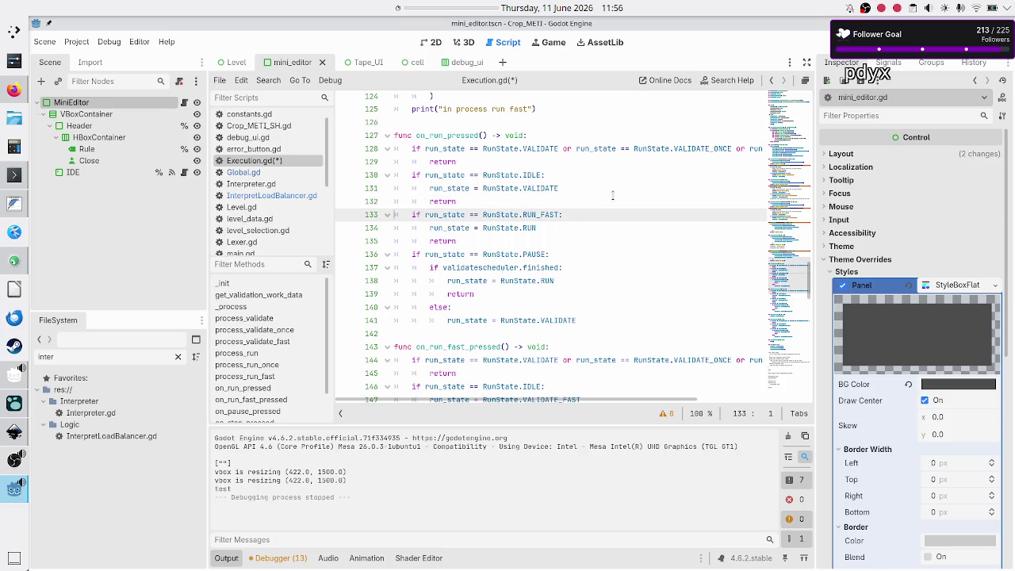
{"action": "key", "text": "ctrl+s"}
- Locate the process_validate function via the VALIDATE state in _process
{"action": "scroll", "coordinate": [687, 162], "scroll_direction": "up", "scroll_amount": 20}
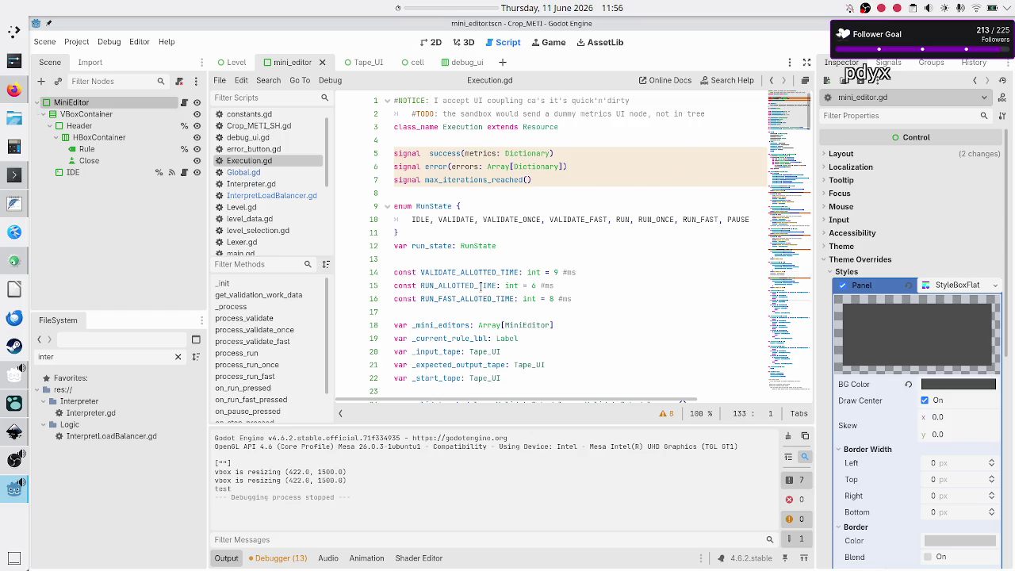
{"action": "scroll", "coordinate": [480, 285], "scroll_direction": "down", "scroll_amount": 3}
{"action": "scroll", "coordinate": [479, 285], "scroll_direction": "down", "scroll_amount": 3}
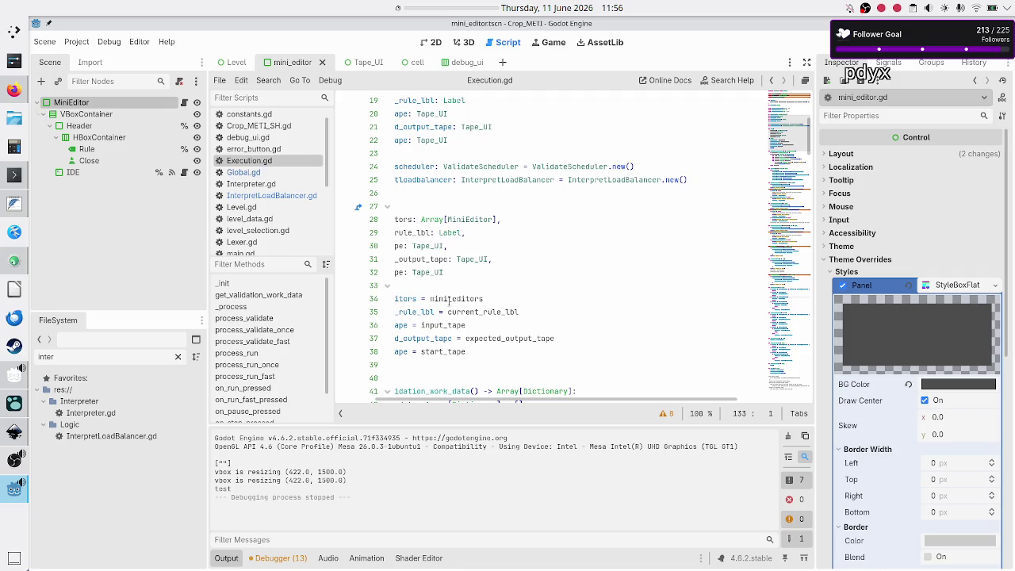
{"action": "scroll", "coordinate": [449, 301], "scroll_direction": "down", "scroll_amount": 3}
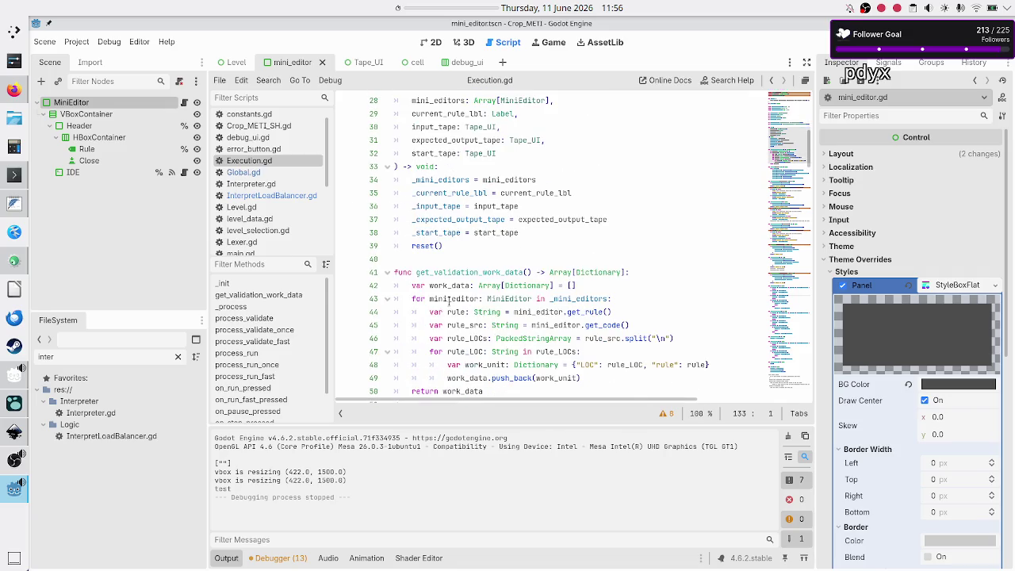
{"action": "scroll", "coordinate": [449, 300], "scroll_direction": "up", "scroll_amount": 4}
{"action": "scroll", "coordinate": [449, 300], "scroll_direction": "down", "scroll_amount": 9}
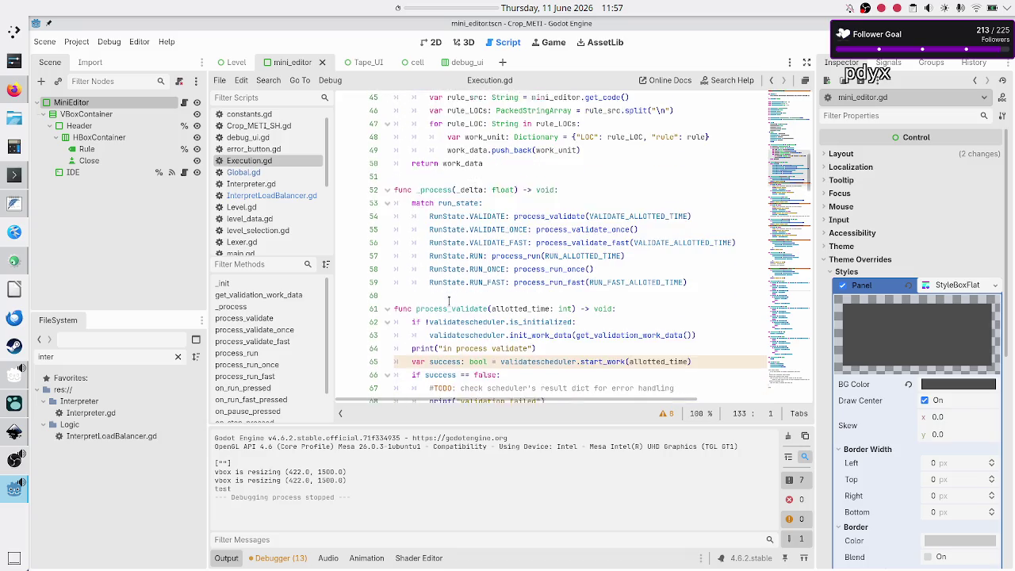
{"action": "double_click", "coordinate": [492, 206]}
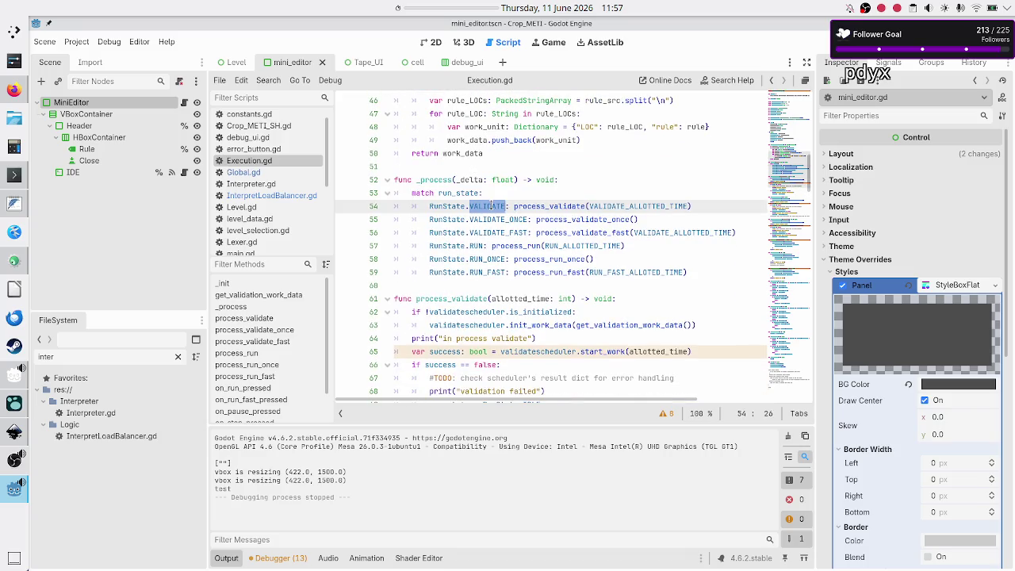
{"action": "double_click", "coordinate": [572, 207]}
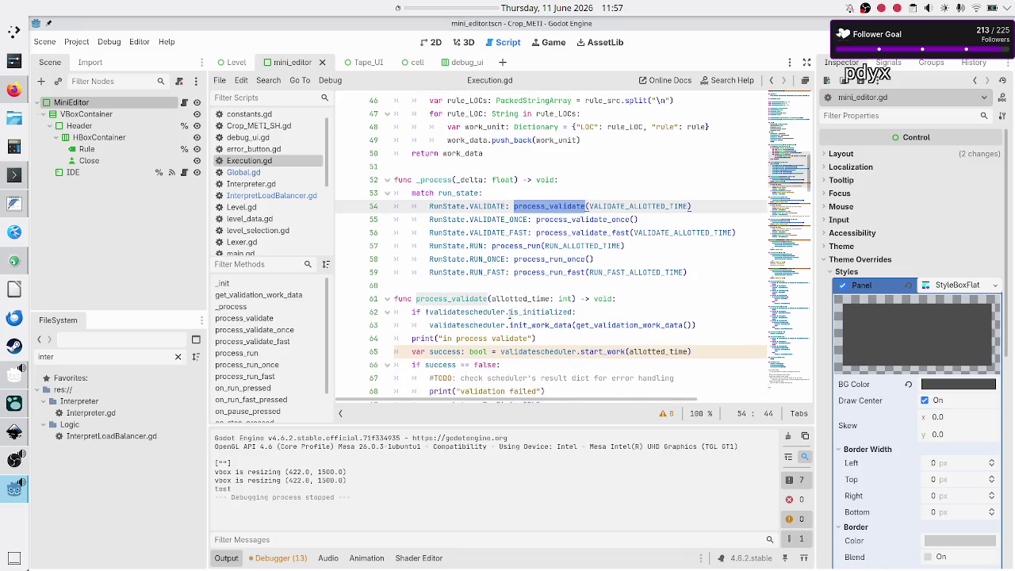
{"action": "scroll", "coordinate": [510, 314], "scroll_direction": "down", "scroll_amount": 2}
- Insert print("test") as the first line of process_validate
{"action": "left_click", "coordinate": [636, 218]}
{"action": "key", "text": "Return"}
{"action": "type", "text": "prin"}
{"action": "key", "text": "Return"}
{"action": "type", "text": "\"test"}
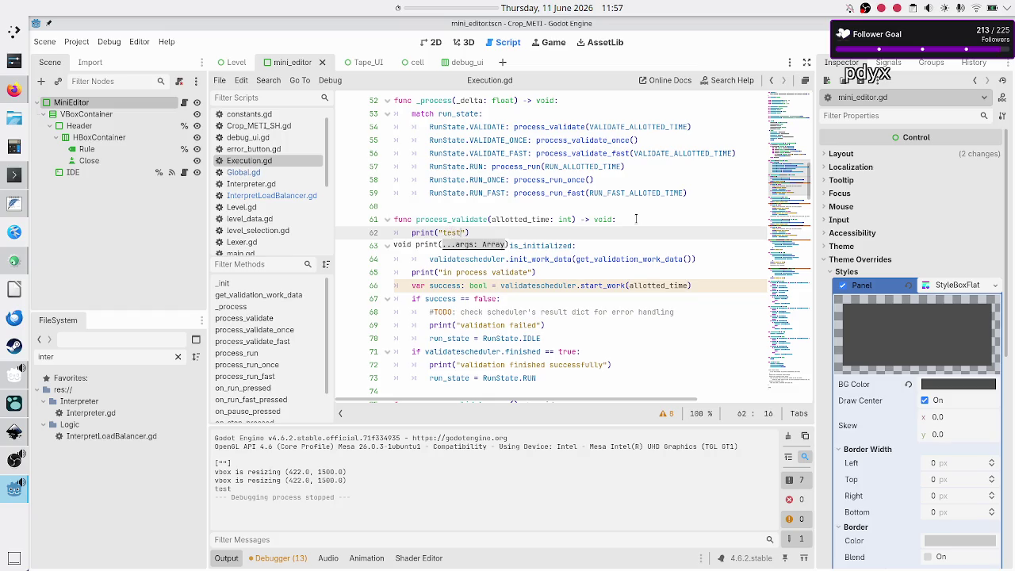
{"action": "left_click", "coordinate": [829, 40]}
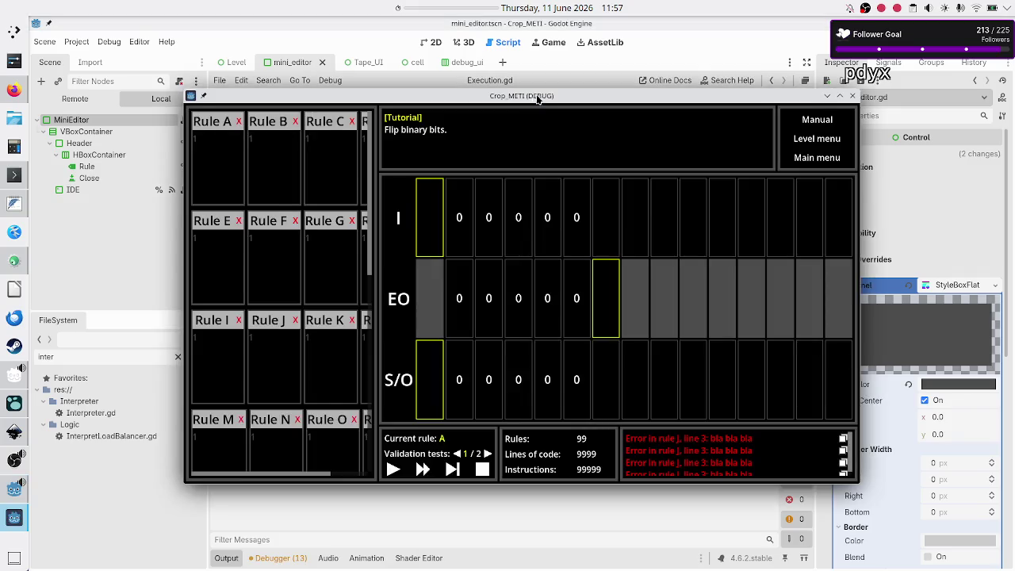
{"action": "left_click_drag", "start_coordinate": [534, 96], "coordinate": [660, 44]}
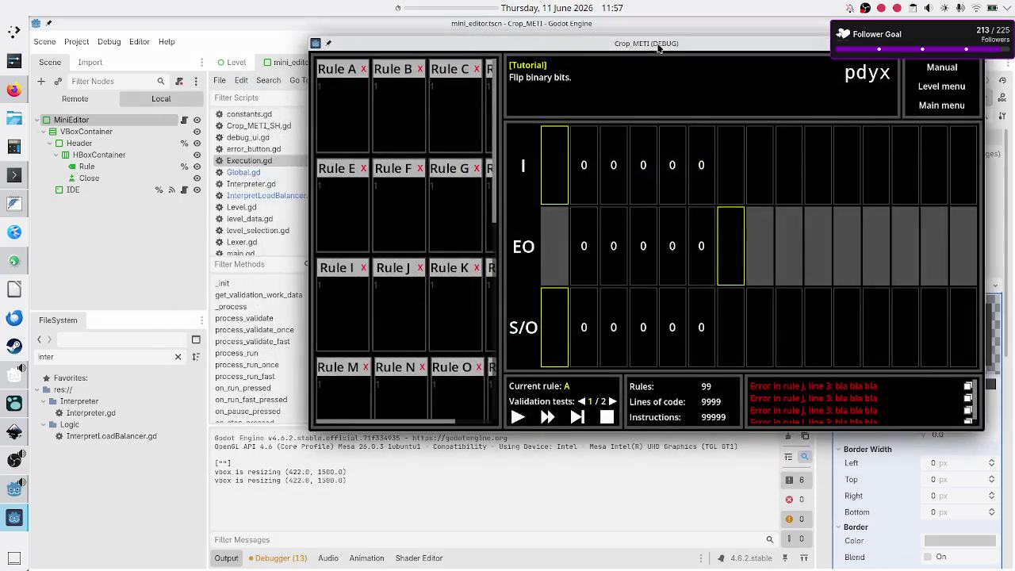
{"action": "left_click", "coordinate": [517, 417]}
{"action": "left_click", "coordinate": [978, 42]}
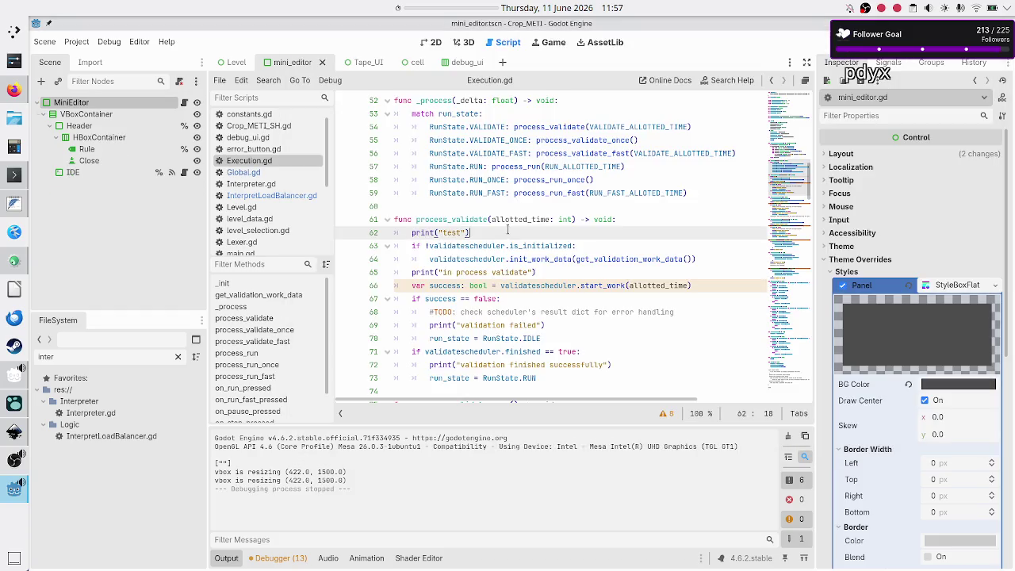
{"action": "scroll", "coordinate": [508, 229], "scroll_direction": "up", "scroll_amount": 1}
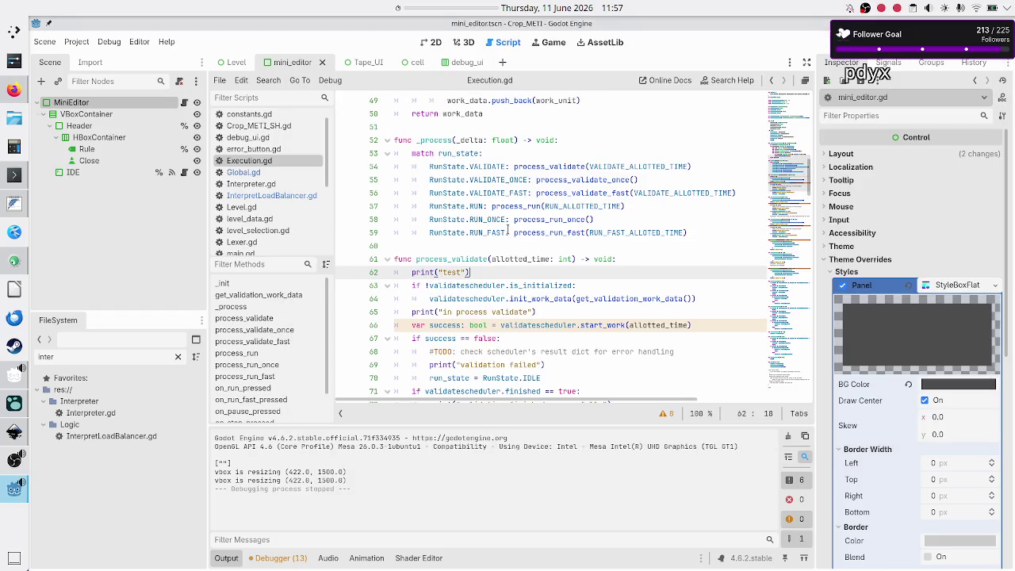
{"action": "scroll", "coordinate": [508, 230], "scroll_direction": "up", "scroll_amount": 15}
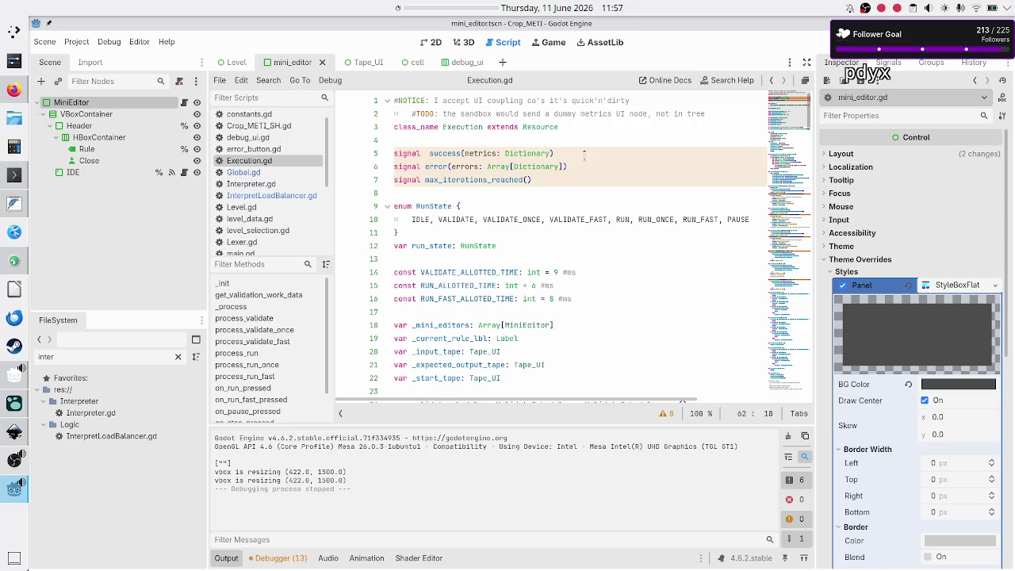
{"action": "double_click", "coordinate": [539, 129]}
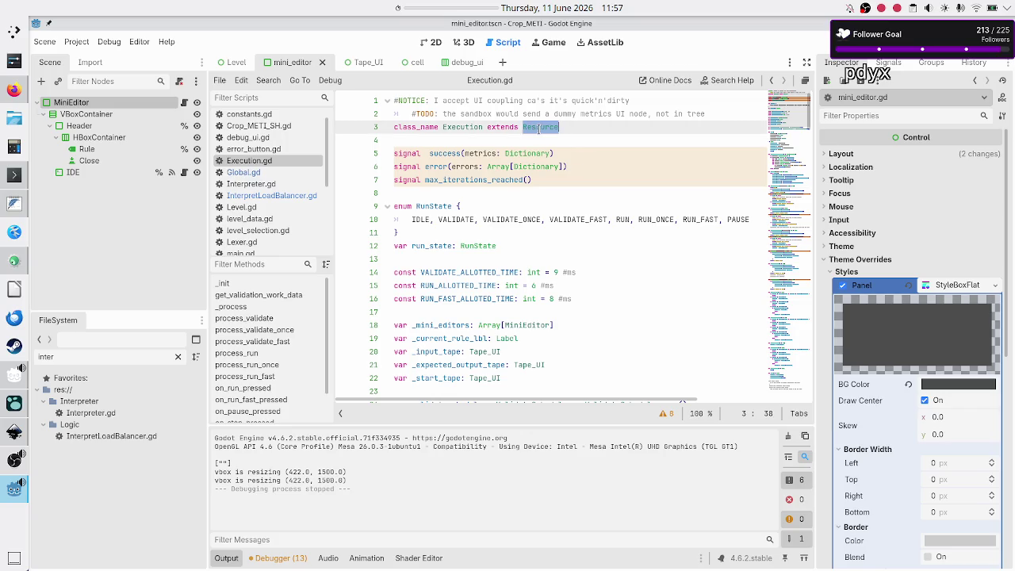
- Open the Resource class documentation and search it for 'process'
{"action": "left_click", "coordinate": [574, 127]}
{"action": "left_click", "coordinate": [721, 82]}
{"action": "type", "text": "resource"}
{"action": "key", "text": "Escape"}
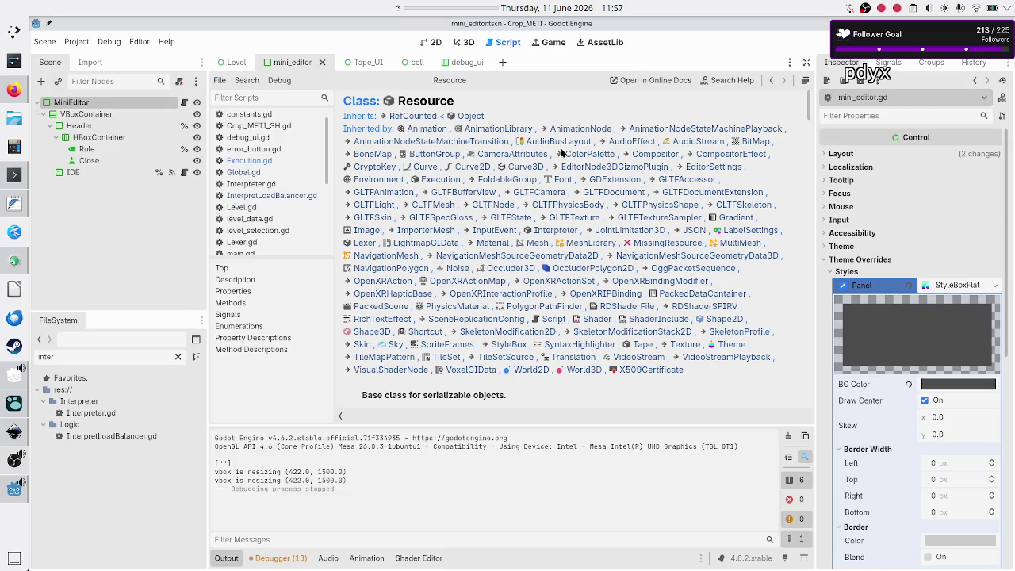
{"action": "scroll", "coordinate": [561, 153], "scroll_direction": "down", "scroll_amount": 10}
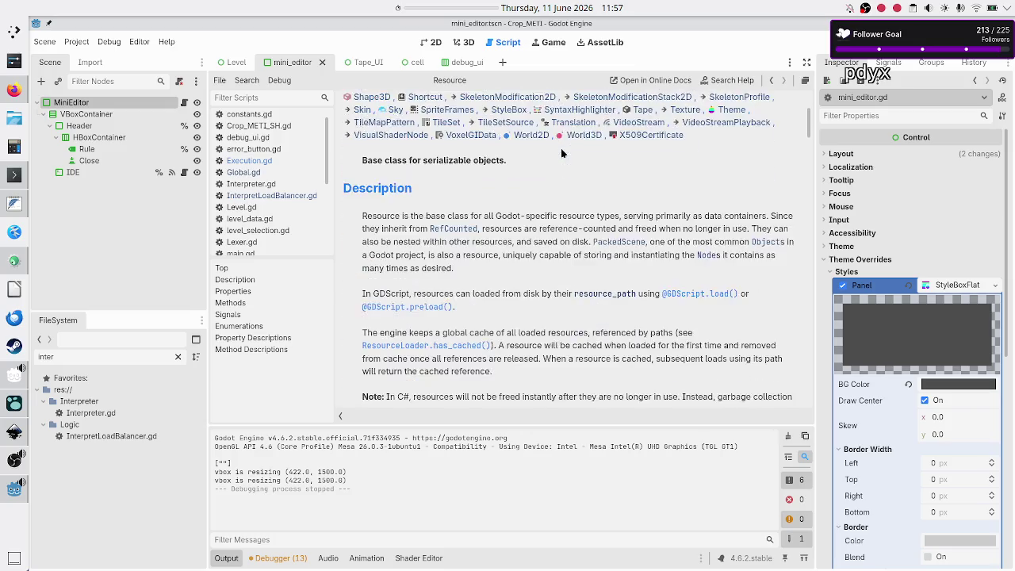
{"action": "key", "text": "ctrl+f"}
{"action": "type", "text": "process"}
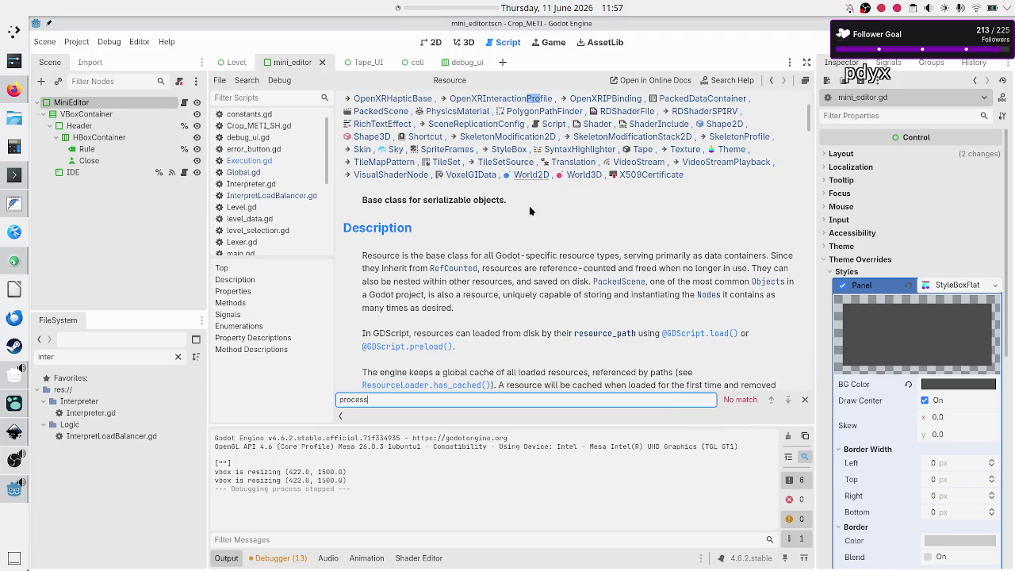
{"action": "scroll", "coordinate": [530, 236], "scroll_direction": "down", "scroll_amount": 5}
{"action": "scroll", "coordinate": [531, 236], "scroll_direction": "up", "scroll_amount": 10}
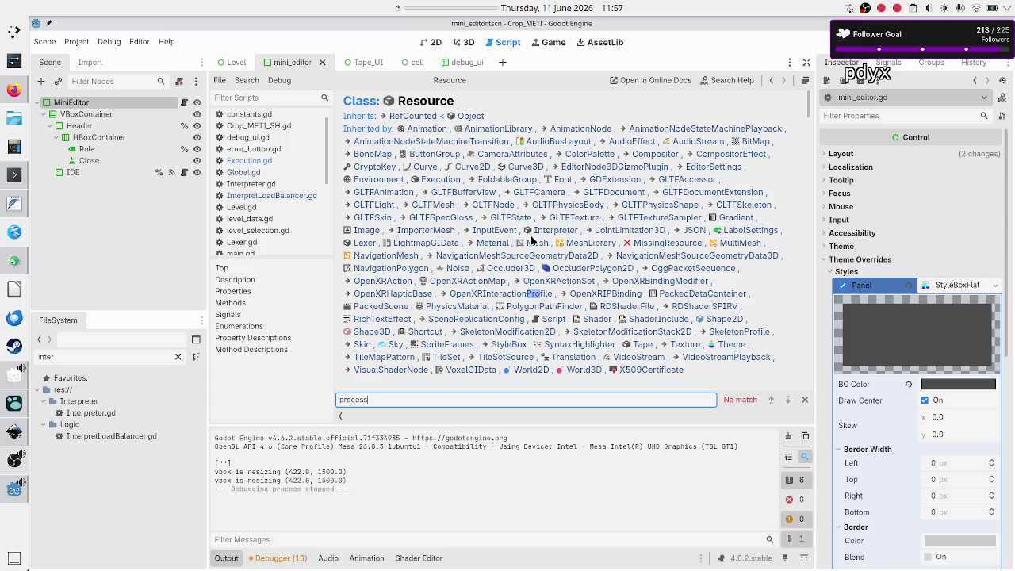
- Open the Object class reference and step through its two '_process' matches
{"action": "left_click", "coordinate": [466, 116]}
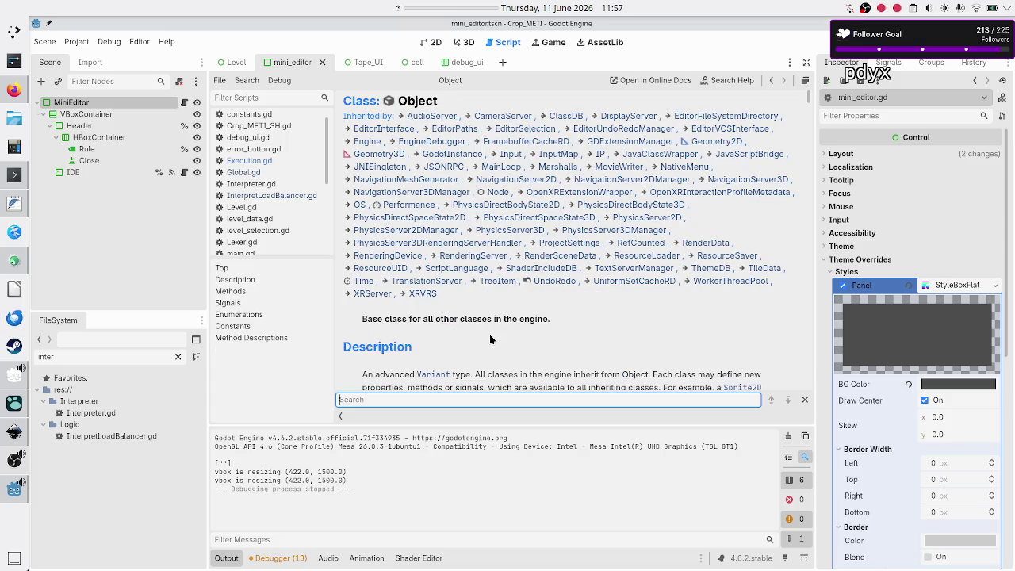
{"action": "type", "text": "process"}
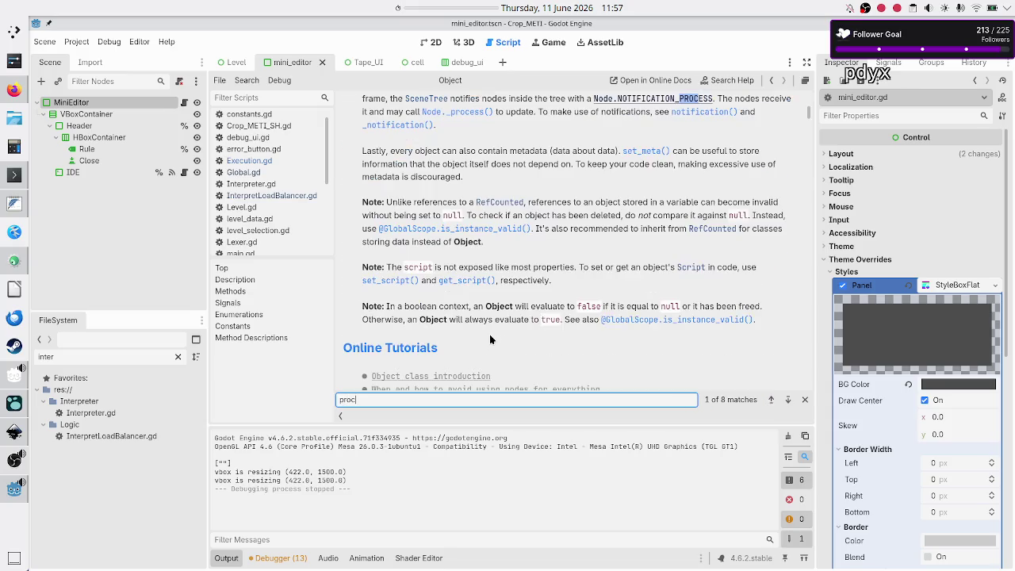
{"action": "key", "text": "BackSpace"}
{"action": "key", "text": "BackSpace"}
{"action": "key", "text": "BackSpace"}
{"action": "type", "text": "_process"}
{"action": "left_click", "coordinate": [785, 402]}
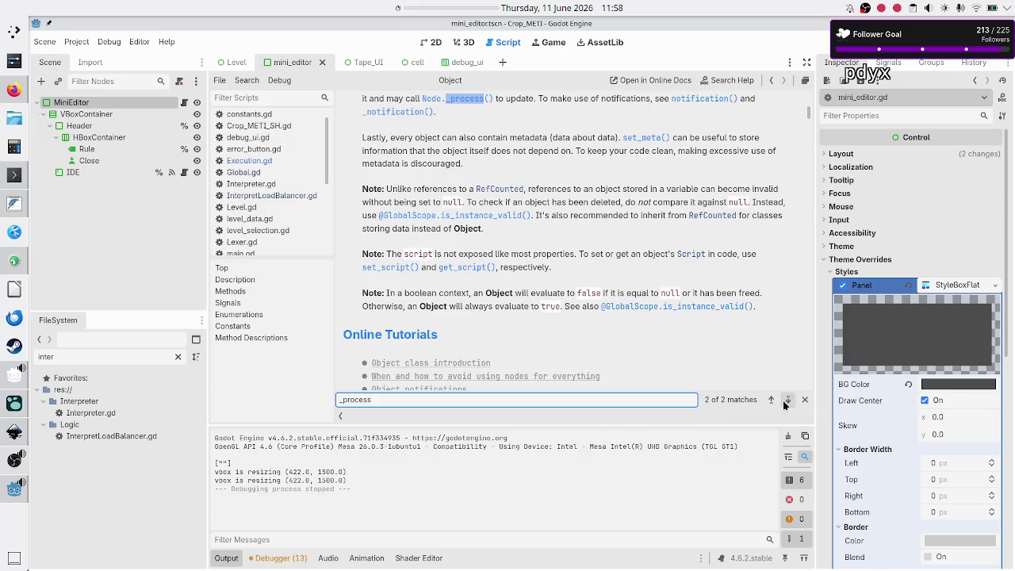
{"action": "left_click", "coordinate": [785, 403]}
{"action": "left_click", "coordinate": [698, 317]}
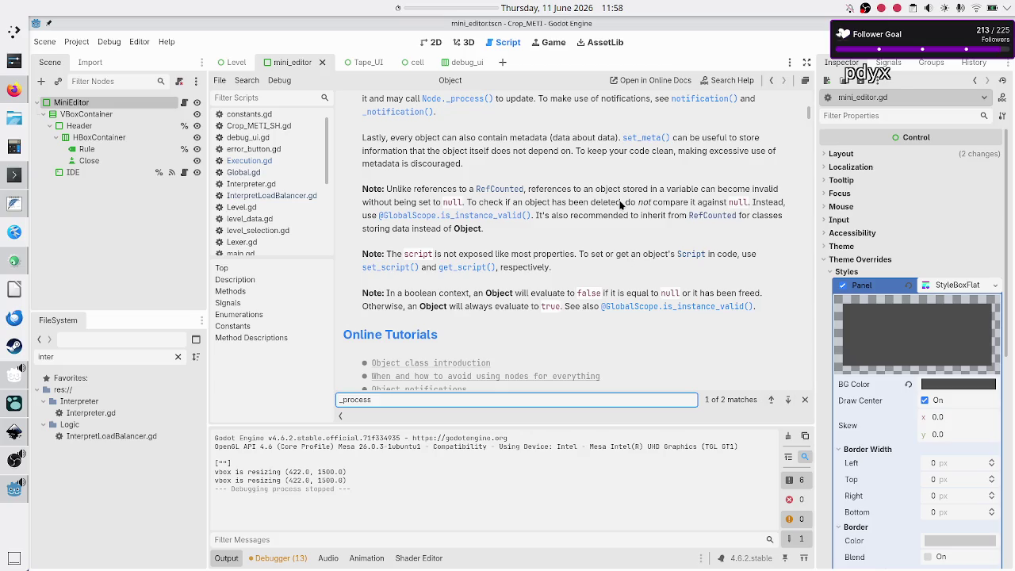
{"action": "left_click", "coordinate": [723, 80]}
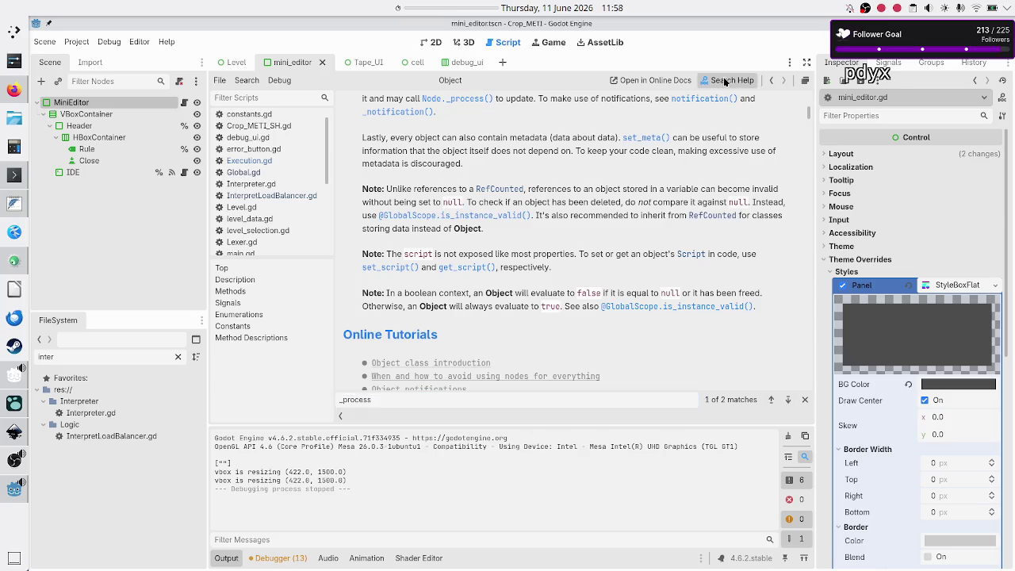
- Open the Node class reference, search '_process', and jump to the _process(delta) method description
{"action": "type", "text": "node"}
{"action": "key", "text": "Return"}
{"action": "key", "text": "ctrl+f"}
{"action": "type", "text": "_process"}
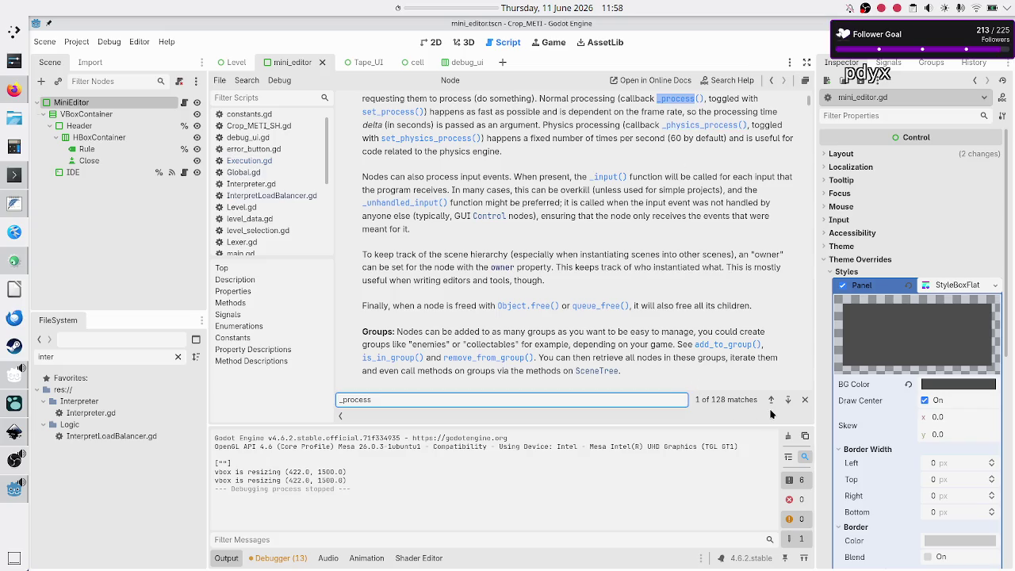
{"action": "left_click", "coordinate": [790, 402]}
{"action": "left_click", "coordinate": [790, 403]}
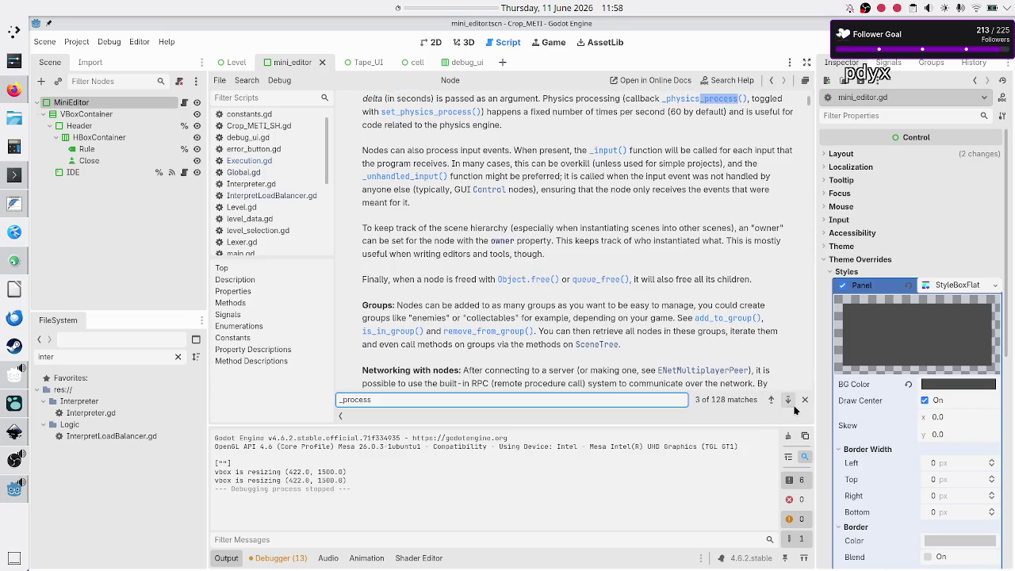
{"action": "left_click", "coordinate": [793, 407]}
{"action": "left_click", "coordinate": [793, 407]}
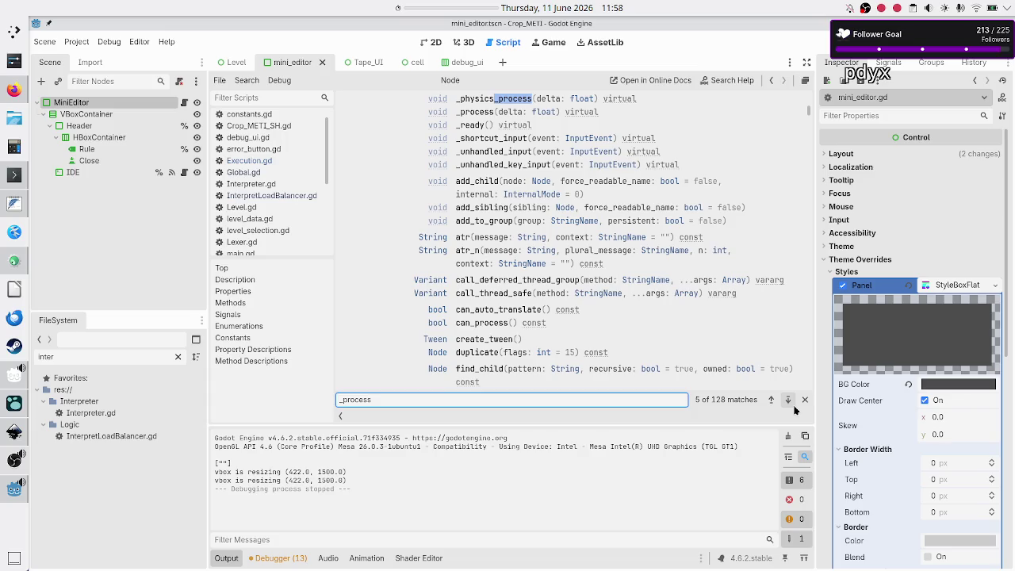
{"action": "left_click", "coordinate": [480, 112]}
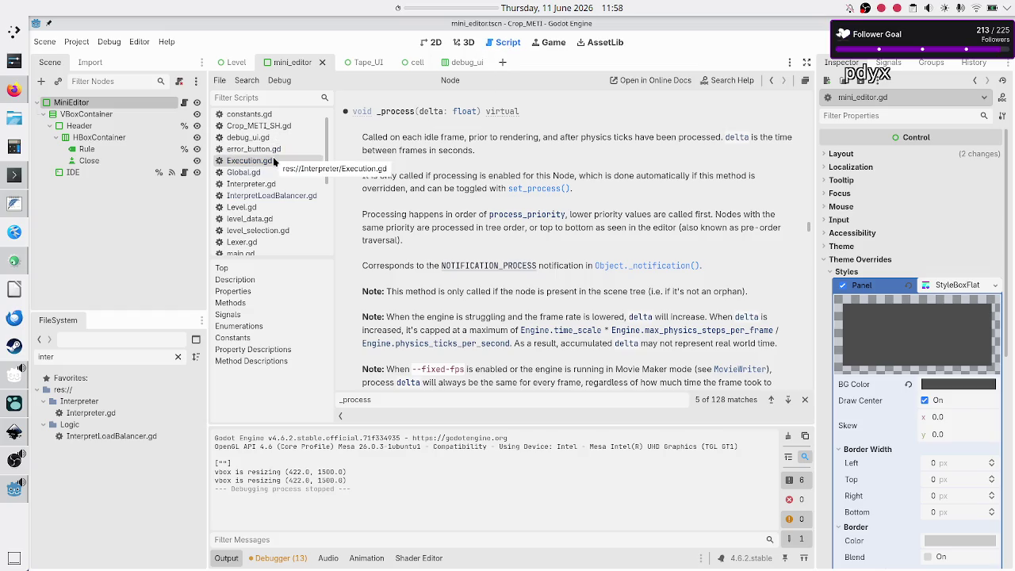
{"action": "scroll", "coordinate": [279, 210], "scroll_direction": "up", "scroll_amount": 1}
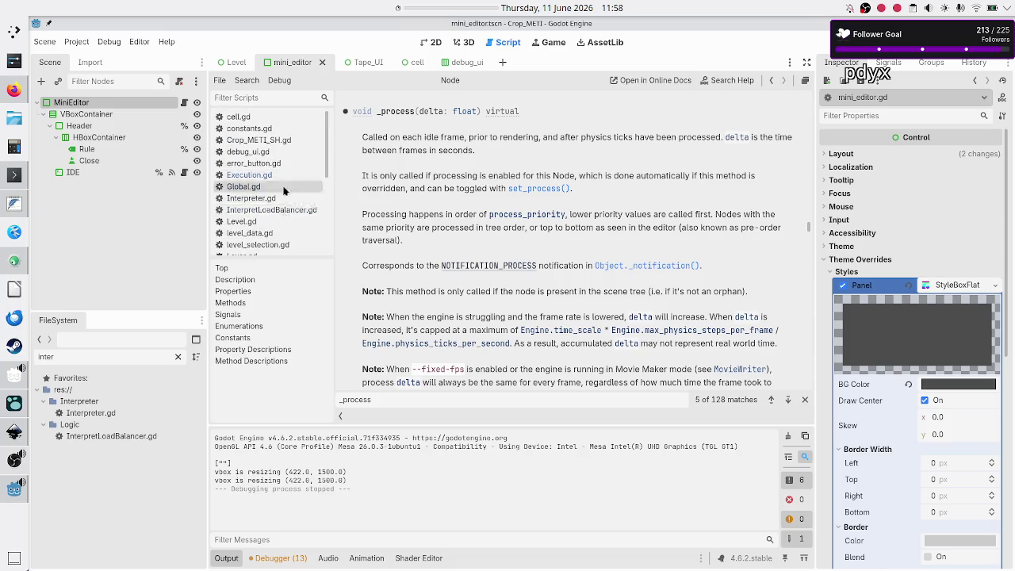
- Replace Resource with Node in Execution.gd's extends clause and save the script
{"action": "left_click", "coordinate": [281, 174]}
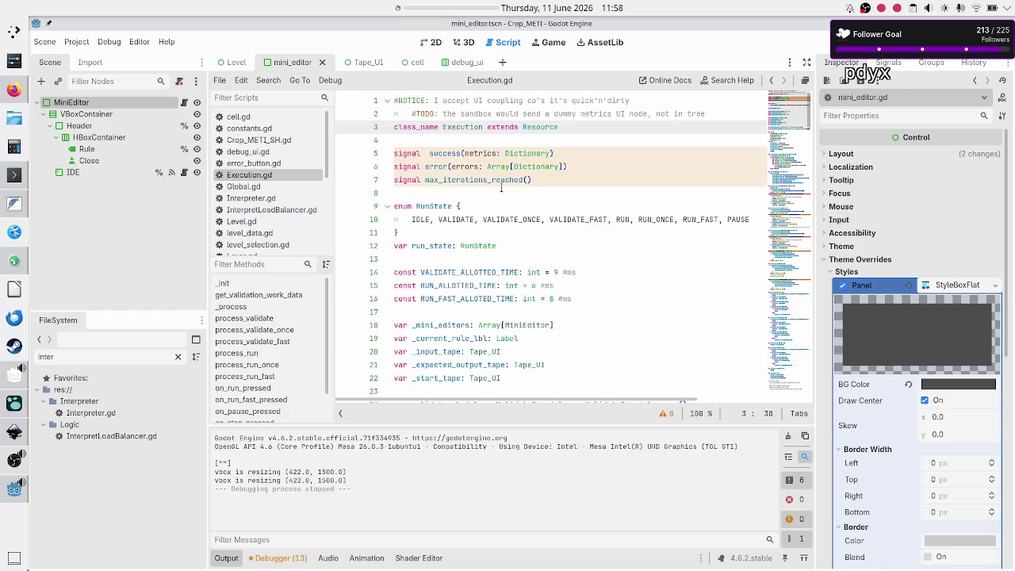
{"action": "key", "text": "ctrl+shift+Left"}
{"action": "key", "text": "BackSpace"}
{"action": "type", "text": "Node"}
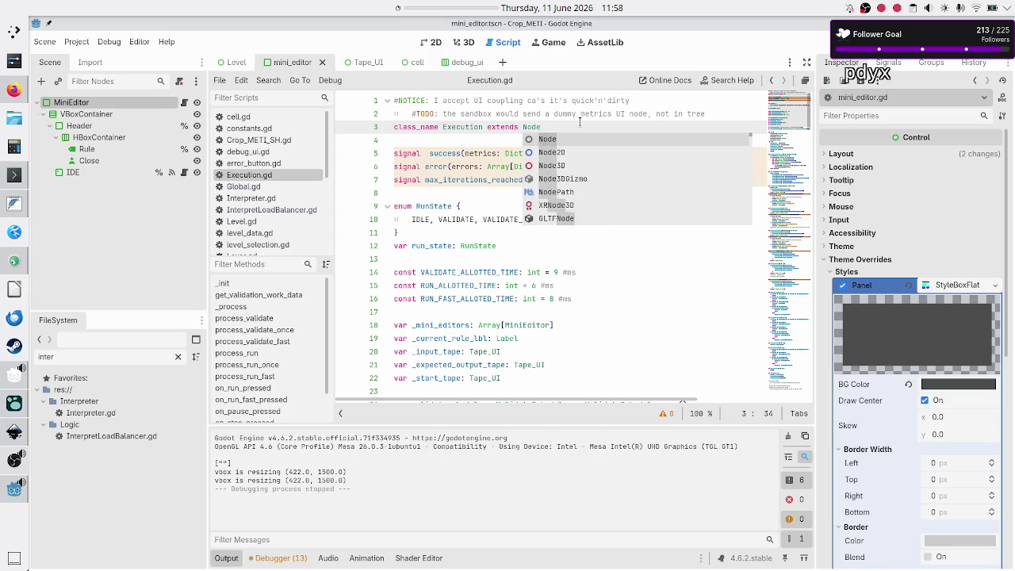
{"action": "key", "text": "Escape"}
{"action": "key", "text": "Down"}
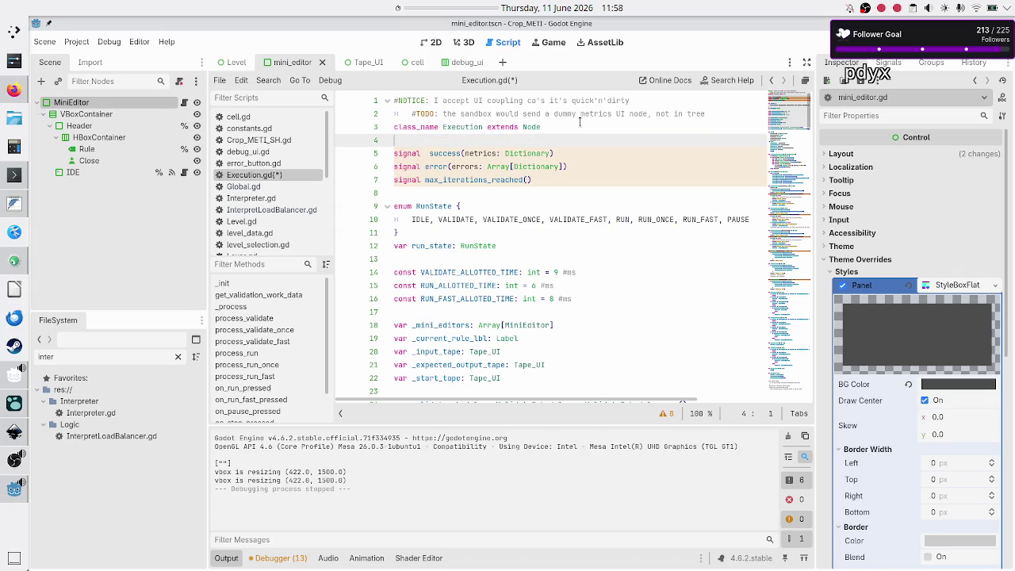
{"action": "key", "text": "ctrl+s"}
{"action": "key", "text": "Up"}
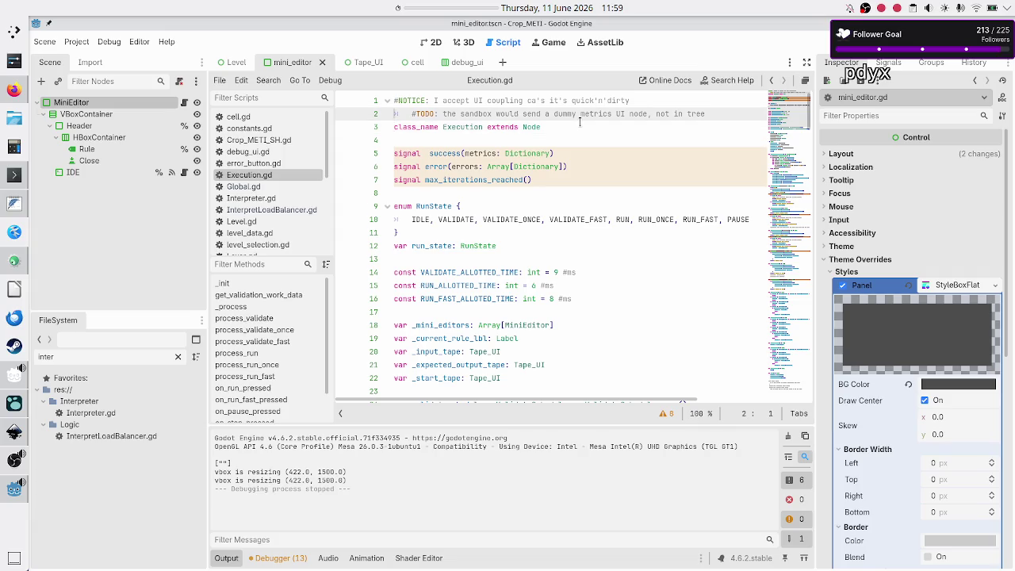
{"action": "key", "text": "shift+End"}
{"action": "key", "text": "Right"}
{"action": "key", "text": "Down"}
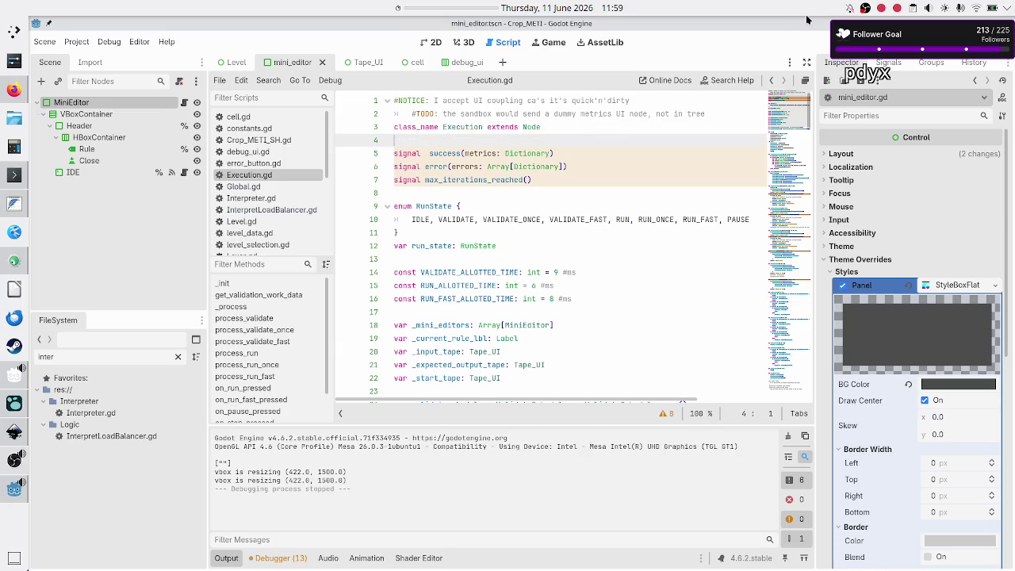
{"action": "left_click", "coordinate": [839, 44]}
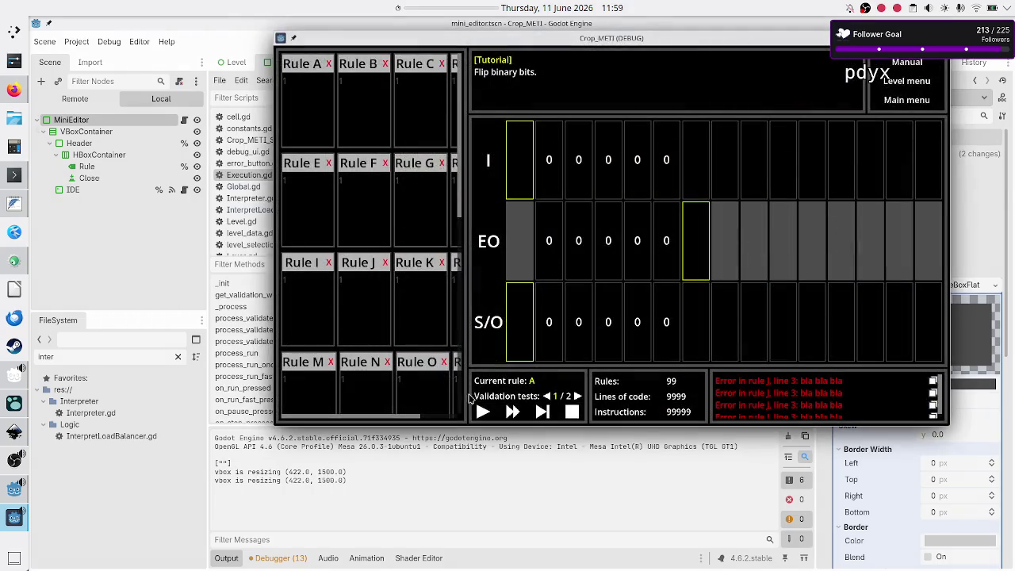
{"action": "left_click", "coordinate": [483, 412]}
{"action": "key", "text": "F8"}
{"action": "mouse_move", "coordinate": [537, 168]}
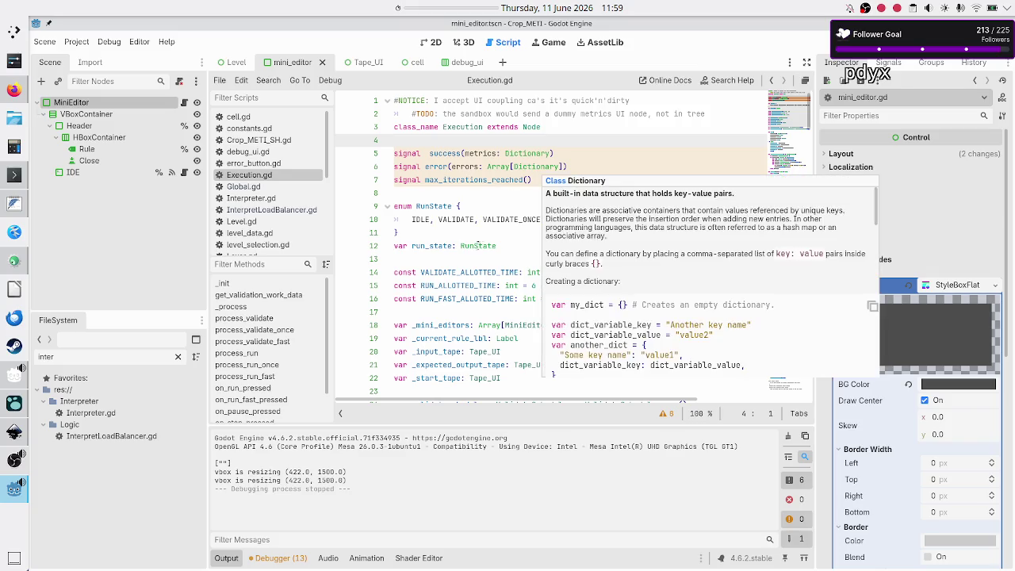
{"action": "left_click", "coordinate": [471, 271]}
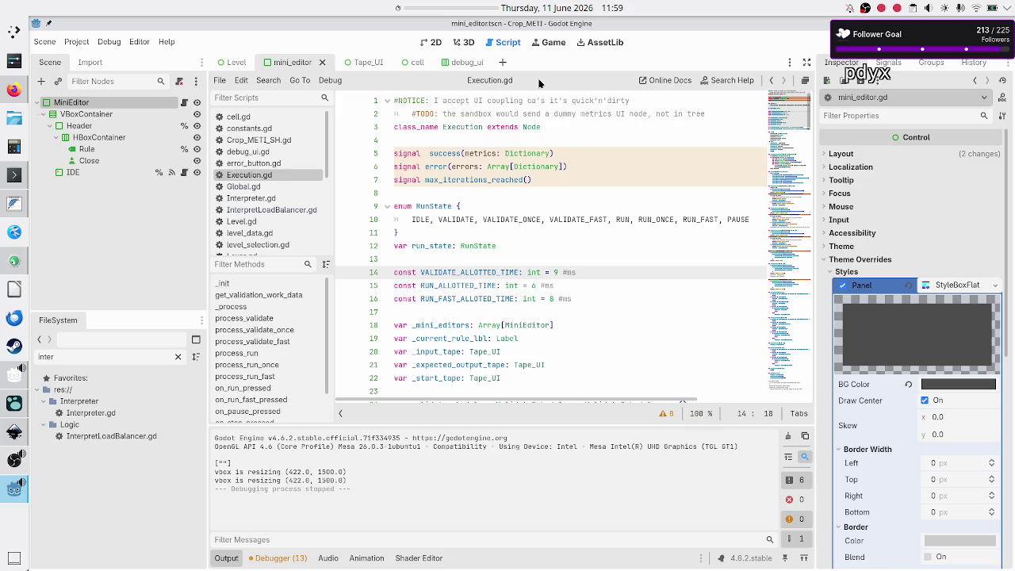
{"action": "left_click", "coordinate": [518, 137]}
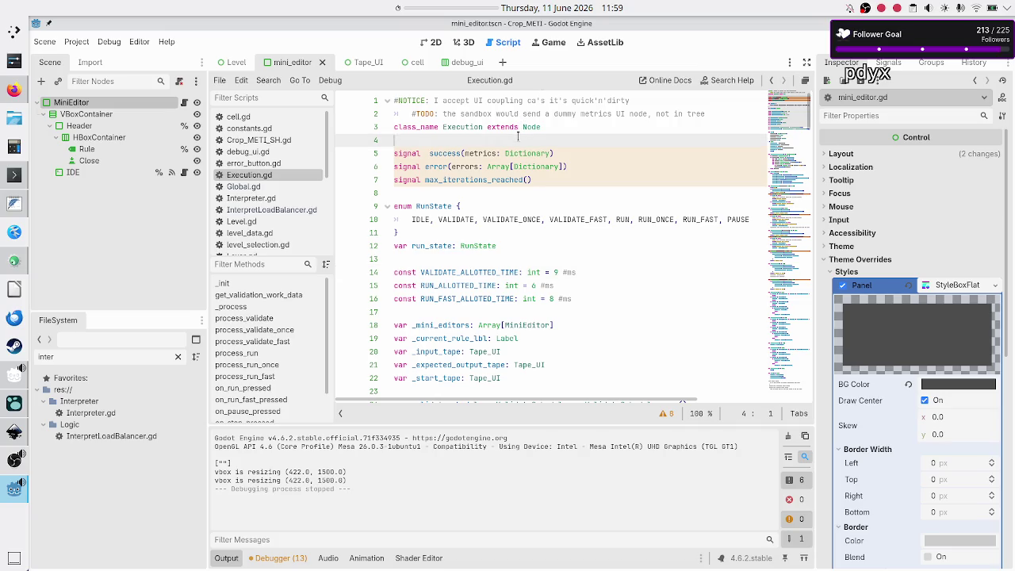
{"action": "scroll", "coordinate": [507, 146], "scroll_direction": "right", "scroll_amount": 3}
{"action": "scroll", "coordinate": [492, 157], "scroll_direction": "left", "scroll_amount": 3}
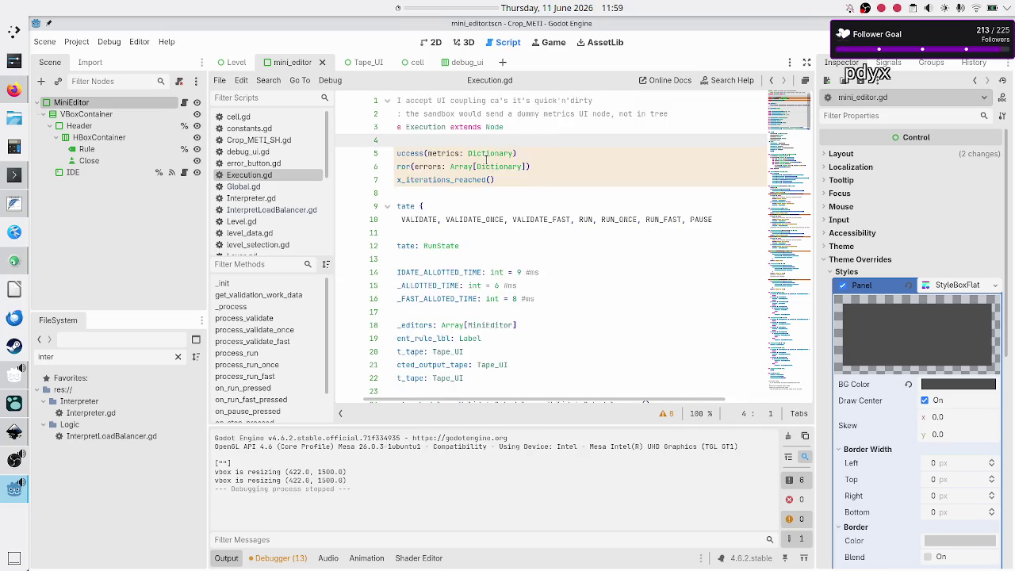
{"action": "scroll", "coordinate": [452, 191], "scroll_direction": "down", "scroll_amount": 5}
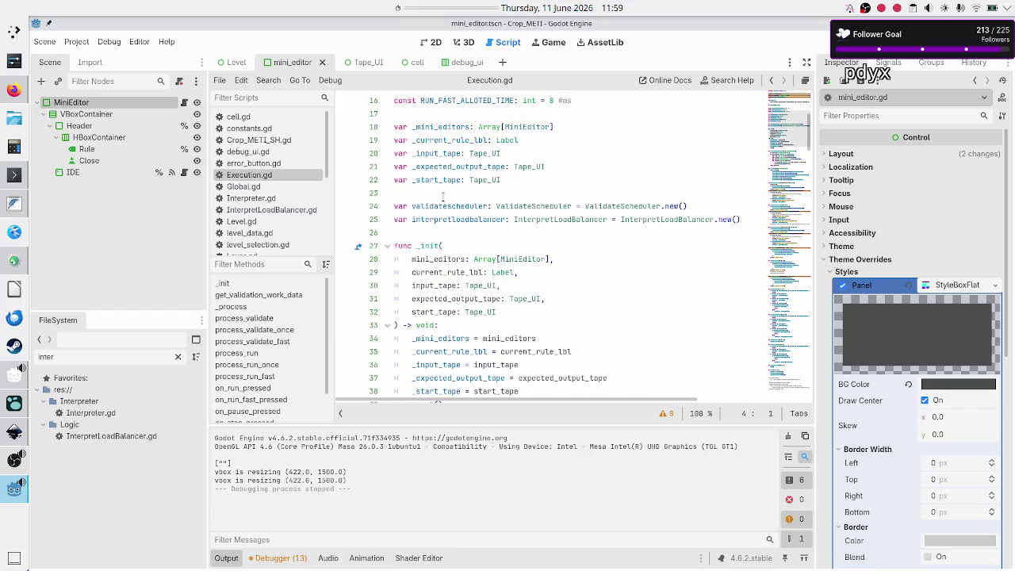
{"action": "scroll", "coordinate": [442, 197], "scroll_direction": "down", "scroll_amount": 9}
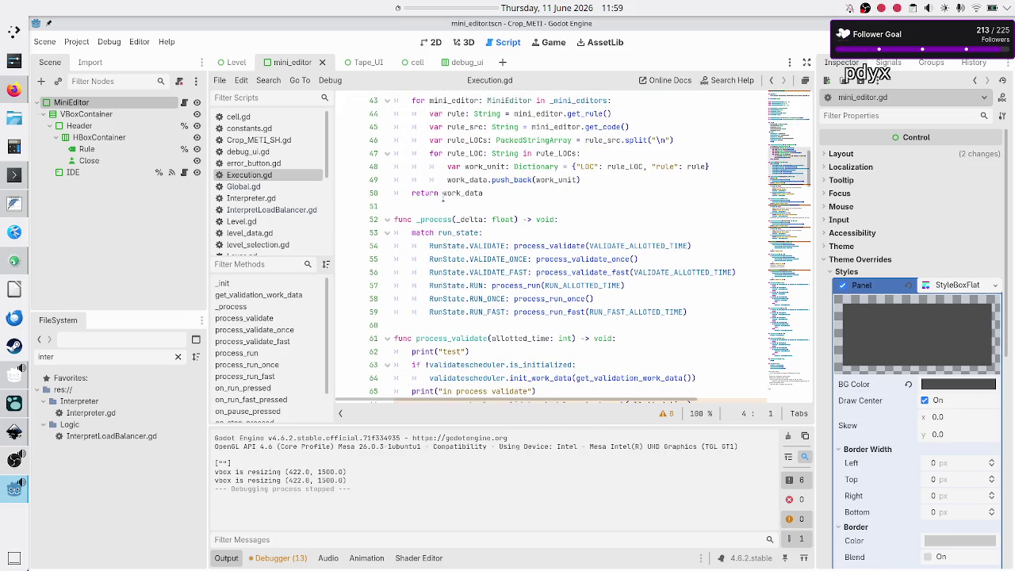
{"action": "double_click", "coordinate": [436, 220]}
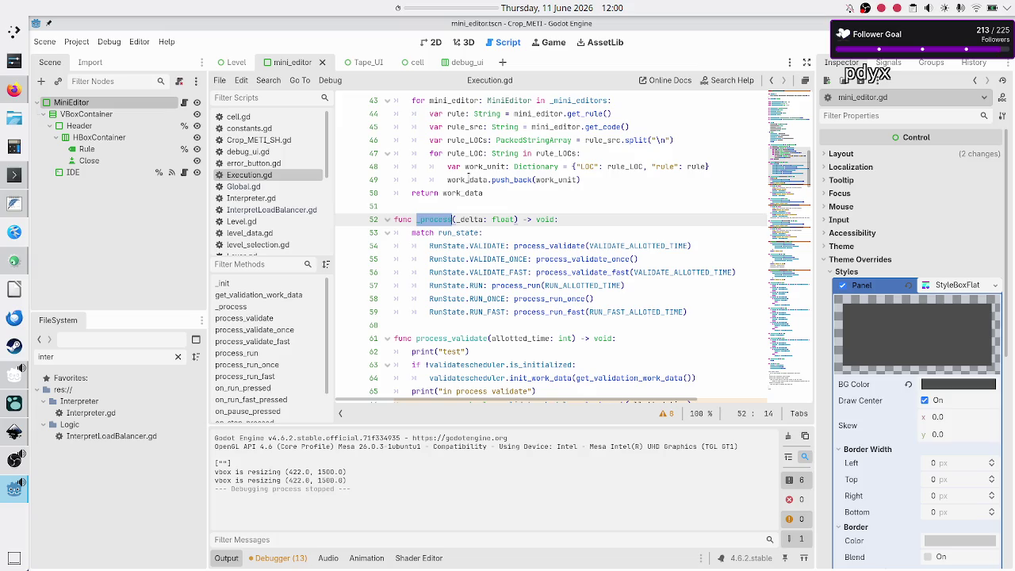
{"action": "scroll", "coordinate": [468, 177], "scroll_direction": "up", "scroll_amount": 3}
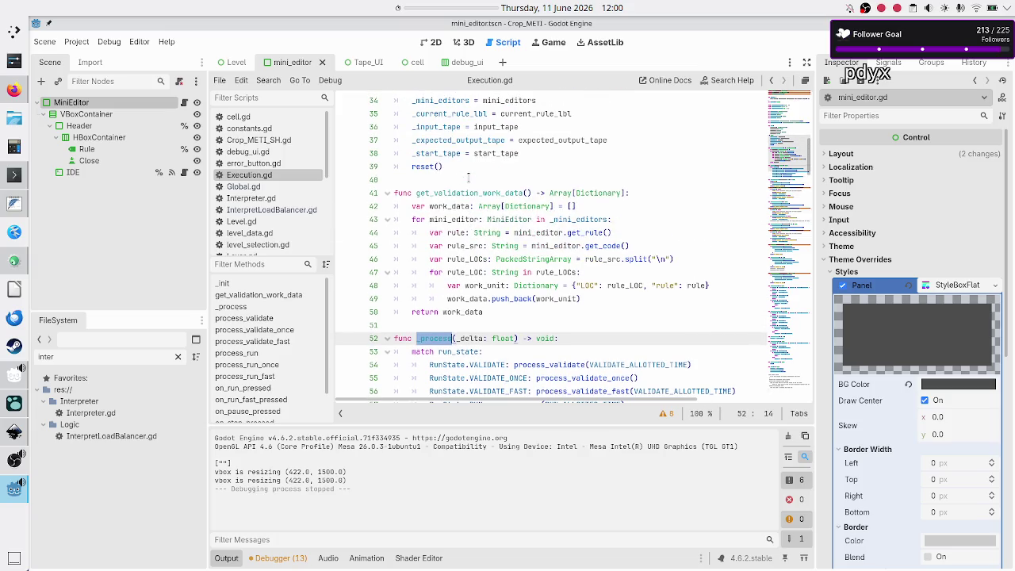
{"action": "scroll", "coordinate": [468, 176], "scroll_direction": "up", "scroll_amount": 1}
{"action": "scroll", "coordinate": [468, 176], "scroll_direction": "up", "scroll_amount": 4}
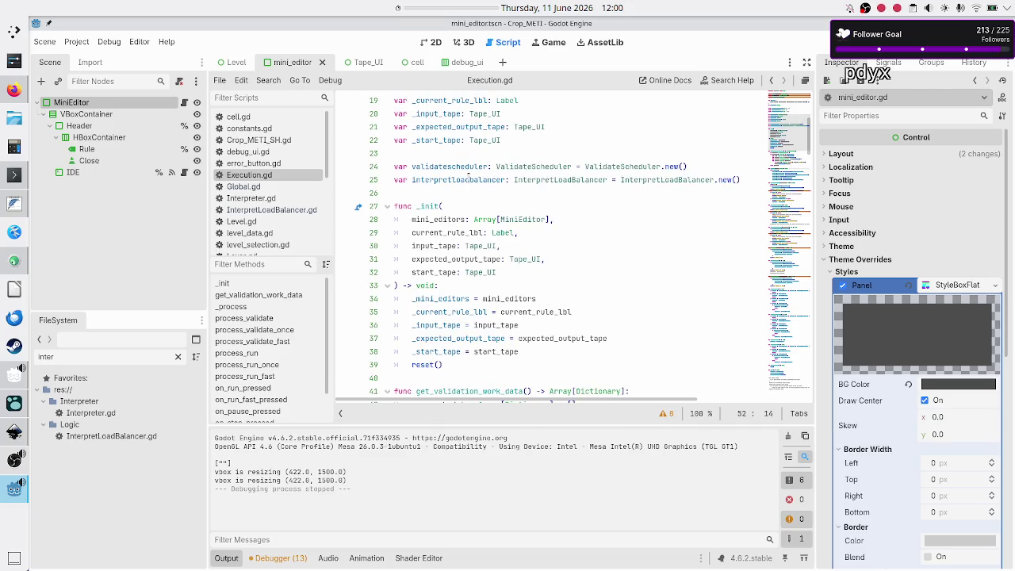
{"action": "scroll", "coordinate": [468, 176], "scroll_direction": "down", "scroll_amount": 4}
{"action": "left_click", "coordinate": [429, 378]}
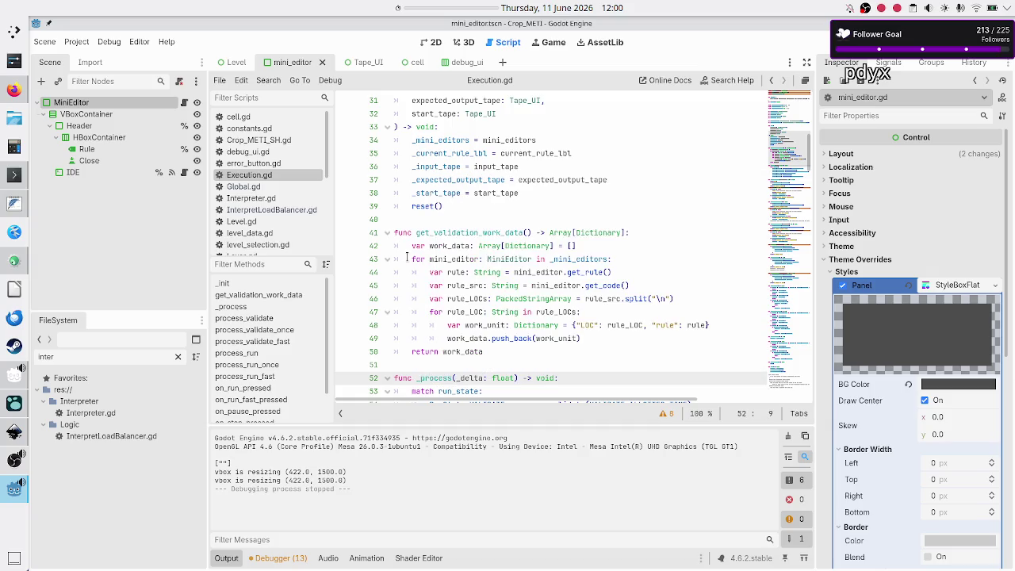
{"action": "scroll", "coordinate": [439, 242], "scroll_direction": "up", "scroll_amount": 2}
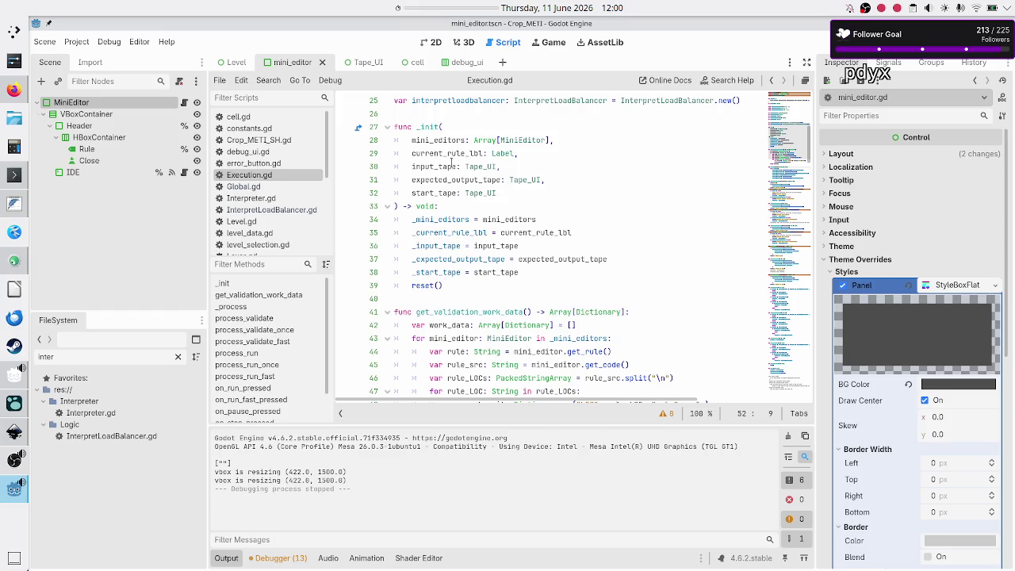
{"action": "double_click", "coordinate": [428, 127]}
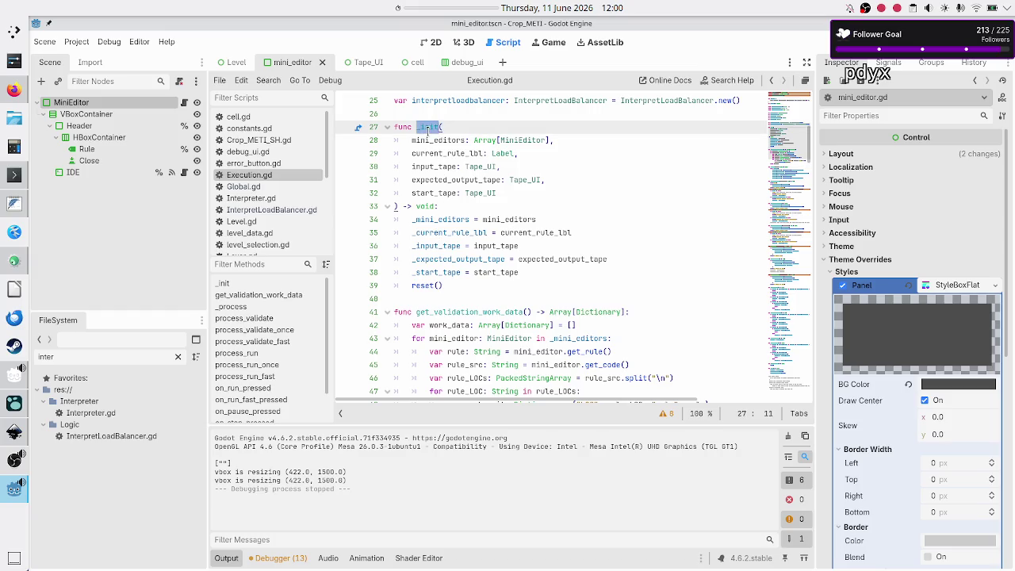
{"action": "scroll", "coordinate": [445, 196], "scroll_direction": "up", "scroll_amount": 1}
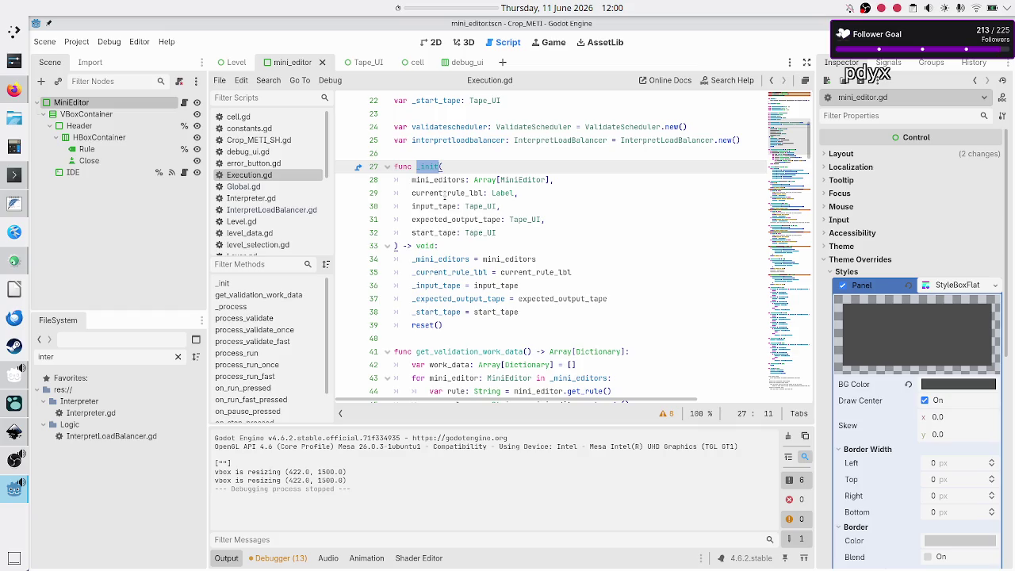
{"action": "scroll", "coordinate": [444, 194], "scroll_direction": "up", "scroll_amount": 2}
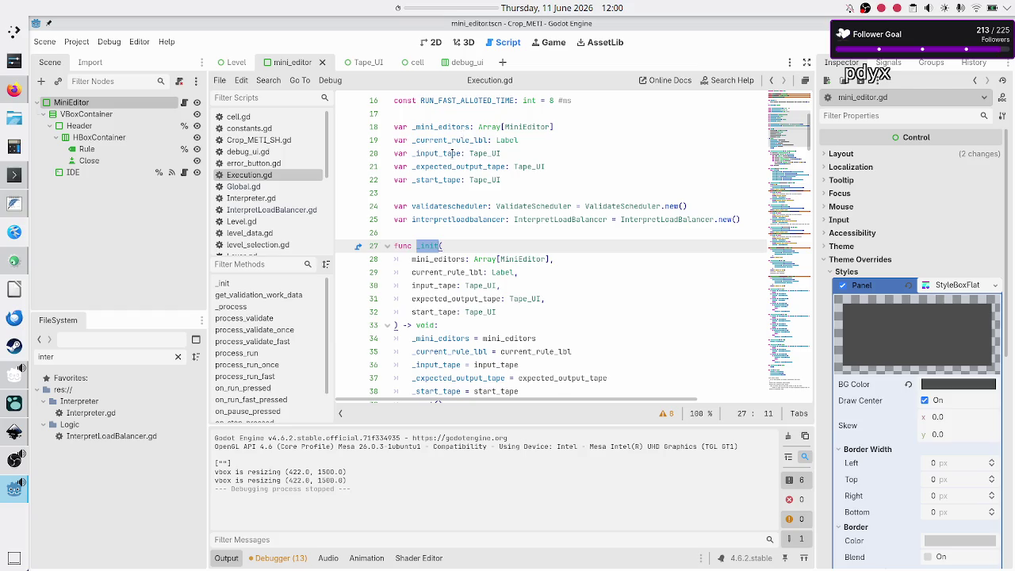
{"action": "scroll", "coordinate": [450, 159], "scroll_direction": "up", "scroll_amount": 3}
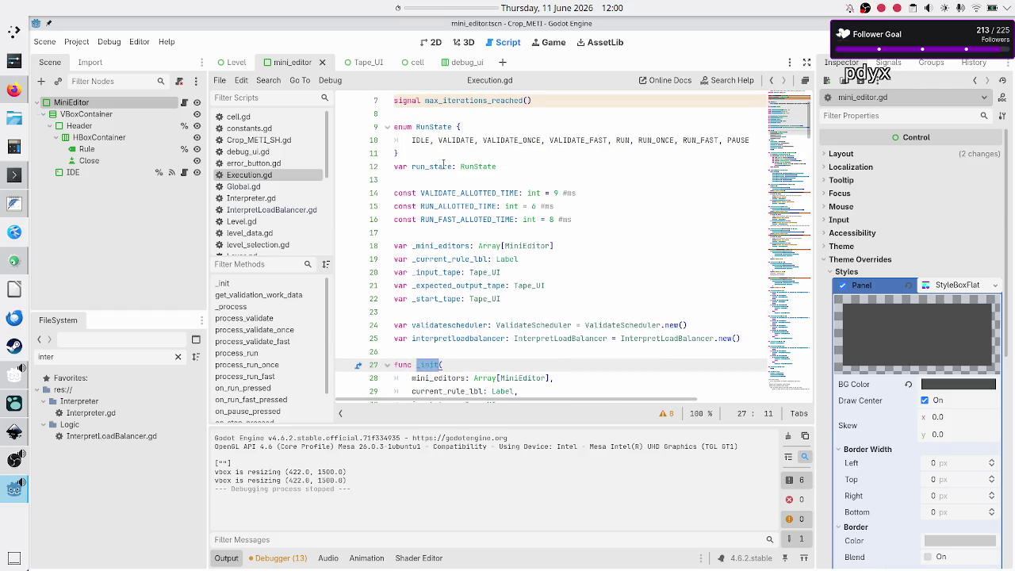
{"action": "double_click", "coordinate": [435, 167]}
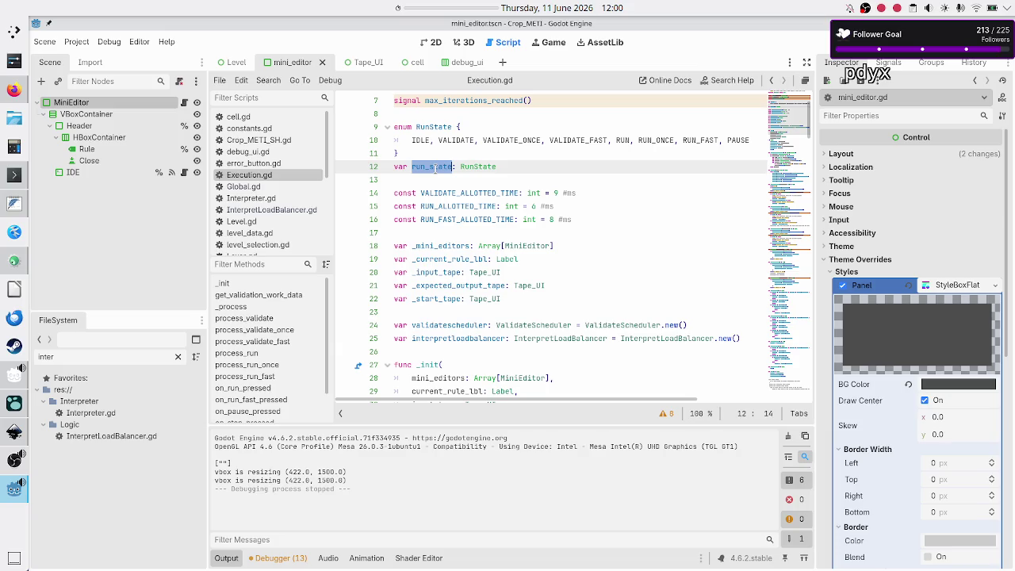
{"action": "double_click", "coordinate": [420, 140]}
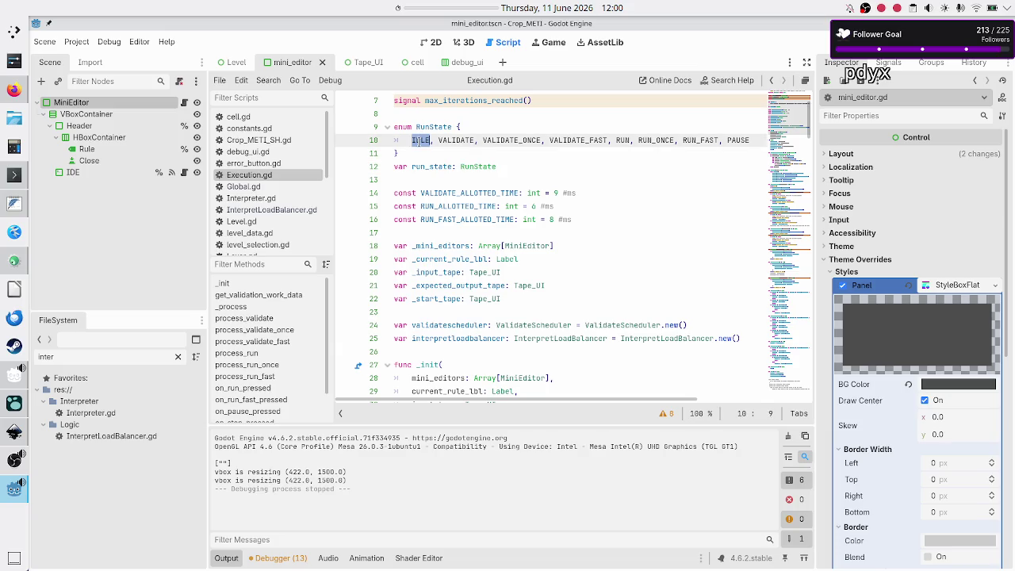
{"action": "scroll", "coordinate": [435, 198], "scroll_direction": "down", "scroll_amount": 3}
{"action": "left_click", "coordinate": [436, 233]}
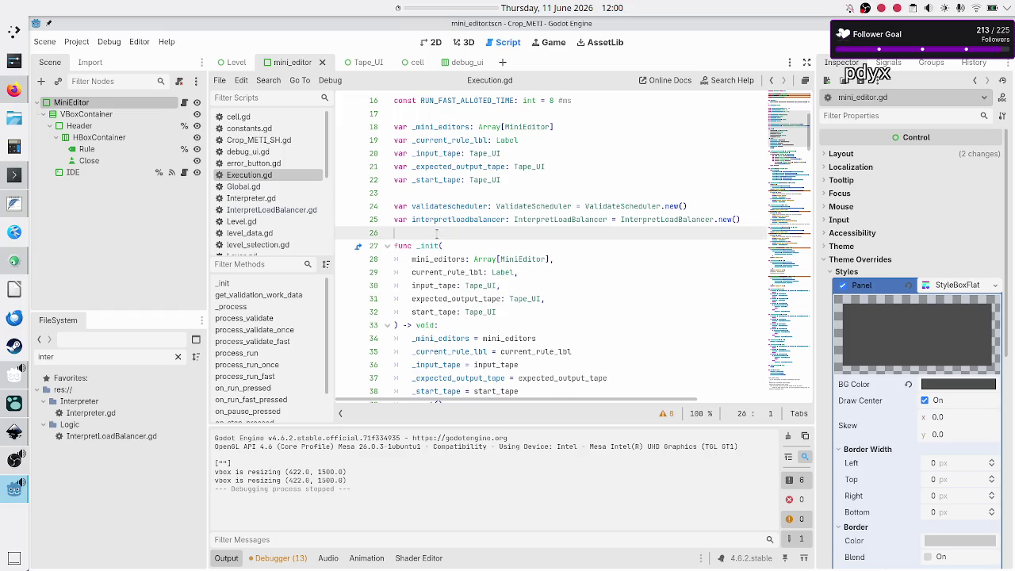
{"action": "key", "text": "Down"}
{"action": "key", "text": "Down"}
{"action": "key", "text": "Down"}
{"action": "key", "text": "Down"}
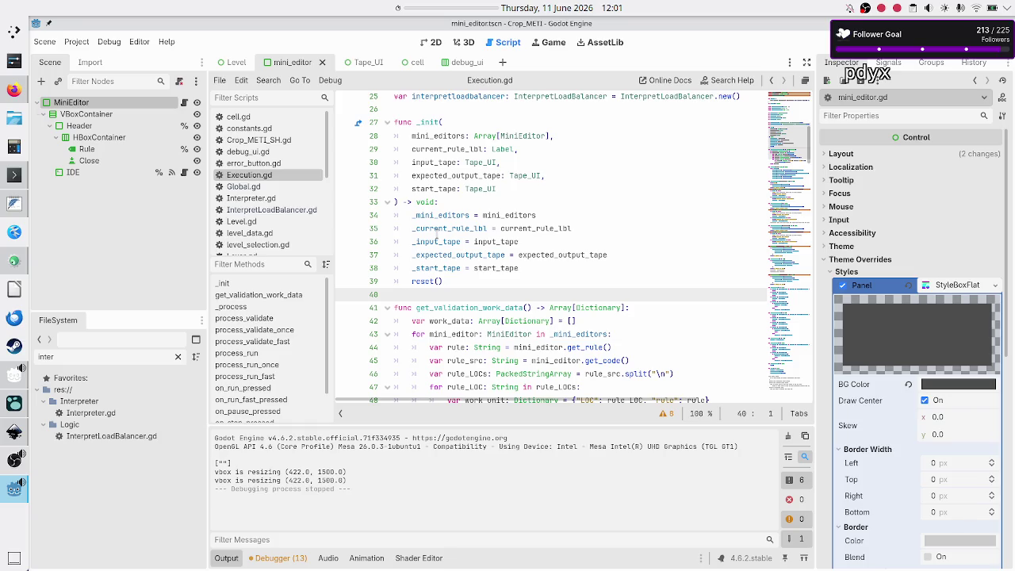
{"action": "key", "text": "Up"}
{"action": "key", "text": "Up"}
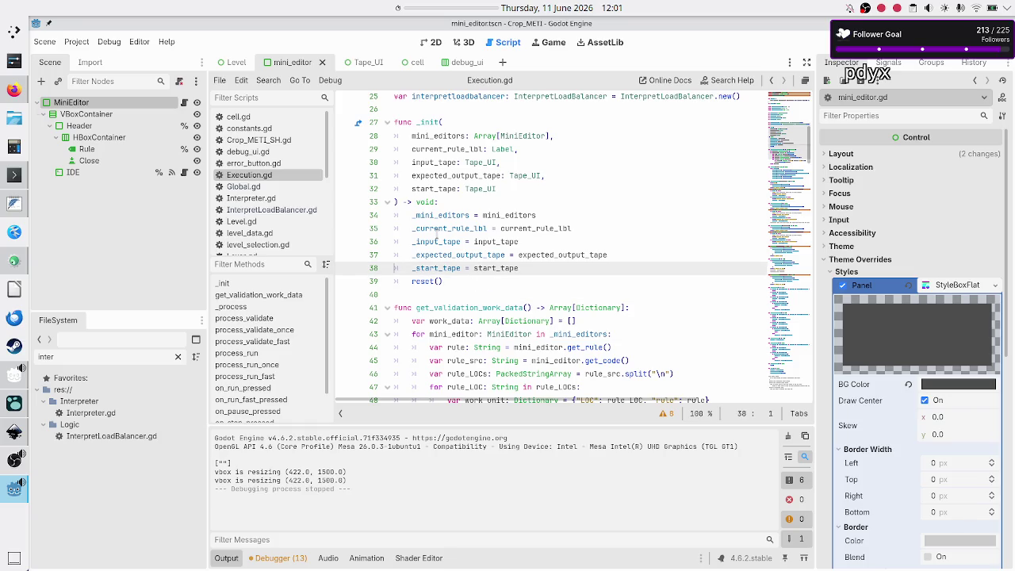
{"action": "key", "text": "Down"}
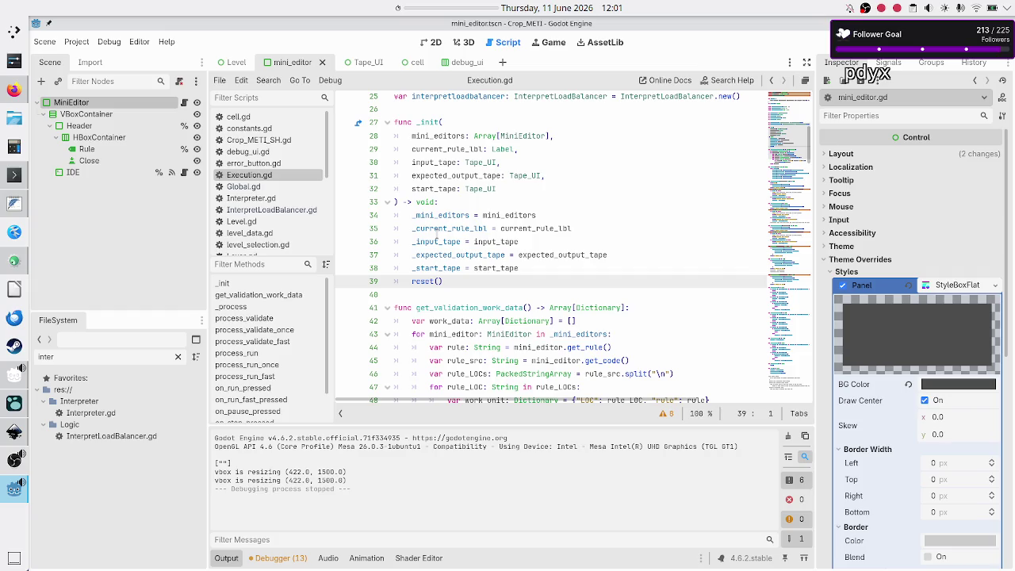
{"action": "key", "text": "shift+End"}
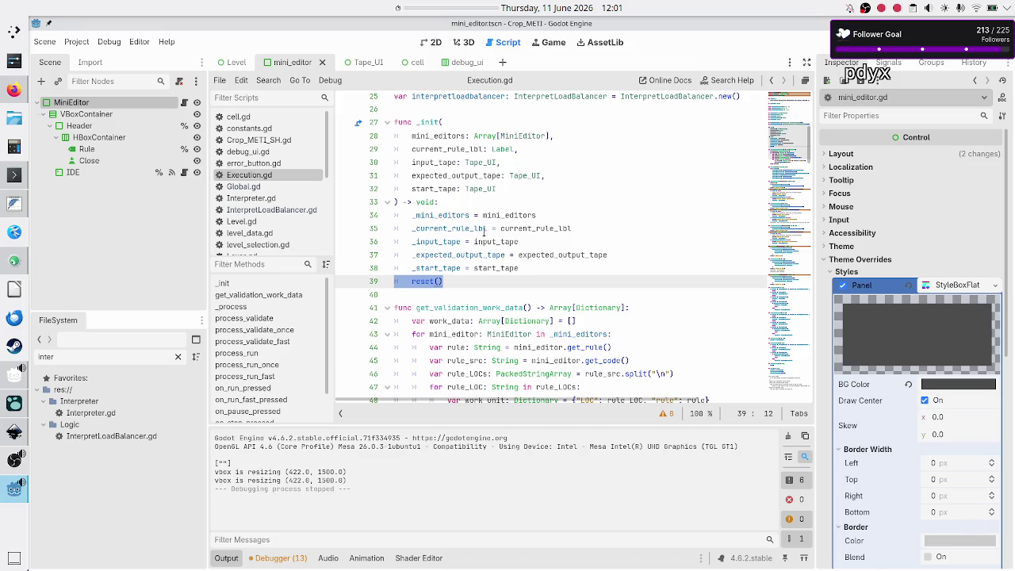
{"action": "scroll", "coordinate": [482, 235], "scroll_direction": "down", "scroll_amount": 20}
{"action": "scroll", "coordinate": [482, 236], "scroll_direction": "down", "scroll_amount": 8}
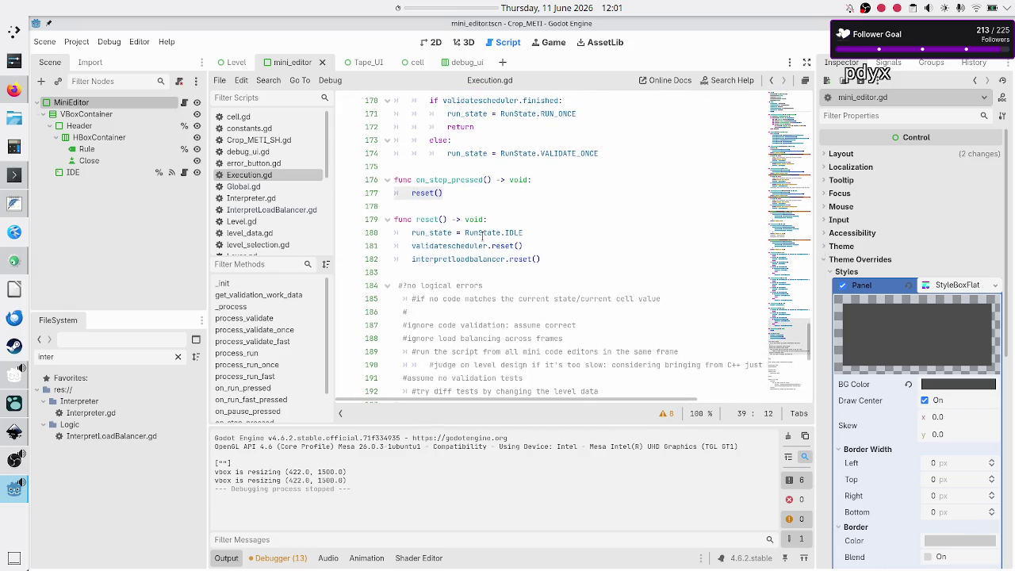
{"action": "scroll", "coordinate": [476, 231], "scroll_direction": "up", "scroll_amount": 5}
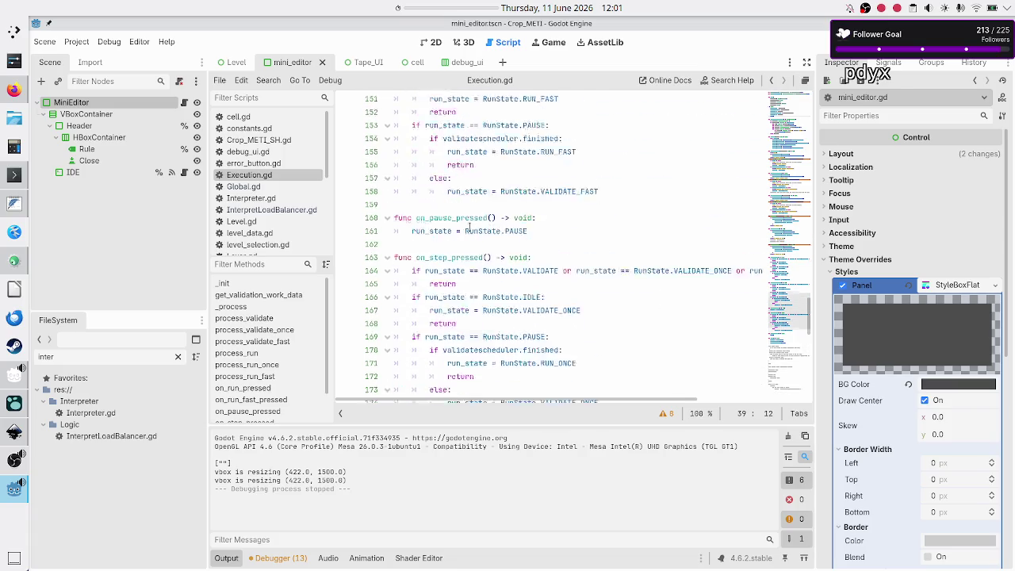
{"action": "scroll", "coordinate": [468, 228], "scroll_direction": "up", "scroll_amount": 20}
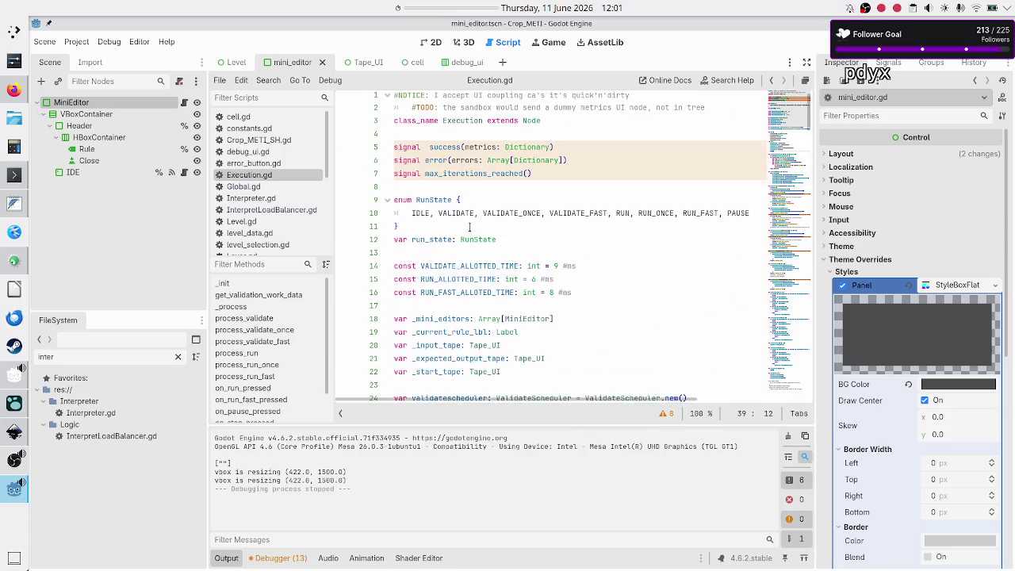
{"action": "scroll", "coordinate": [502, 212], "scroll_direction": "down", "scroll_amount": 5}
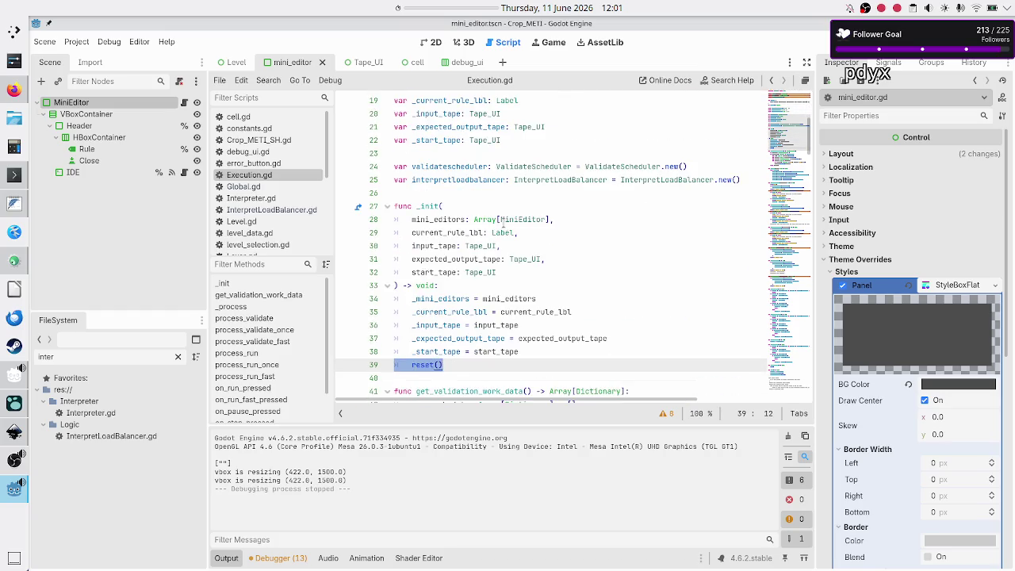
{"action": "left_click", "coordinate": [442, 376]}
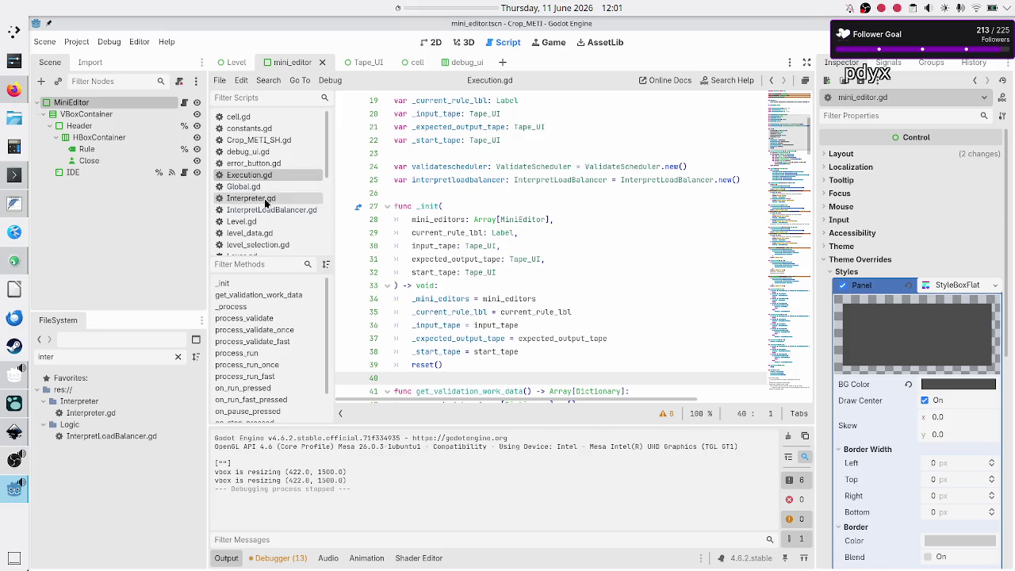
{"action": "left_click", "coordinate": [267, 225]}
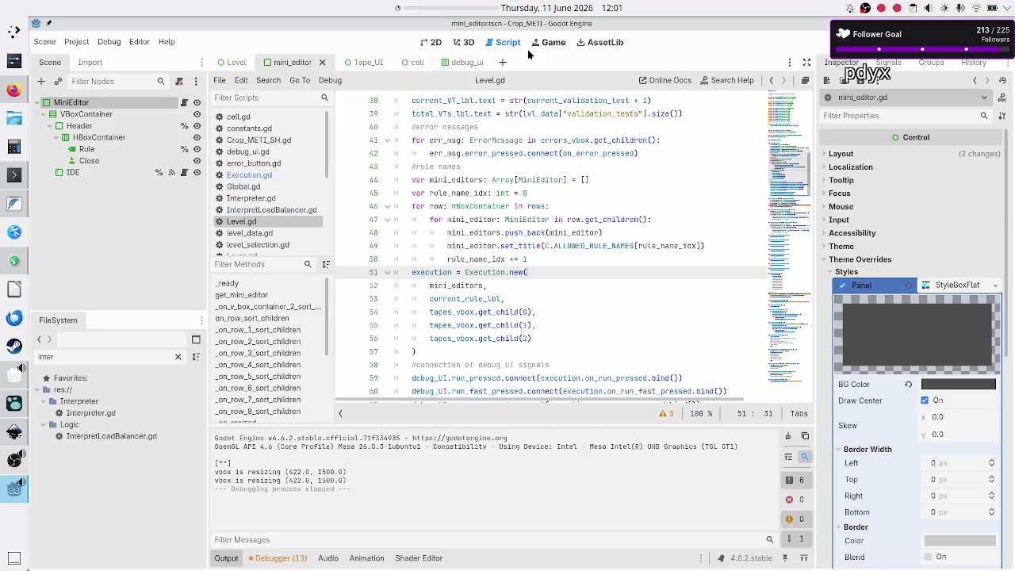
- Show the Level scene in the 2D workspace and collapse the Output panel
{"action": "left_click", "coordinate": [435, 42]}
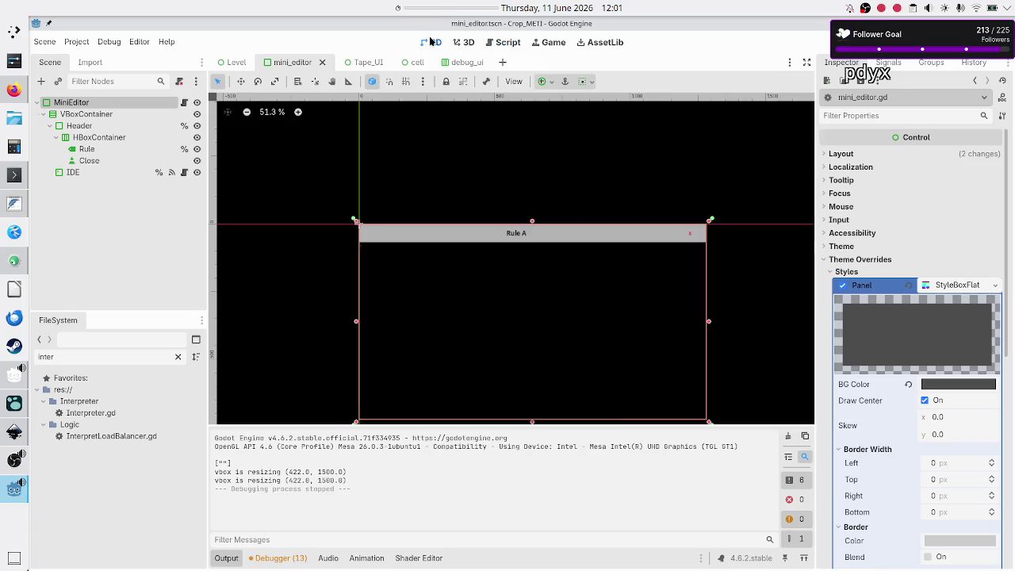
{"action": "left_click", "coordinate": [235, 65]}
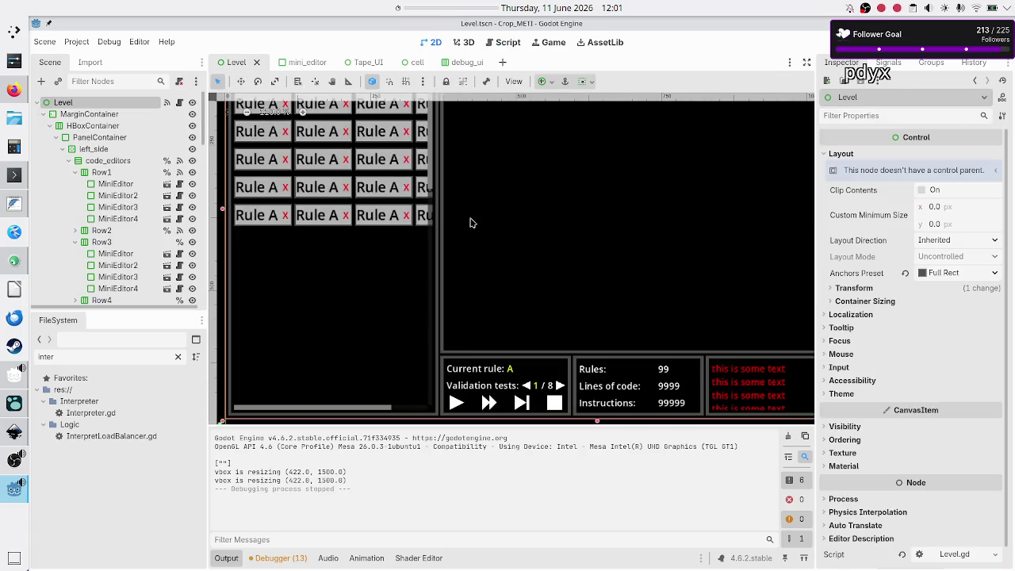
{"action": "left_click", "coordinate": [226, 559]}
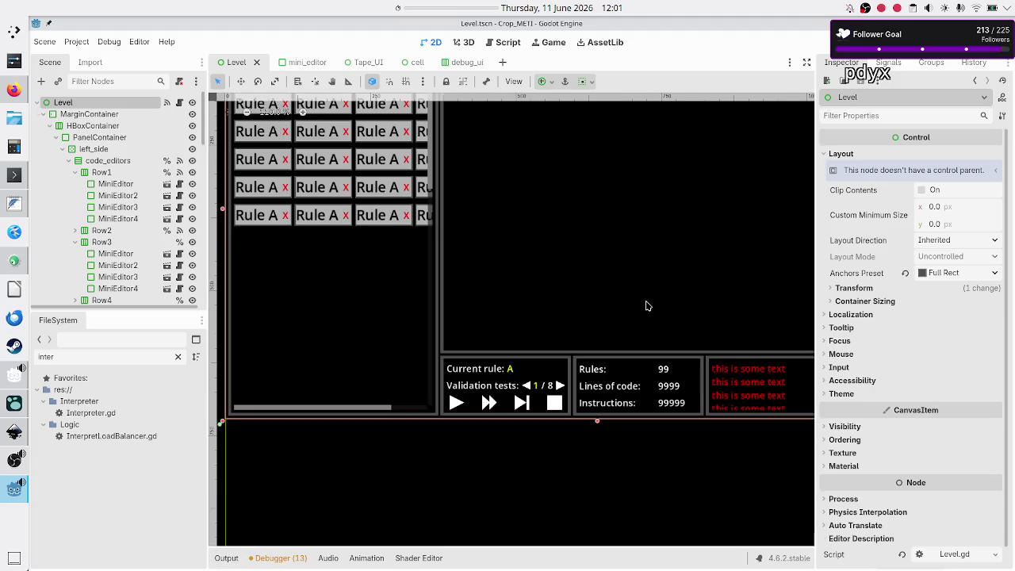
- Pan around the Level scene in the viewport and select the header node
{"action": "scroll", "coordinate": [646, 305], "scroll_direction": "up", "scroll_amount": 1}
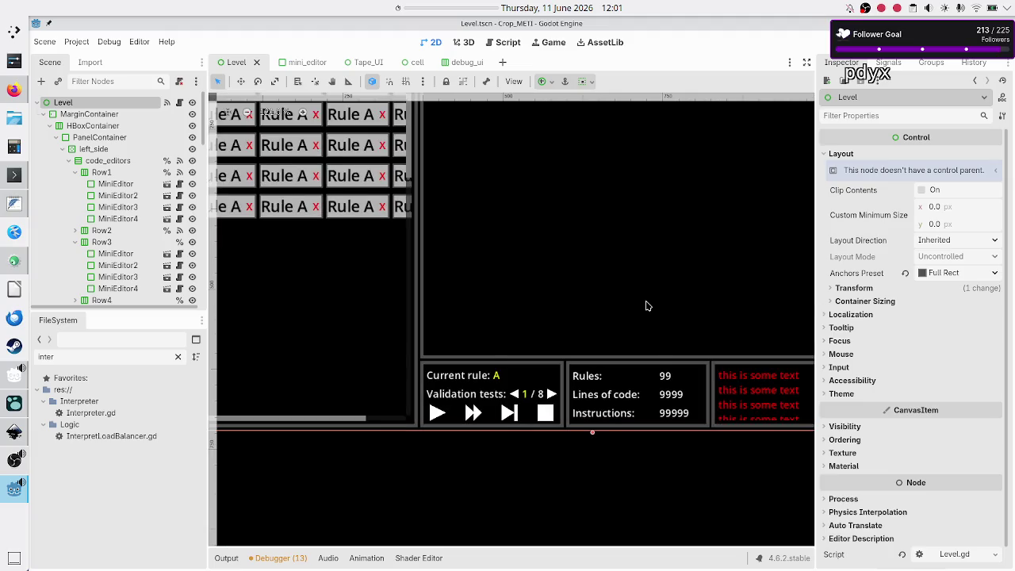
{"action": "scroll", "coordinate": [646, 305], "scroll_direction": "down", "scroll_amount": 2}
{"action": "scroll", "coordinate": [647, 306], "scroll_direction": "up", "scroll_amount": 5}
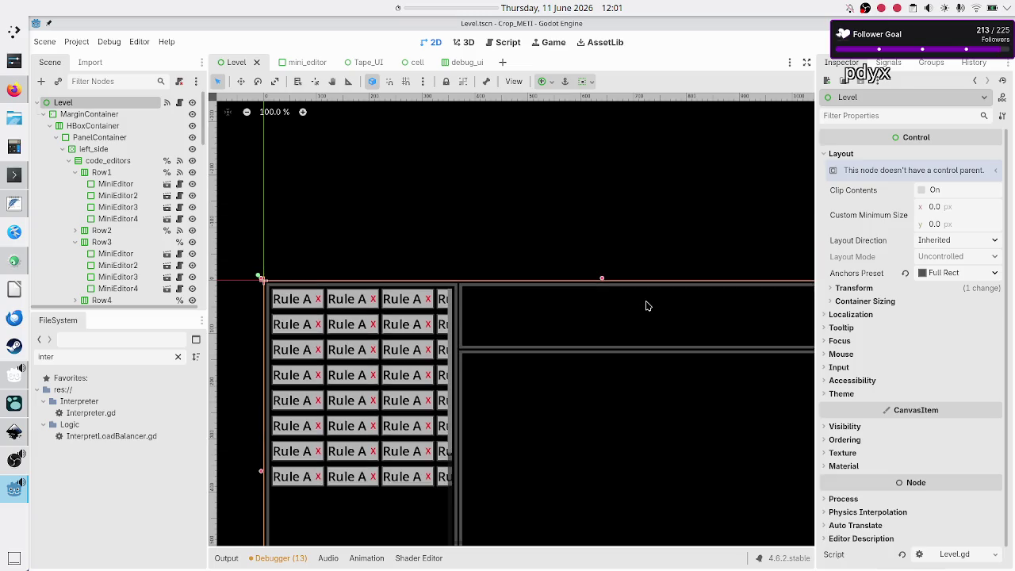
{"action": "scroll", "coordinate": [646, 305], "scroll_direction": "down", "scroll_amount": 2}
{"action": "scroll", "coordinate": [647, 305], "scroll_direction": "right", "scroll_amount": 6}
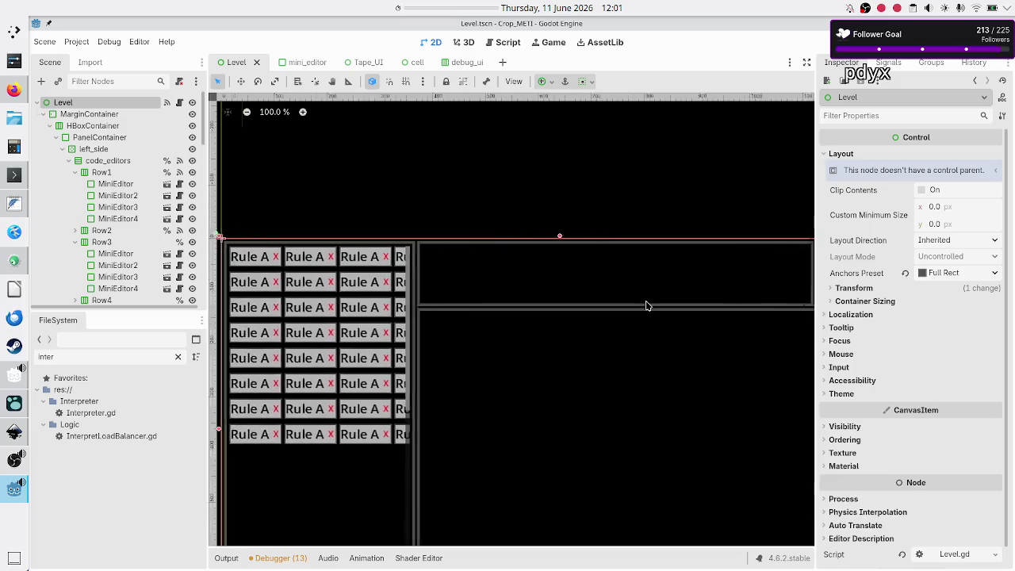
{"action": "scroll", "coordinate": [646, 305], "scroll_direction": "left", "scroll_amount": 3}
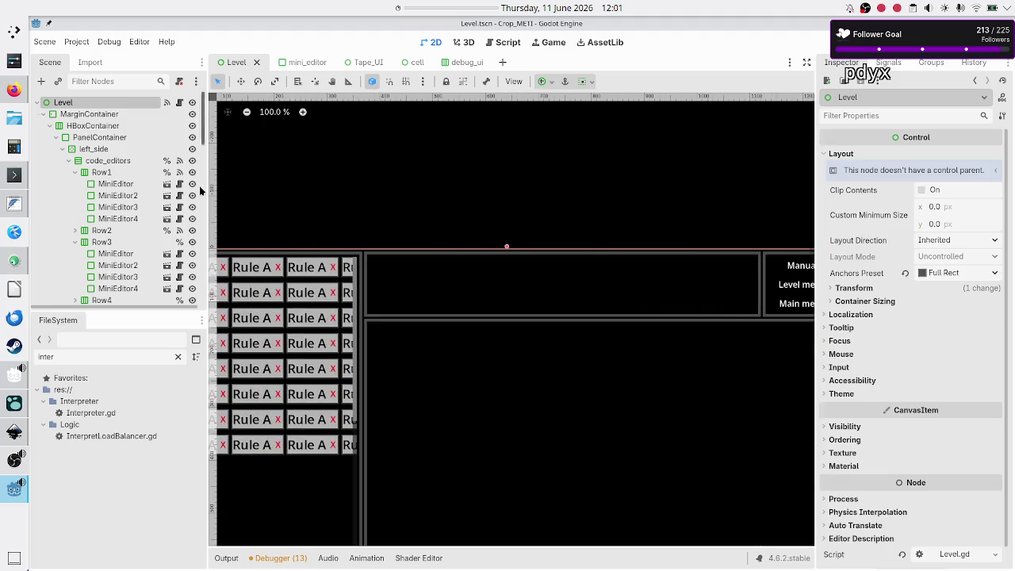
{"action": "scroll", "coordinate": [130, 189], "scroll_direction": "down", "scroll_amount": 3}
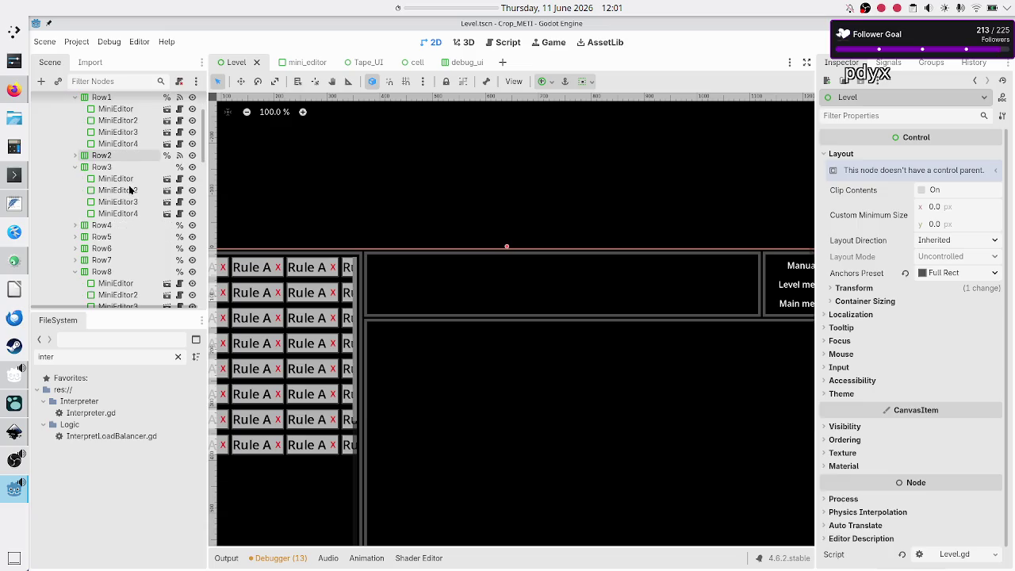
{"action": "scroll", "coordinate": [130, 189], "scroll_direction": "up", "scroll_amount": 3}
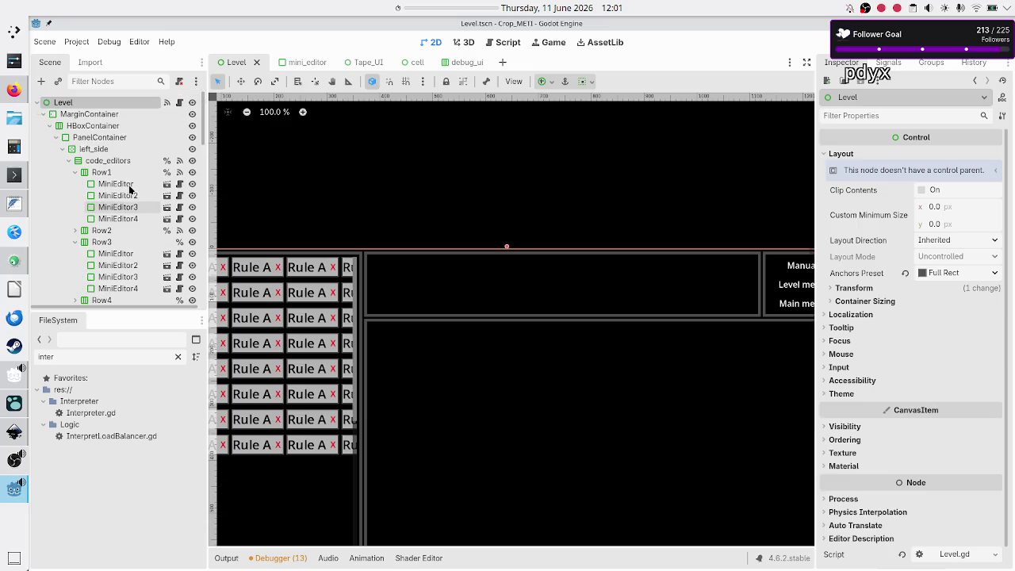
{"action": "scroll", "coordinate": [130, 188], "scroll_direction": "down", "scroll_amount": 4}
{"action": "scroll", "coordinate": [130, 189], "scroll_direction": "up", "scroll_amount": 3}
{"action": "scroll", "coordinate": [130, 188], "scroll_direction": "down", "scroll_amount": 3}
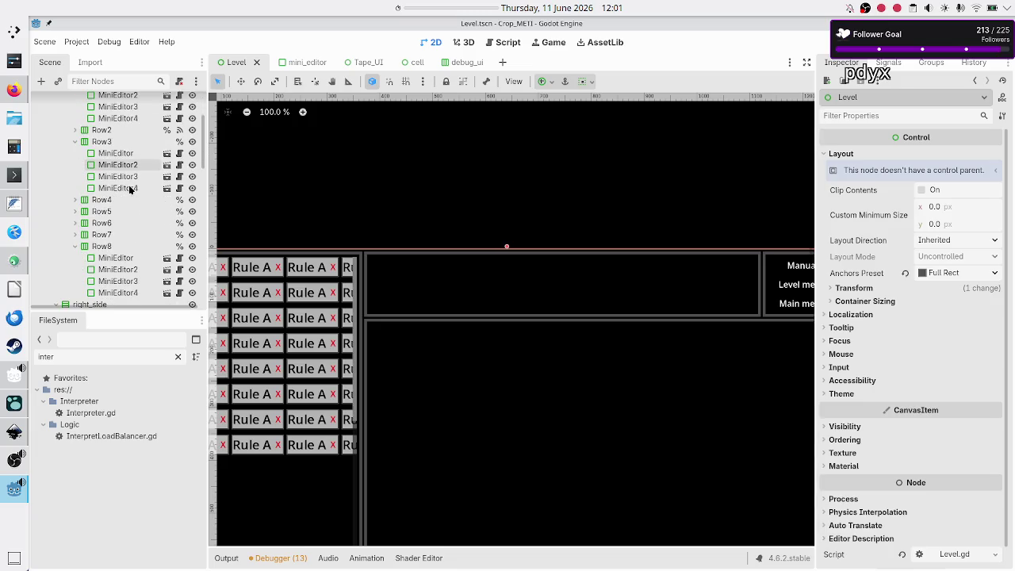
{"action": "scroll", "coordinate": [130, 189], "scroll_direction": "up", "scroll_amount": 4}
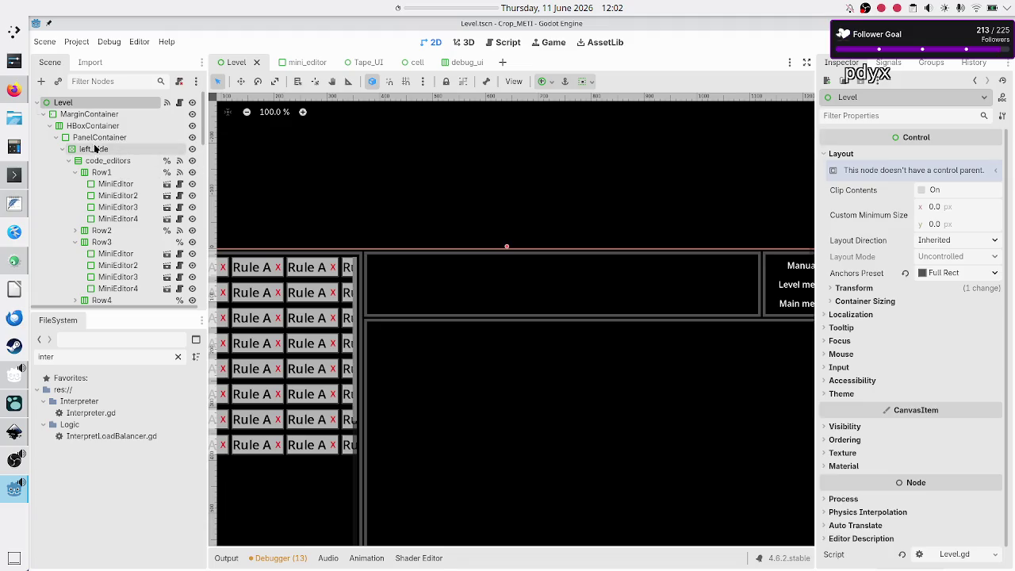
{"action": "scroll", "coordinate": [90, 182], "scroll_direction": "down", "scroll_amount": 5}
{"action": "scroll", "coordinate": [89, 182], "scroll_direction": "down", "scroll_amount": 3}
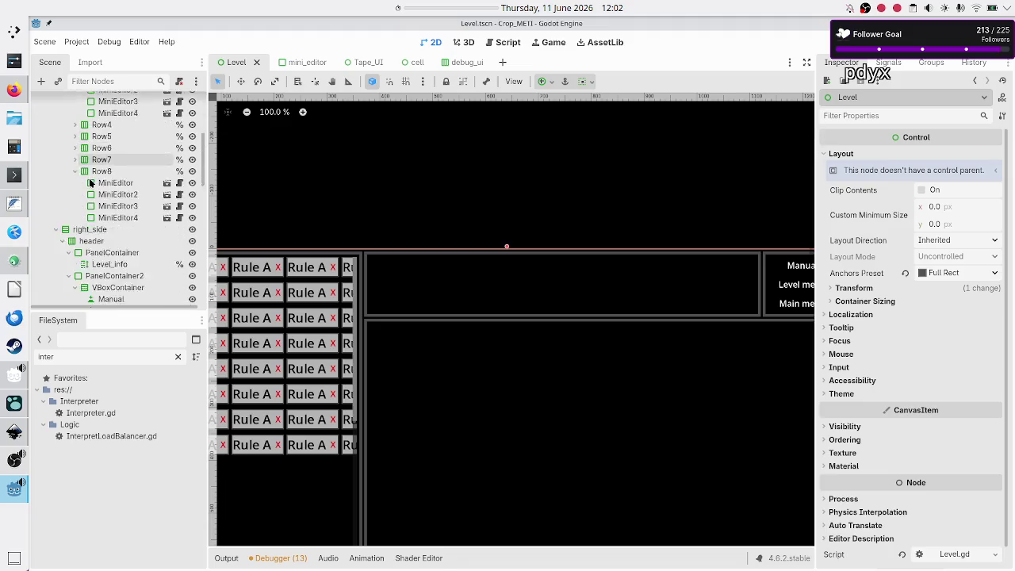
{"action": "left_click", "coordinate": [96, 192]}
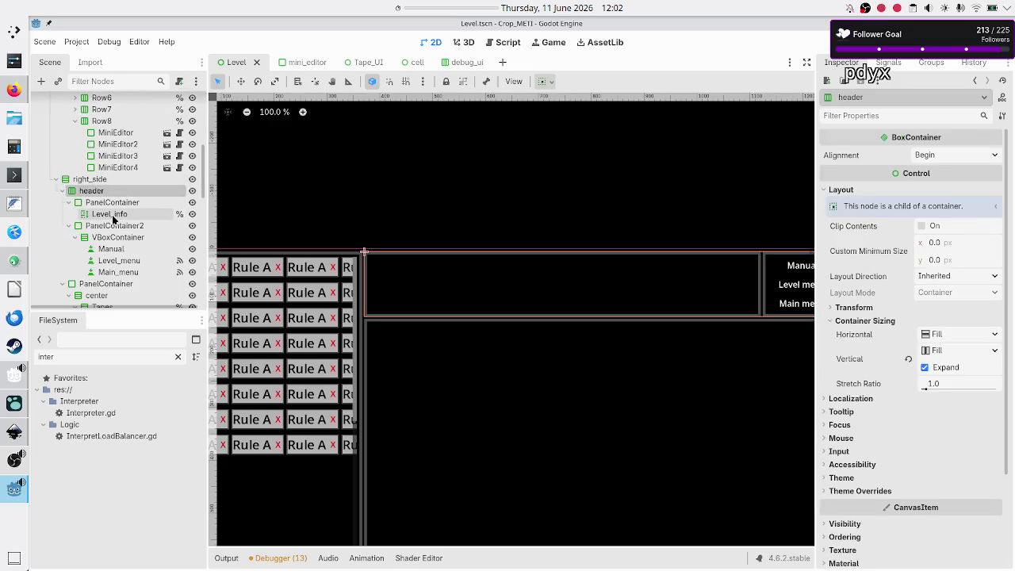
- Inspect the Level_info RichTextLabel properties, then reopen Level.gd in the script editor
{"action": "left_click", "coordinate": [111, 215]}
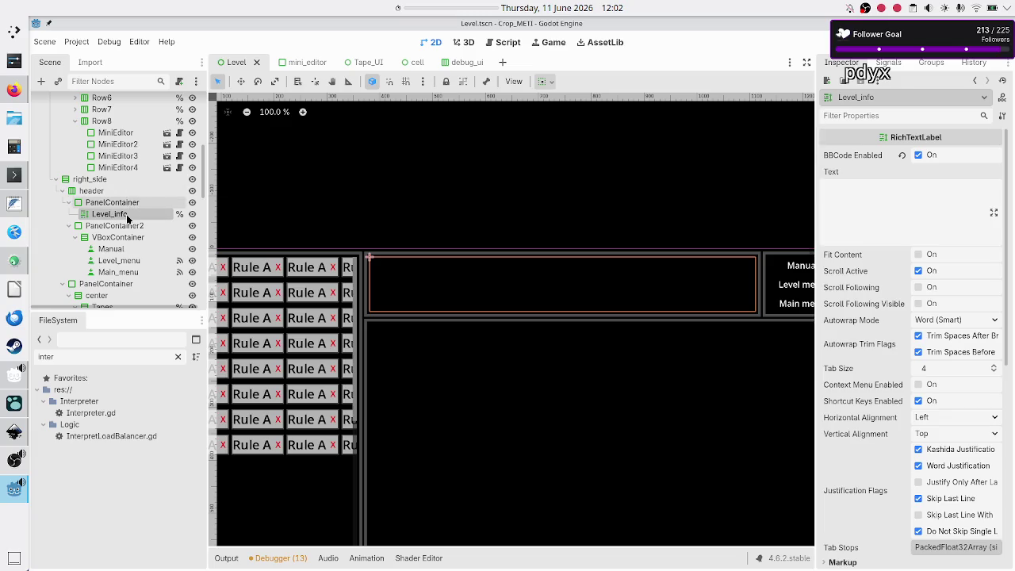
{"action": "scroll", "coordinate": [158, 143], "scroll_direction": "up", "scroll_amount": 10}
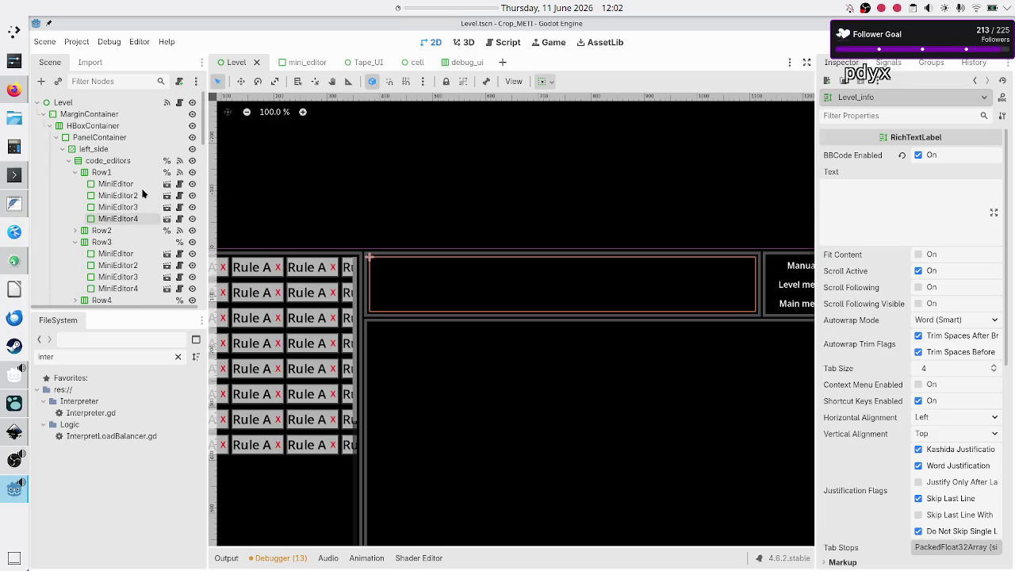
{"action": "left_click", "coordinate": [179, 108]}
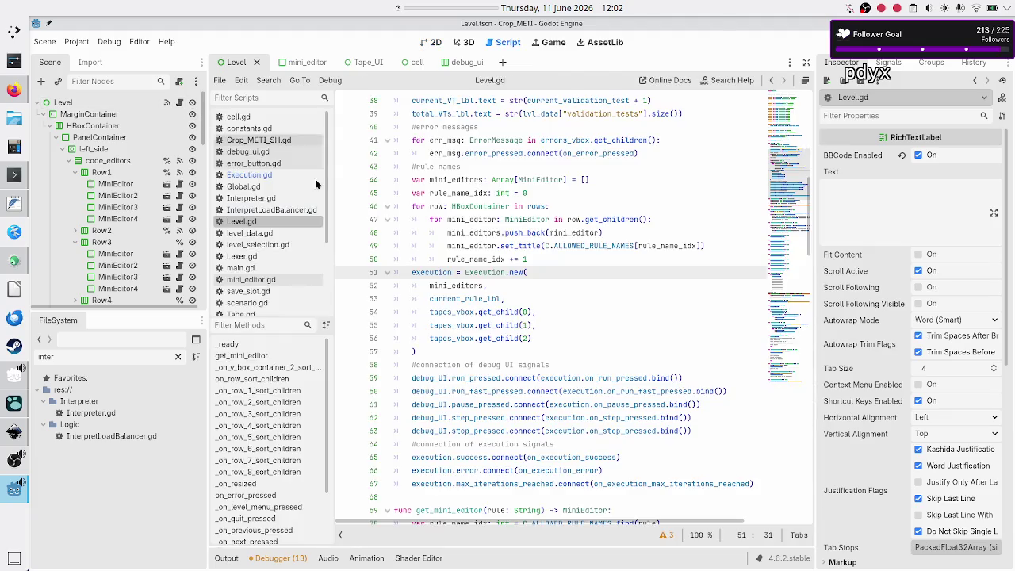
- Locate the Execution.new(...) call inside _ready() in Level.gd
{"action": "scroll", "coordinate": [516, 291], "scroll_direction": "up", "scroll_amount": 5}
{"action": "scroll", "coordinate": [516, 291], "scroll_direction": "up", "scroll_amount": 4}
{"action": "scroll", "coordinate": [475, 298], "scroll_direction": "down", "scroll_amount": 6}
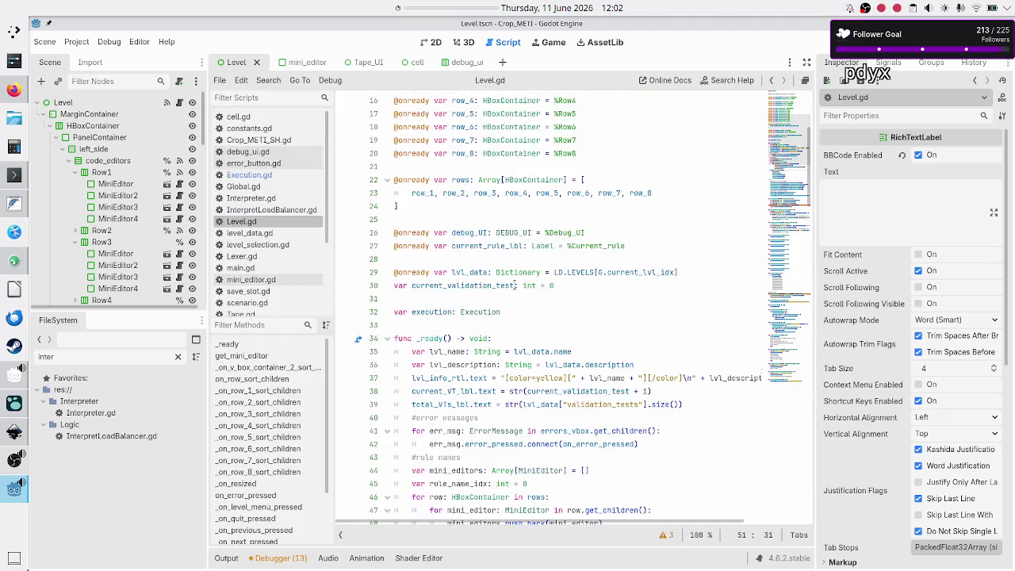
{"action": "double_click", "coordinate": [430, 301]}
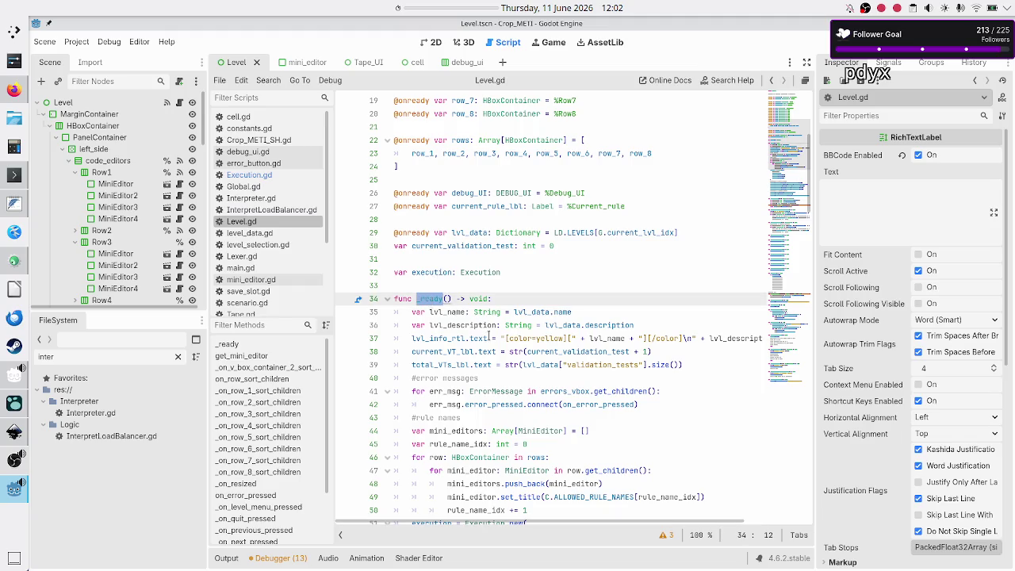
{"action": "scroll", "coordinate": [444, 309], "scroll_direction": "down", "scroll_amount": 5}
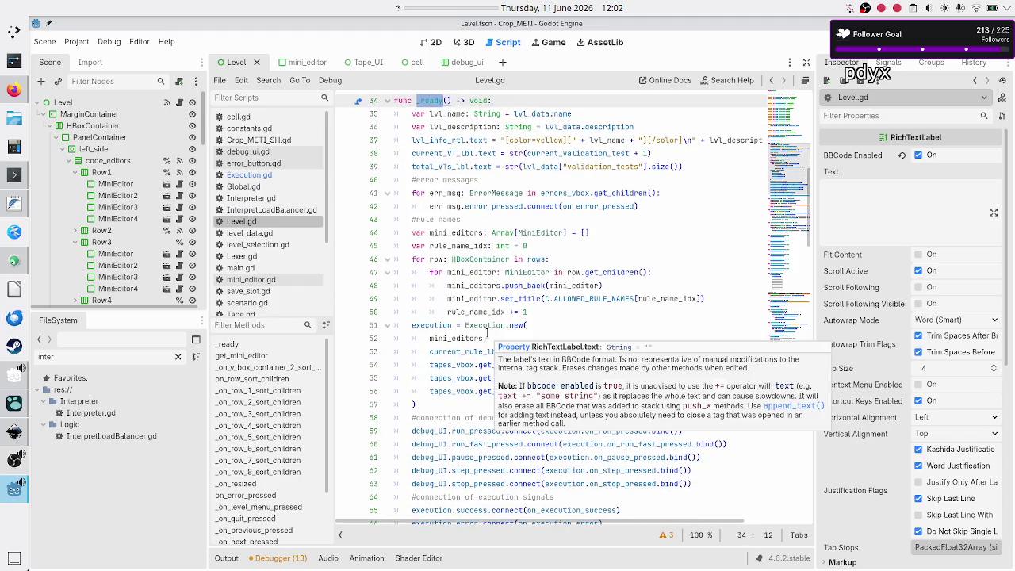
{"action": "left_click", "coordinate": [492, 325]}
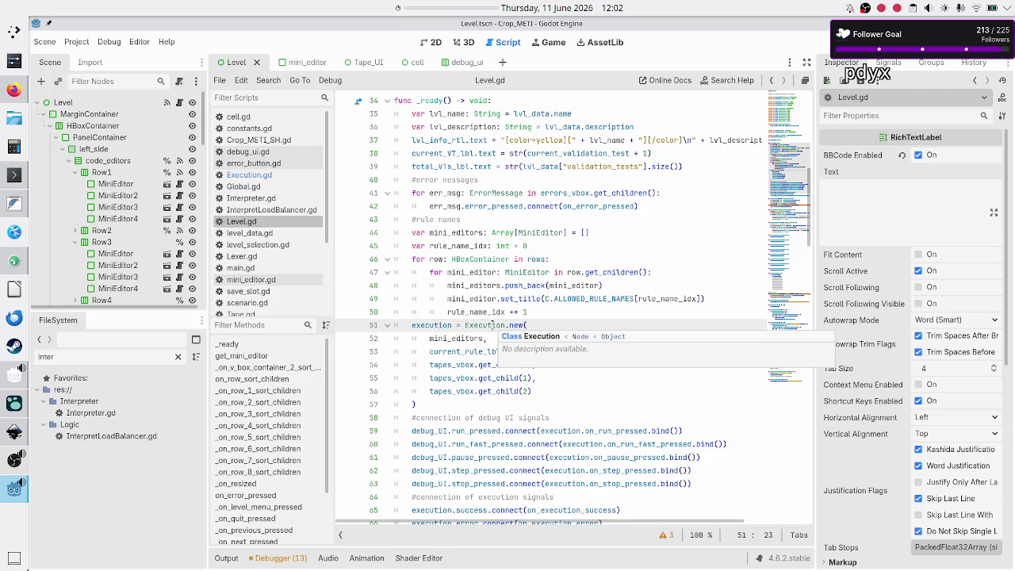
{"action": "double_click", "coordinate": [492, 325]}
- Insert an empty line right after the closing ')' of the Execution.new block
{"action": "mouse_move", "coordinate": [494, 362]}
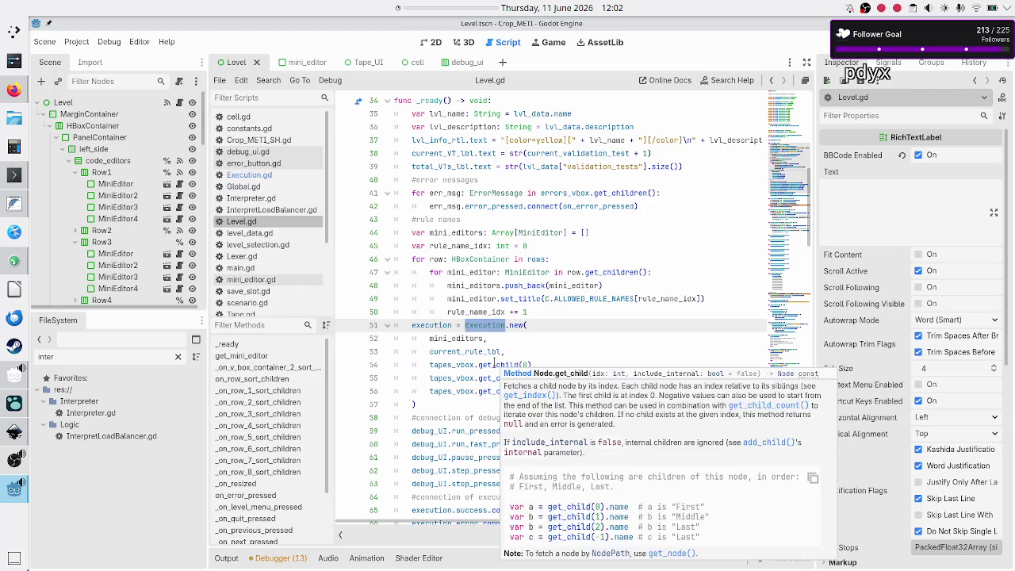
{"action": "scroll", "coordinate": [494, 363], "scroll_direction": "down", "scroll_amount": 2}
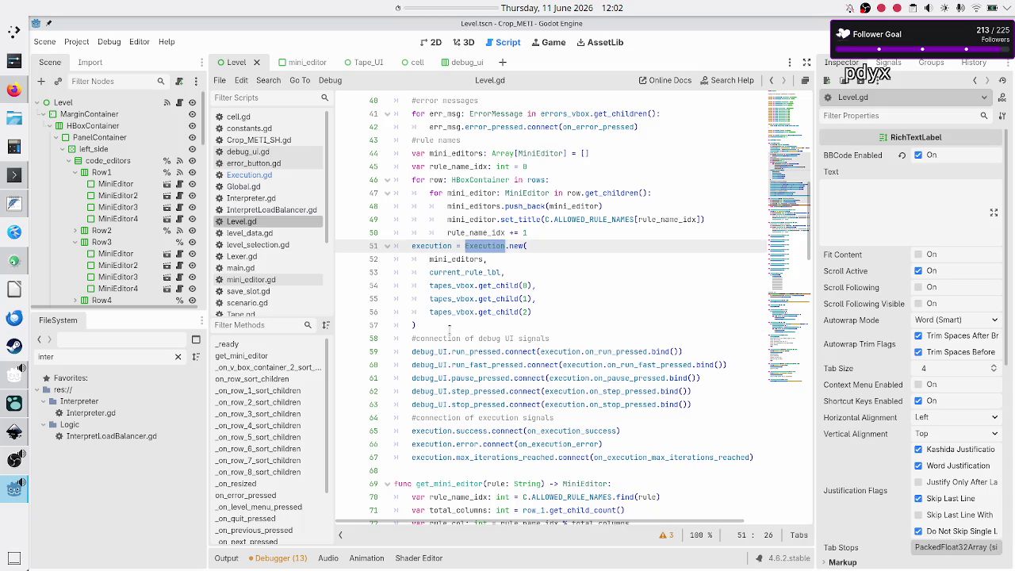
{"action": "left_click", "coordinate": [449, 328]}
{"action": "key", "text": "Return"}
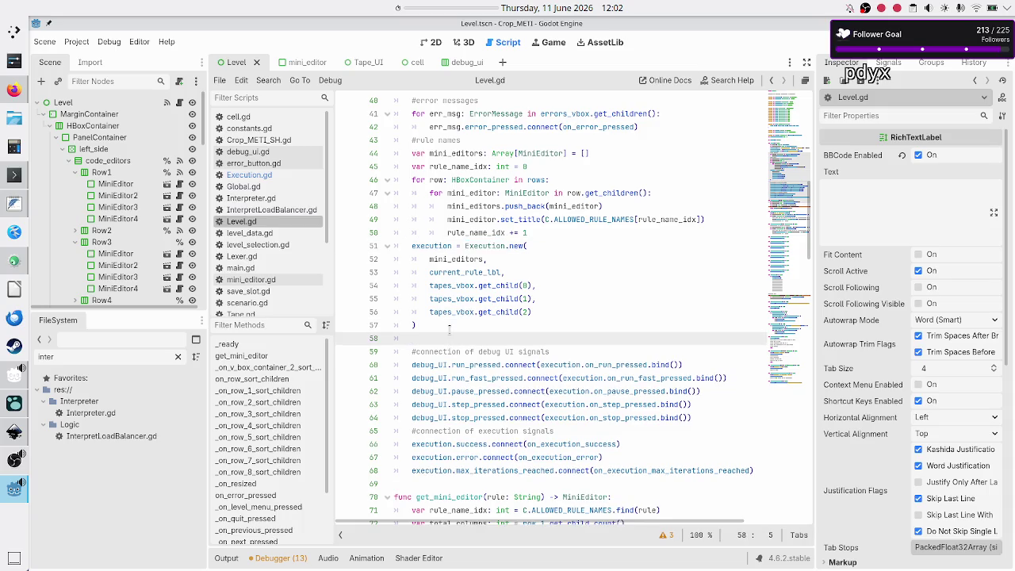
{"action": "scroll", "coordinate": [513, 311], "scroll_direction": "up", "scroll_amount": 10}
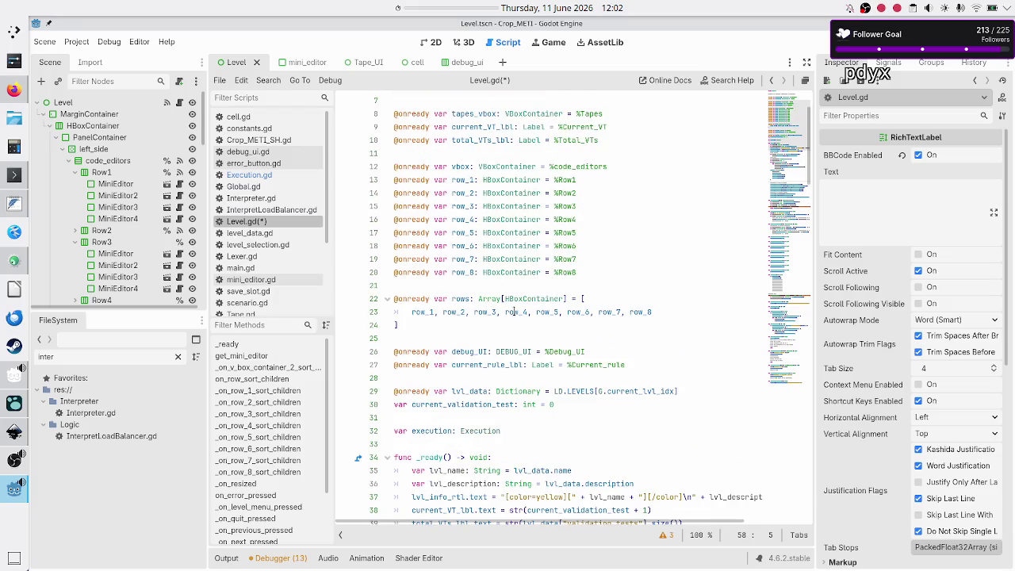
{"action": "scroll", "coordinate": [513, 312], "scroll_direction": "down", "scroll_amount": 1}
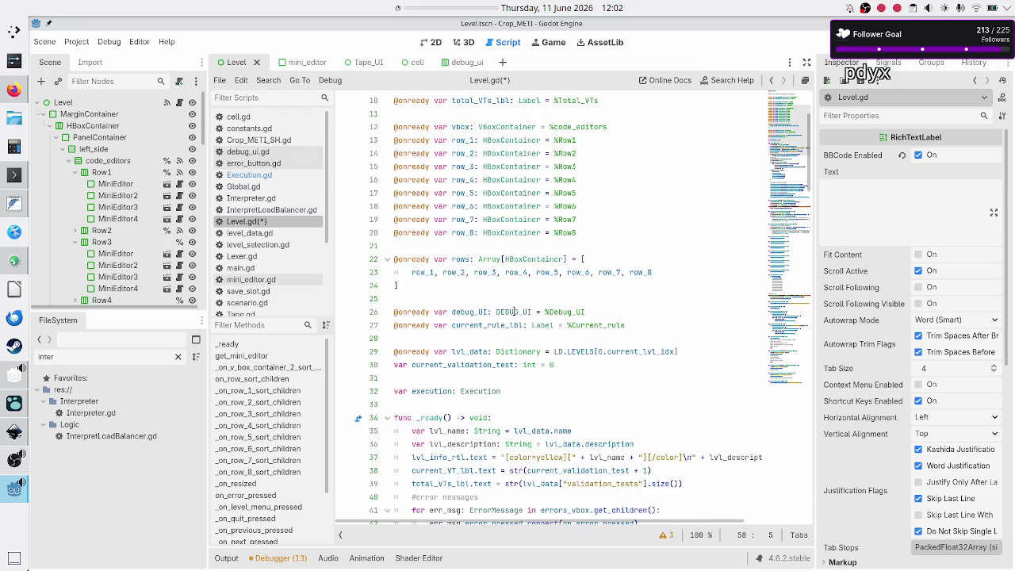
{"action": "scroll", "coordinate": [120, 182], "scroll_direction": "down", "scroll_amount": 5}
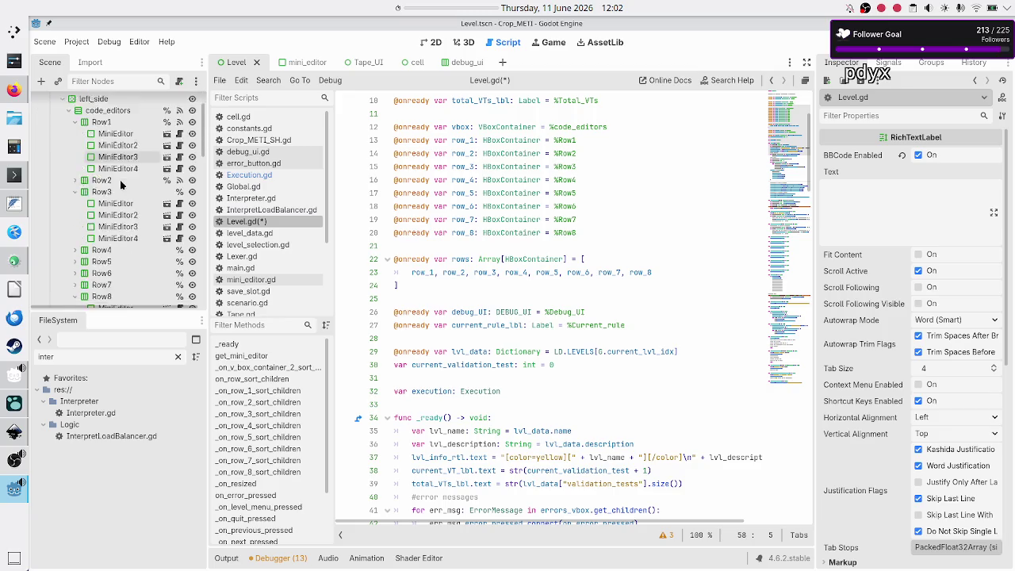
{"action": "scroll", "coordinate": [122, 184], "scroll_direction": "down", "scroll_amount": 4}
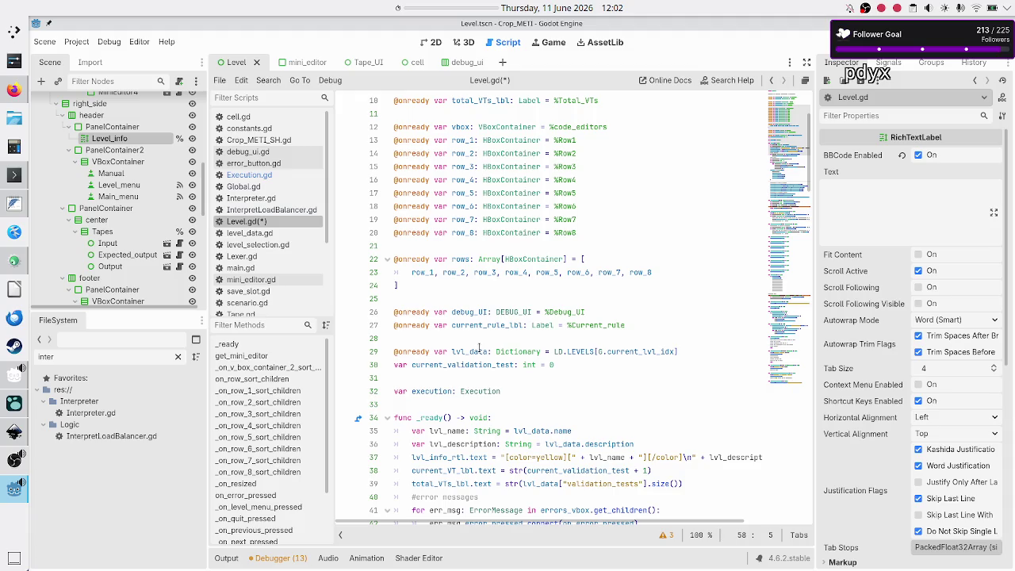
{"action": "scroll", "coordinate": [486, 281], "scroll_direction": "up", "scroll_amount": 3}
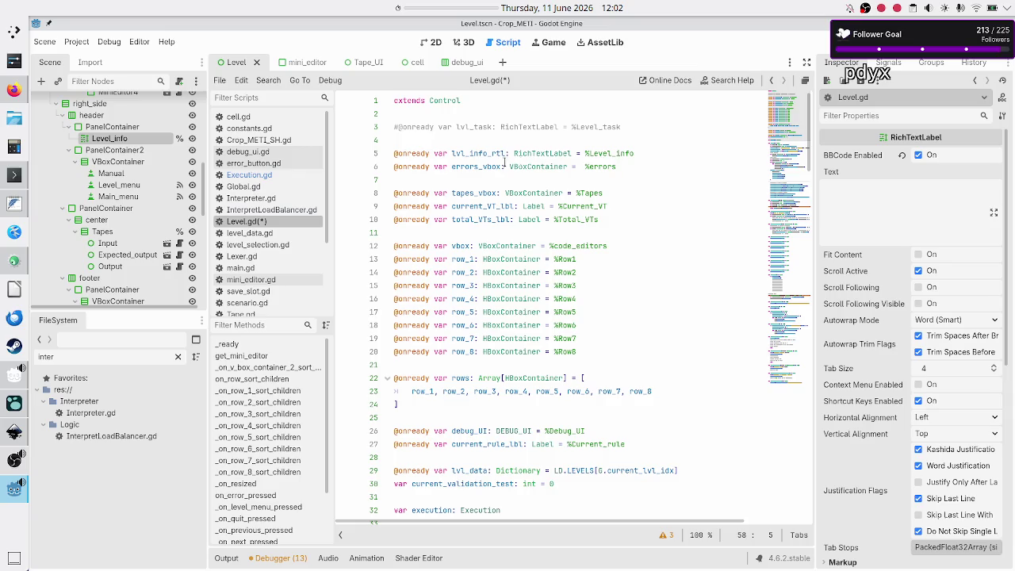
{"action": "scroll", "coordinate": [510, 235], "scroll_direction": "down", "scroll_amount": 9}
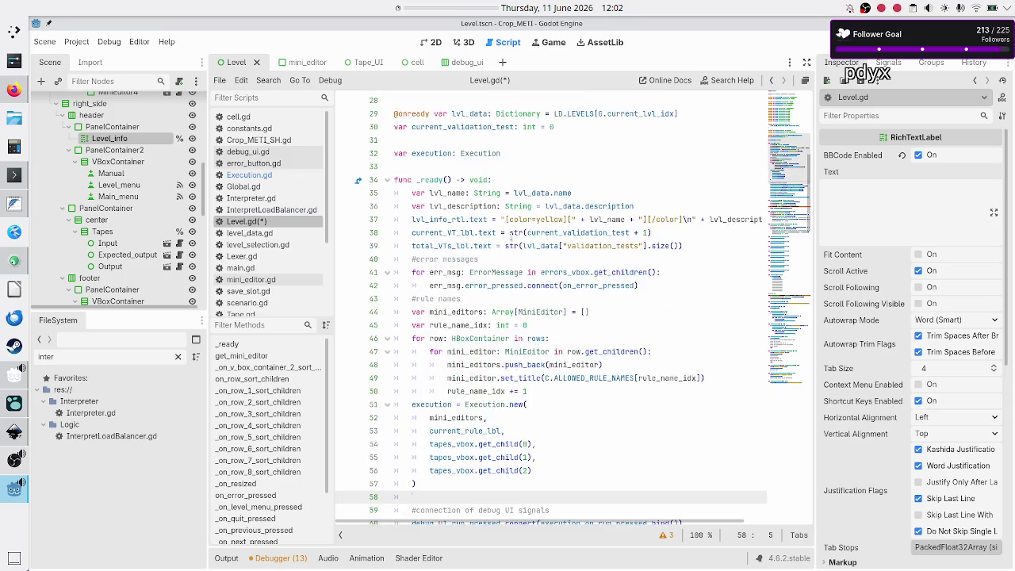
{"action": "scroll", "coordinate": [510, 235], "scroll_direction": "down", "scroll_amount": 4}
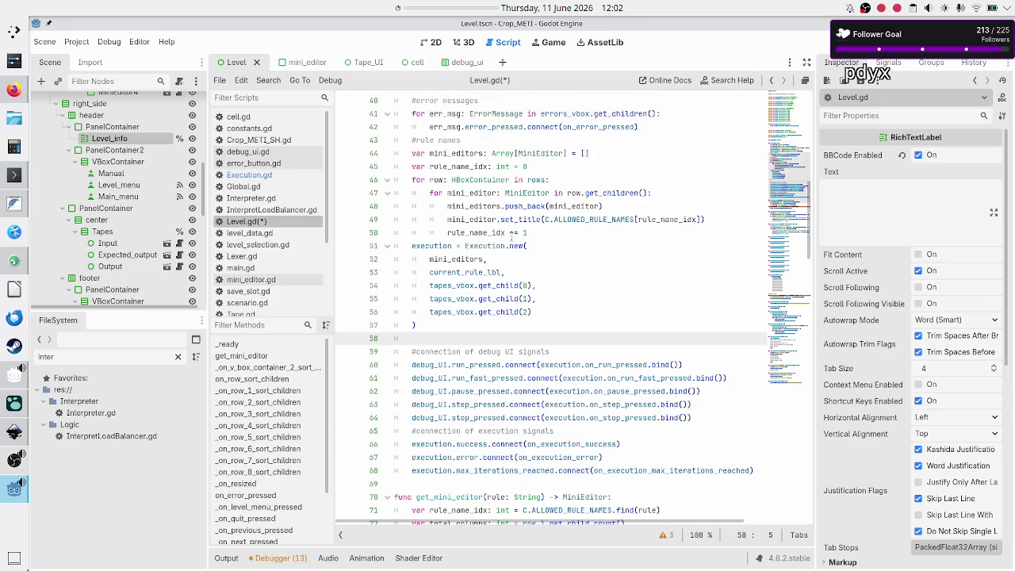
- Write lvl_info_rtl.add_child(execution) on the new line using autocomplete
{"action": "type", "text": "level_if"}
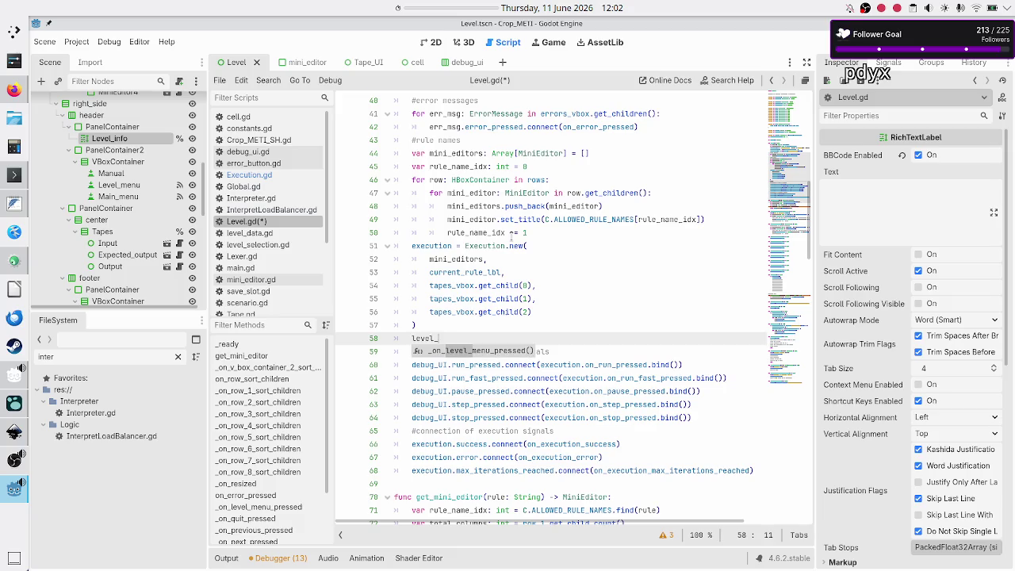
{"action": "key", "text": "BackSpace"}
{"action": "type", "text": "n"}
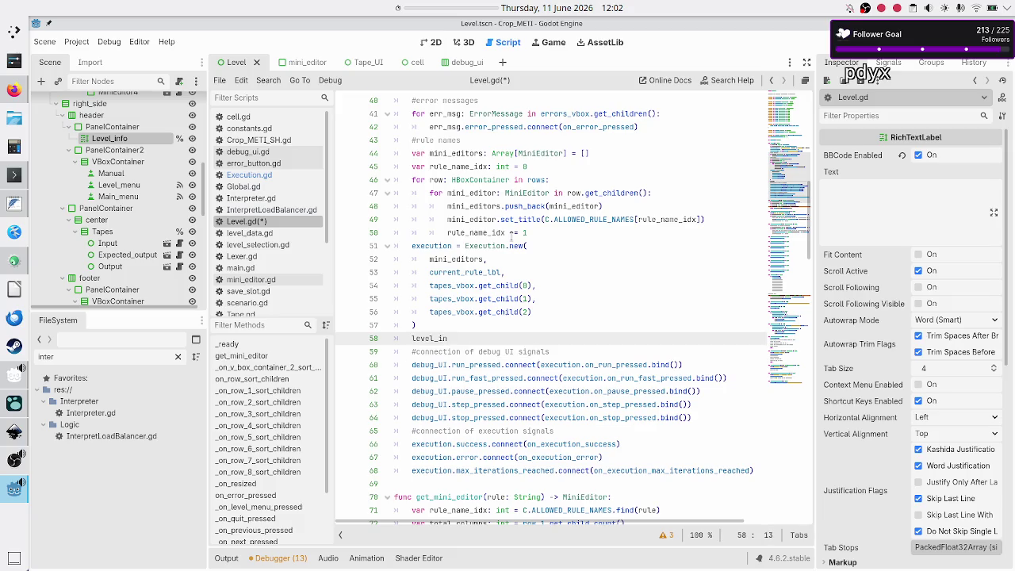
{"action": "key", "text": "BackSpace"}
{"action": "key", "text": "BackSpace"}
{"action": "key", "text": "BackSpace"}
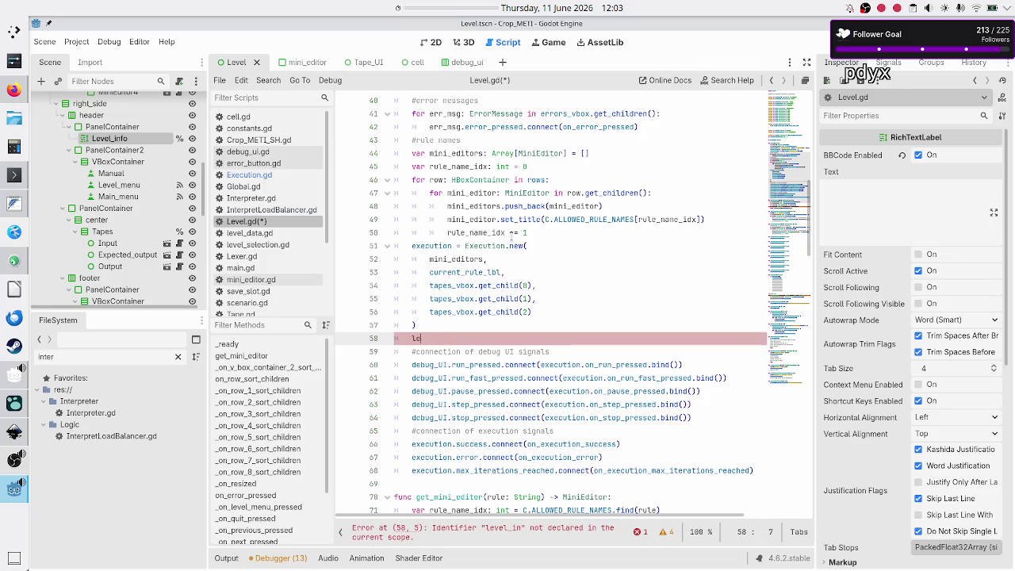
{"action": "type", "text": "vl_i"}
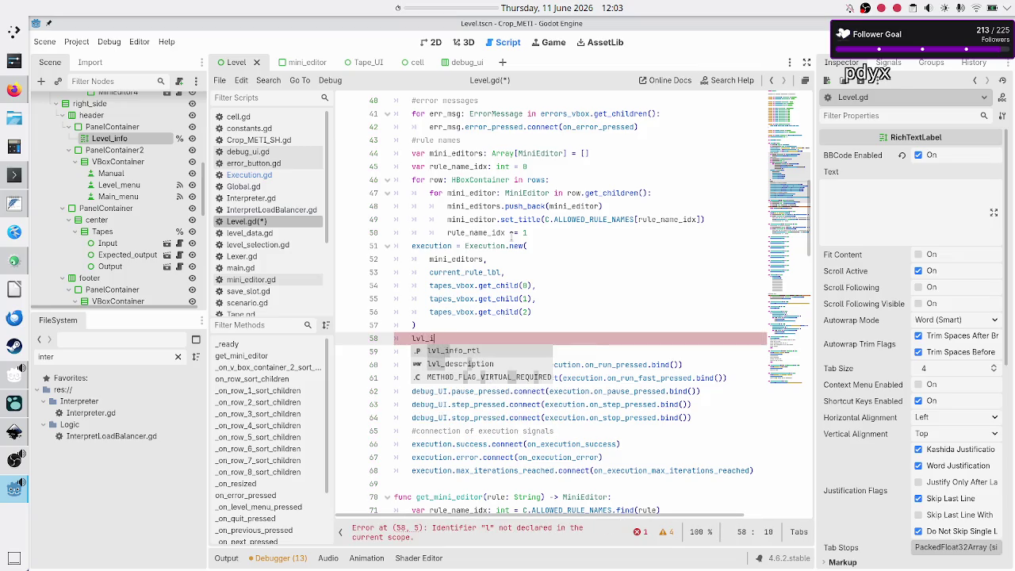
{"action": "key", "text": "Return"}
{"action": "type", "text": "."}
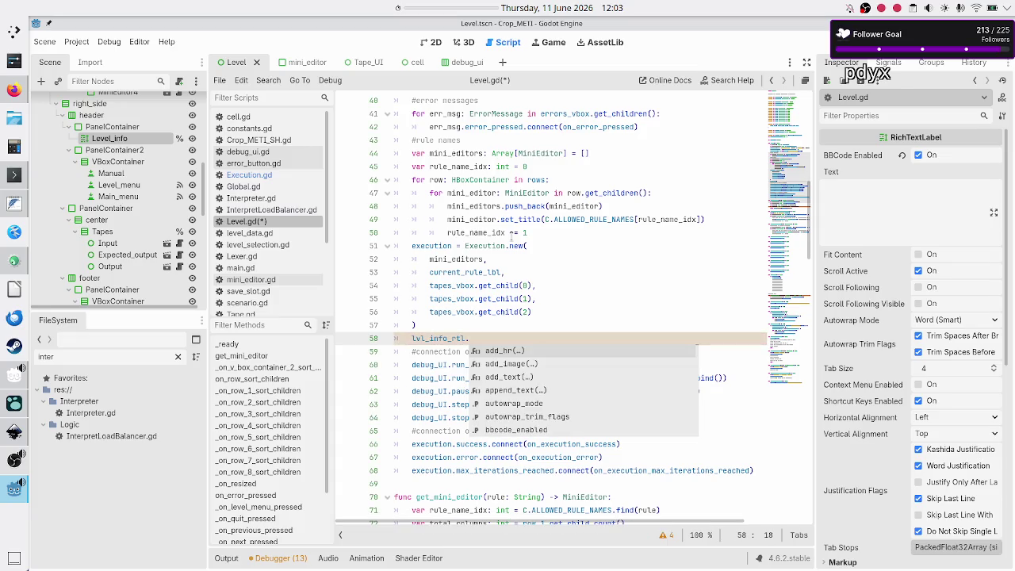
{"action": "type", "text": "add_ch"}
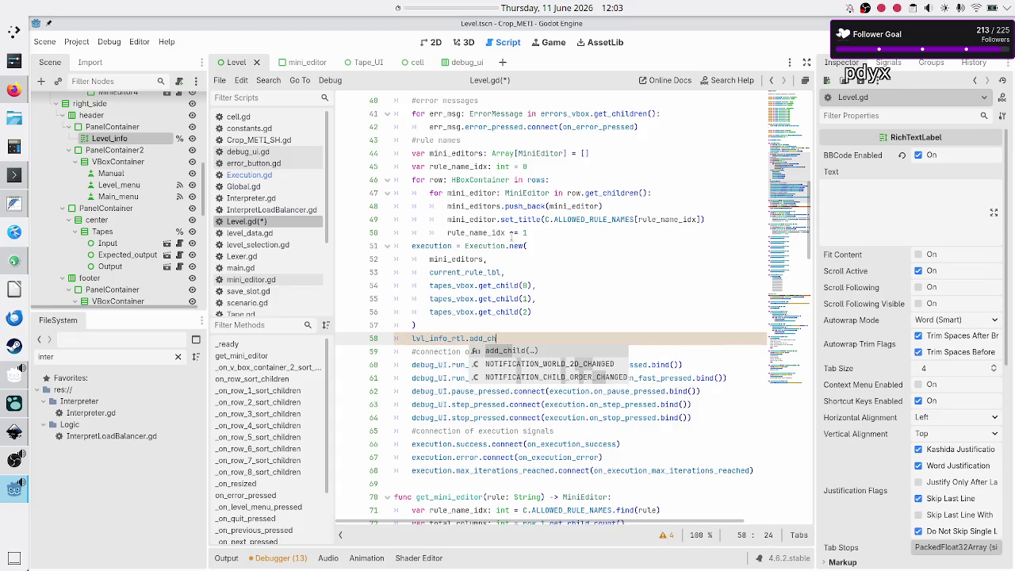
{"action": "key", "text": "Return"}
{"action": "type", "text": "exec"}
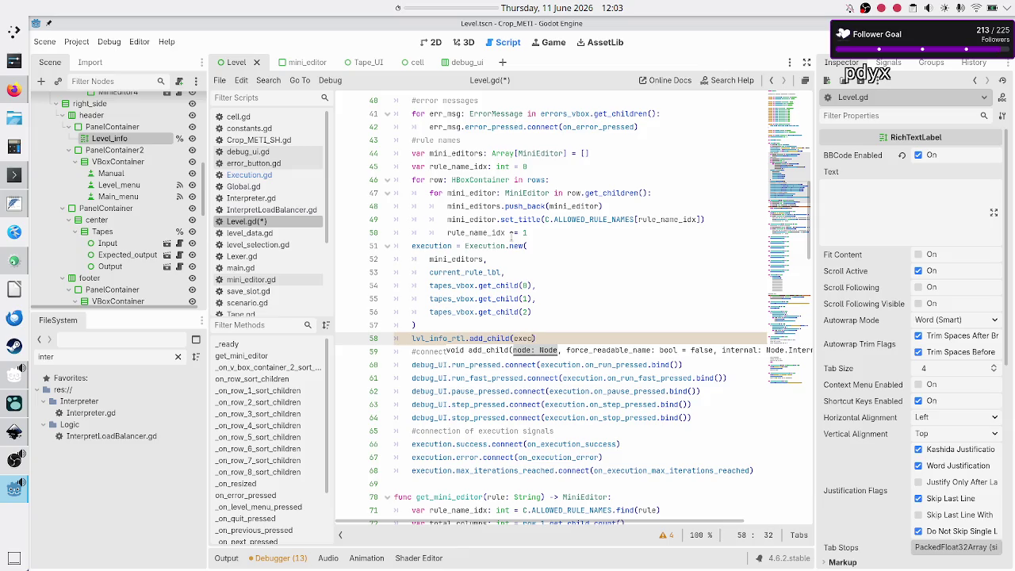
{"action": "key", "text": "Return"}
- Add a '#WTF?????' comment line above the add_child call
{"action": "key", "text": "ctrl+shift+Return"}
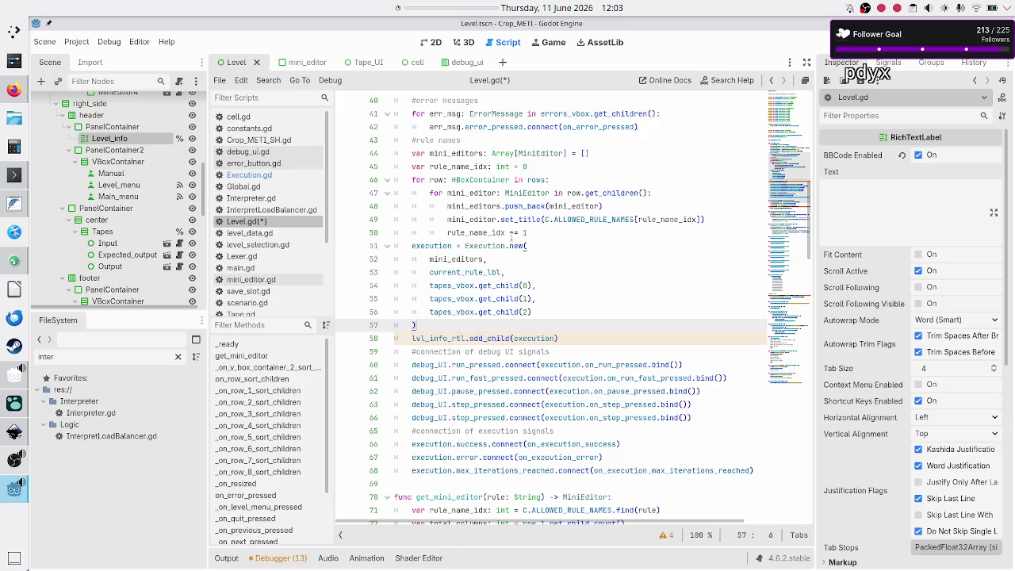
{"action": "type", "text": "#WTF?????"}
{"action": "key", "text": "Down"}
{"action": "key", "text": "End"}
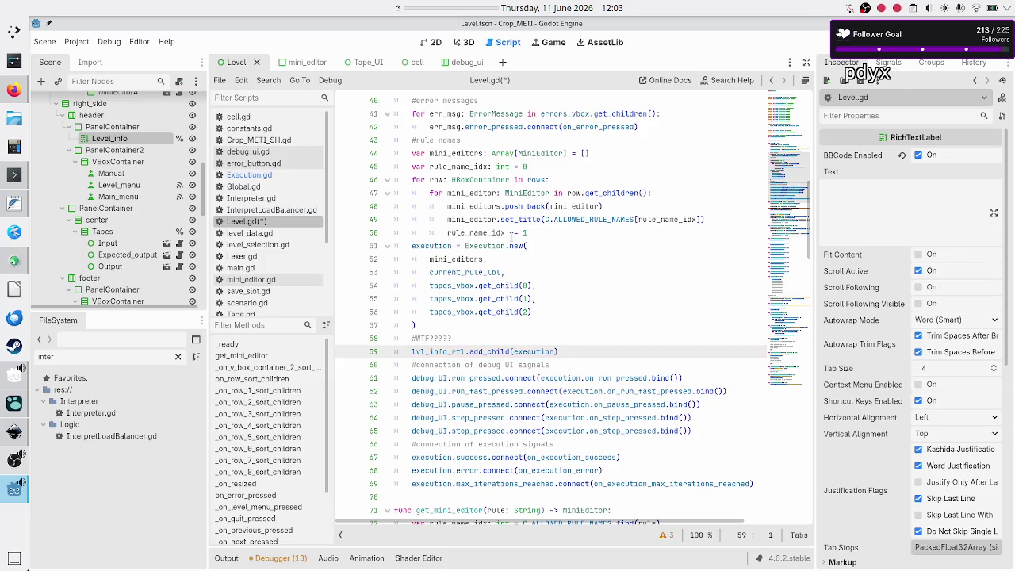
{"action": "key", "text": "Right"}
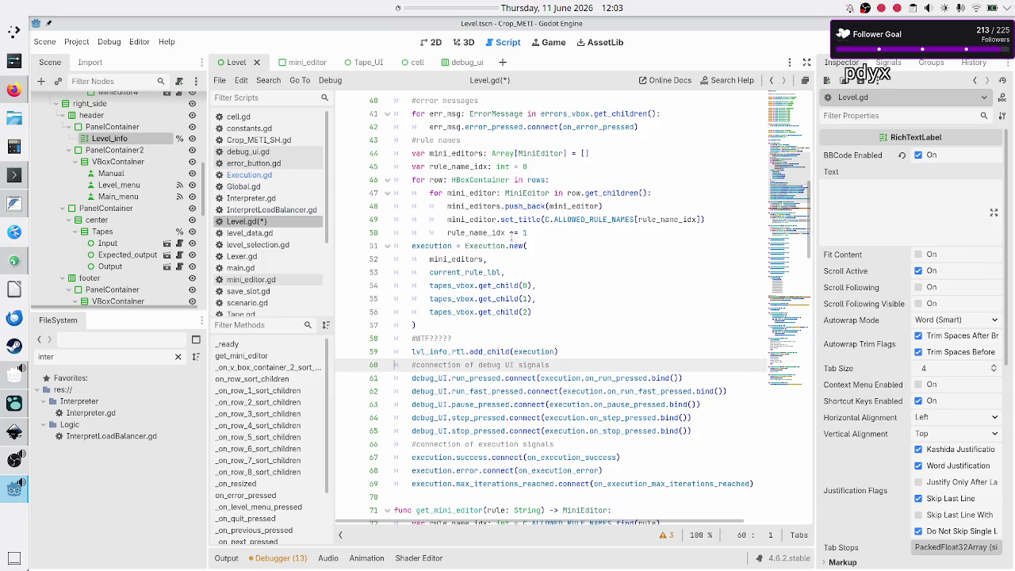
{"action": "key", "text": "Left"}
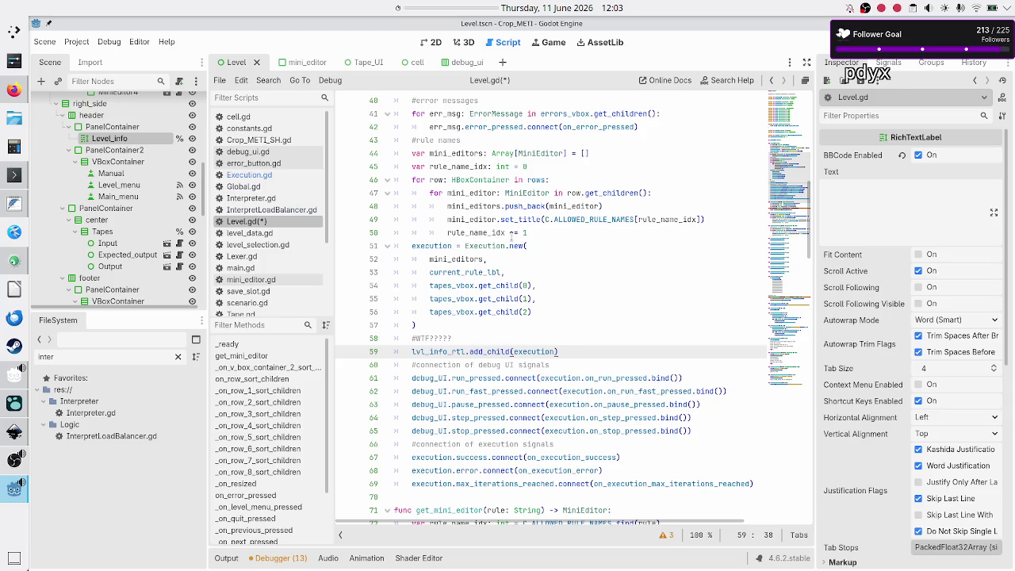
- Start a new line below add_child, typing execution.visib
{"action": "key", "text": "Return"}
{"action": "type", "text": "exec"}
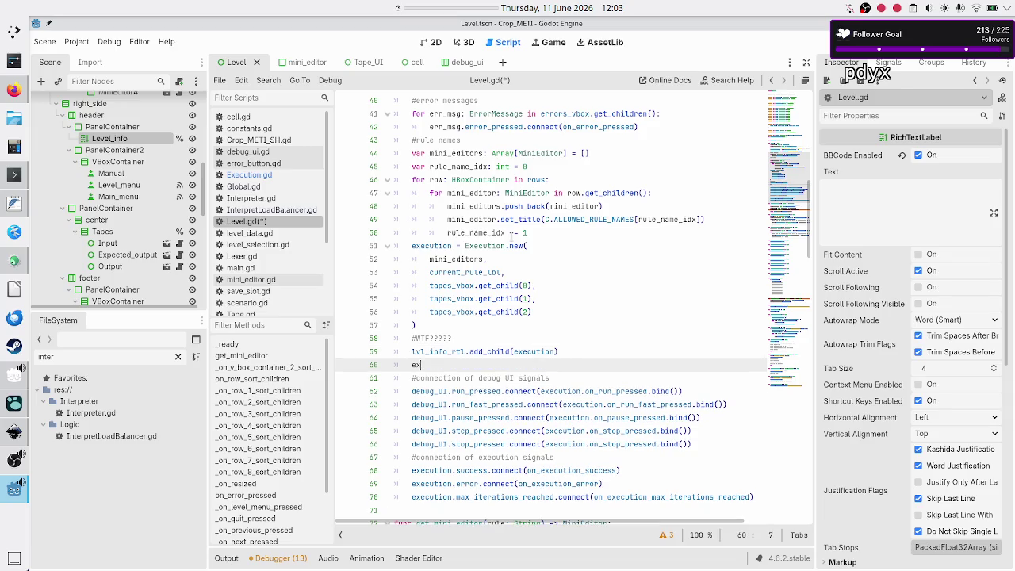
{"action": "key", "text": "Return"}
{"action": "type", "text": ".visi"}
{"action": "type", "text": "b"}
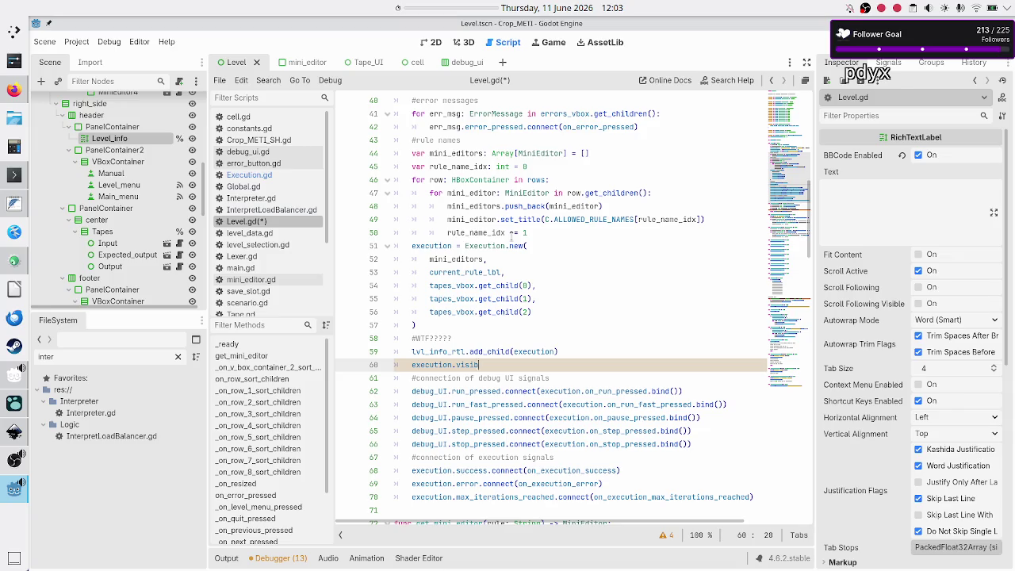
{"action": "left_click_drag", "start_coordinate": [511, 232], "coordinate": [461, 140]}
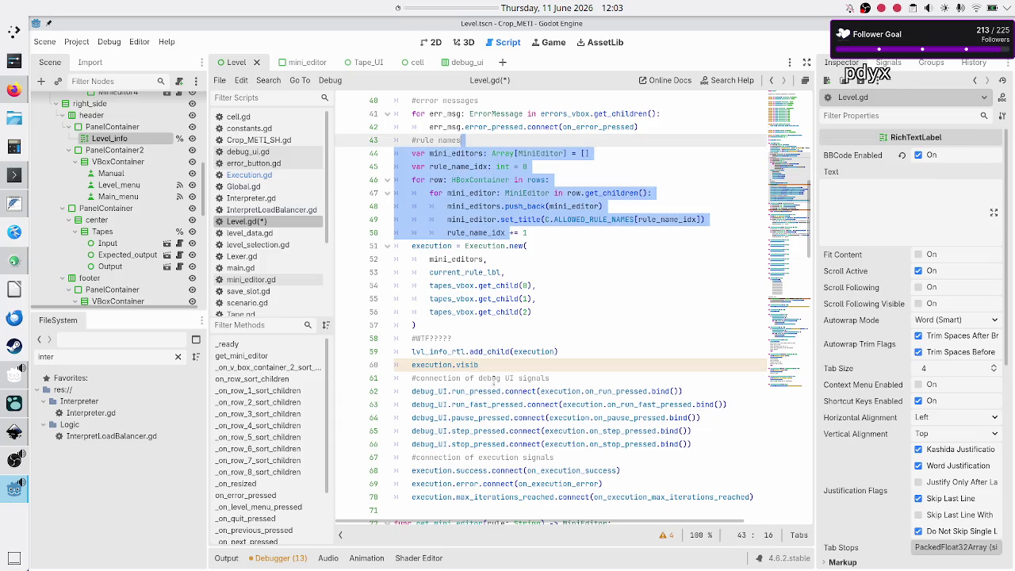
{"action": "left_click", "coordinate": [568, 366]}
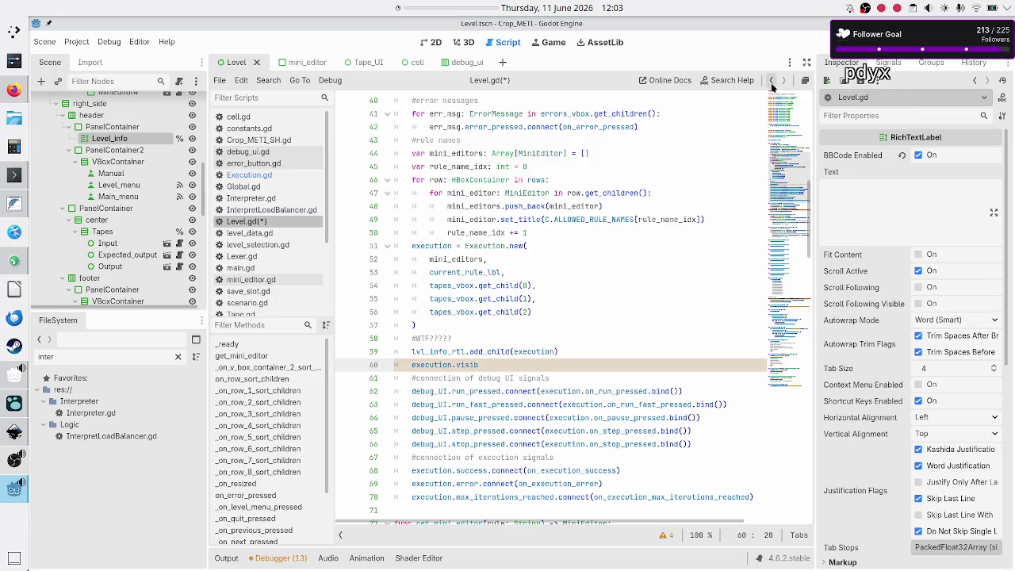
- Open the Node class reference and step through its 'visible' matches
{"action": "left_click", "coordinate": [733, 80]}
{"action": "type", "text": "node"}
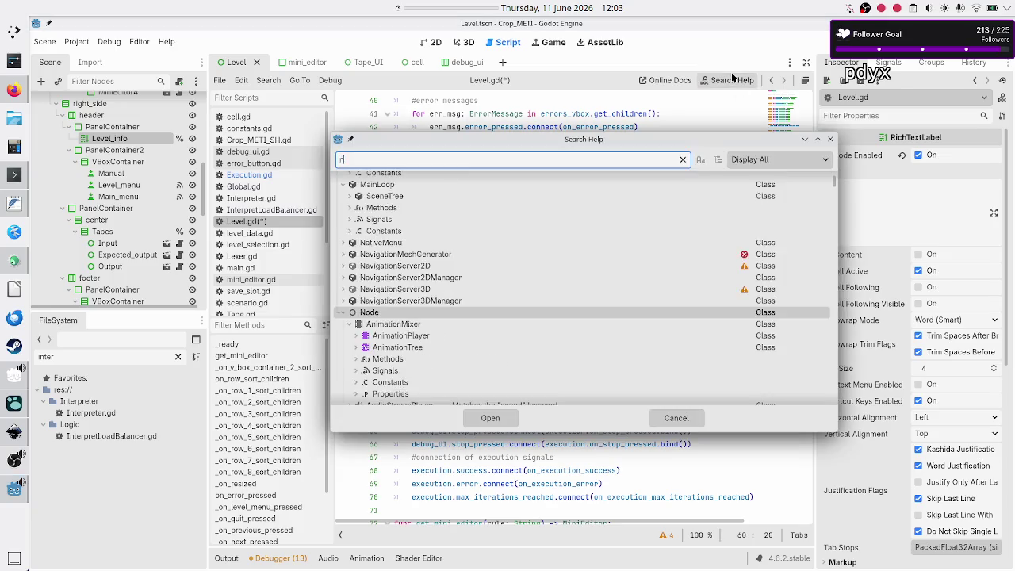
{"action": "key", "text": "Return"}
{"action": "key", "text": "ctrl+f"}
{"action": "type", "text": "visible"}
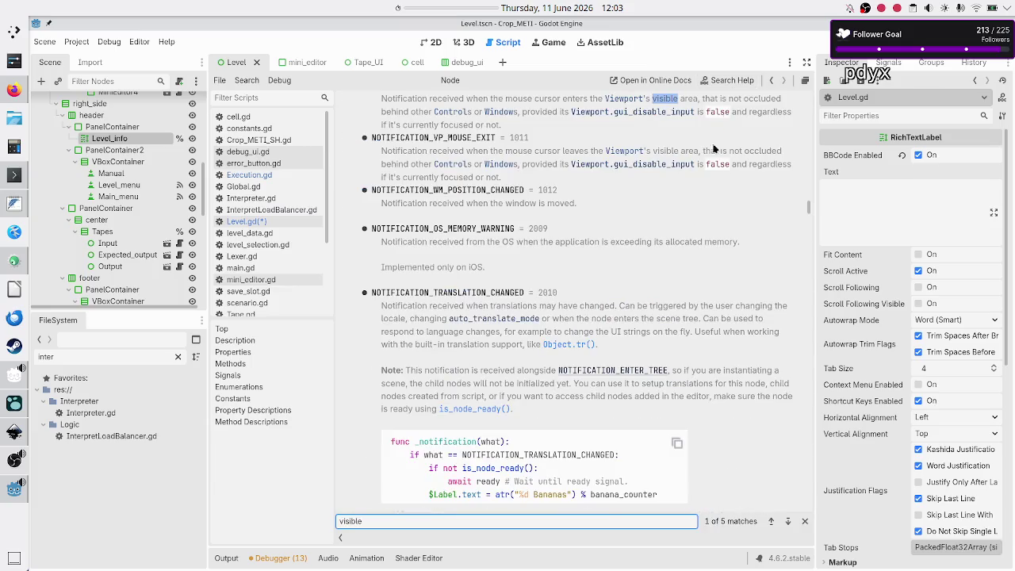
{"action": "left_click", "coordinate": [786, 522]}
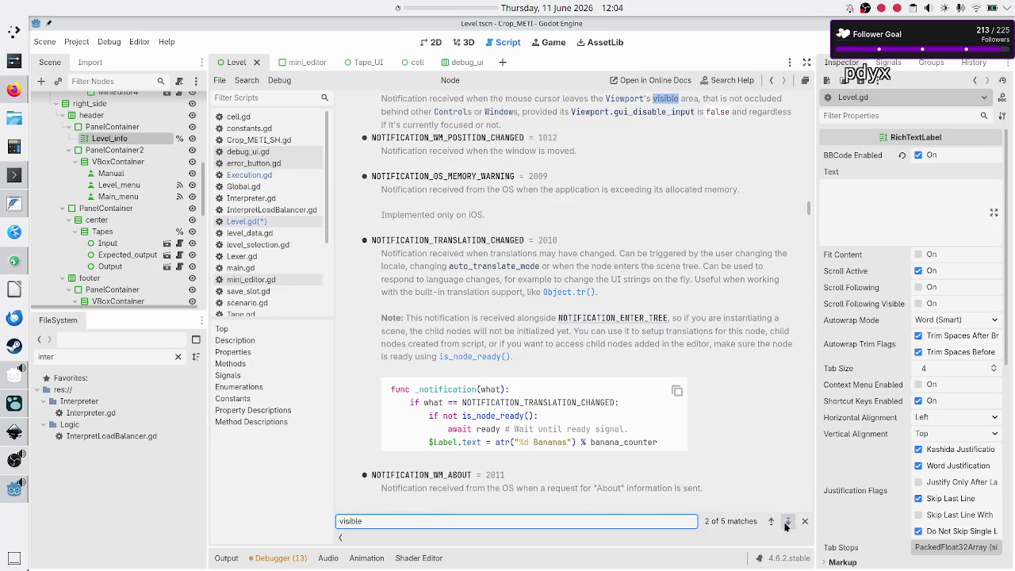
{"action": "left_click", "coordinate": [787, 522]}
{"action": "left_click", "coordinate": [787, 522]}
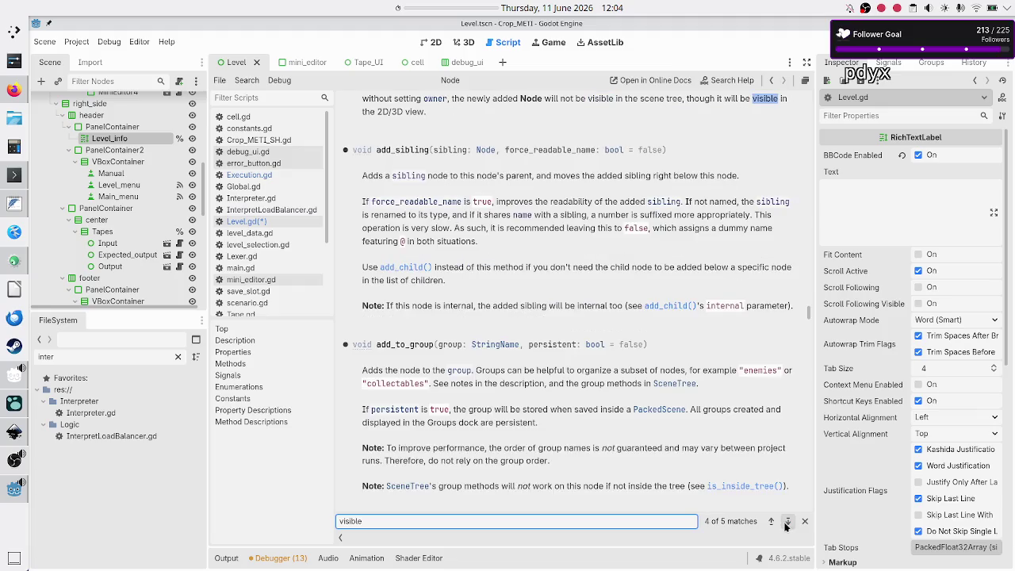
{"action": "left_click", "coordinate": [786, 522]}
{"action": "left_click", "coordinate": [786, 522]}
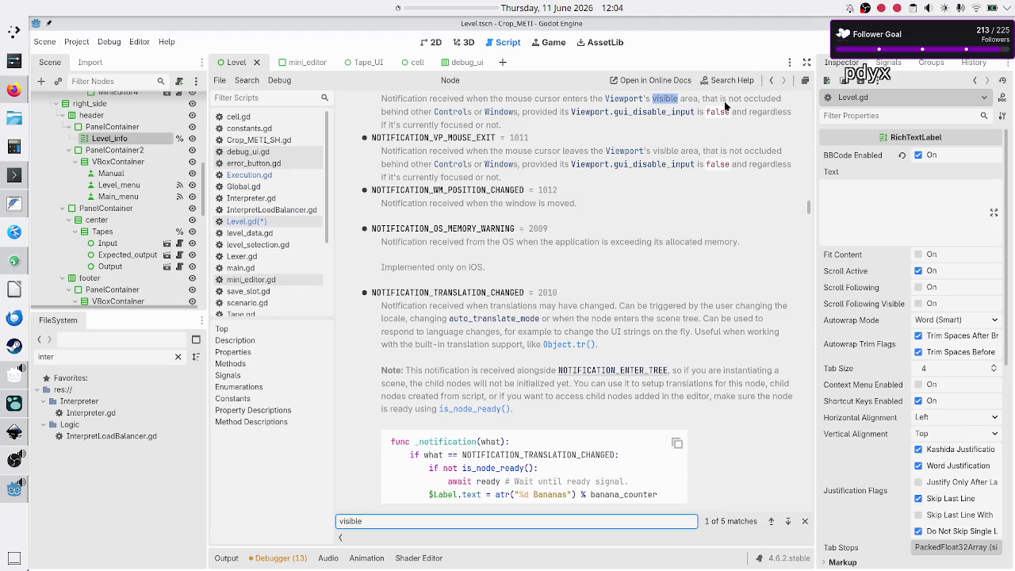
- Open the Object class reference and search it for 'visible'
{"action": "left_click", "coordinate": [738, 80]}
{"action": "type", "text": "control"}
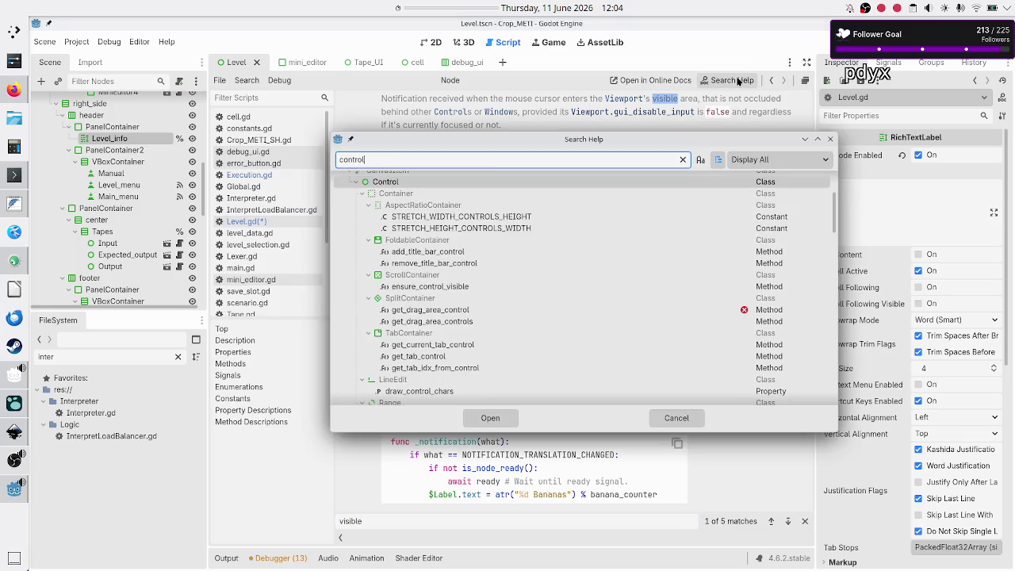
{"action": "key", "text": "BackSpace"}
{"action": "key", "text": "BackSpace"}
{"action": "key", "text": "BackSpace"}
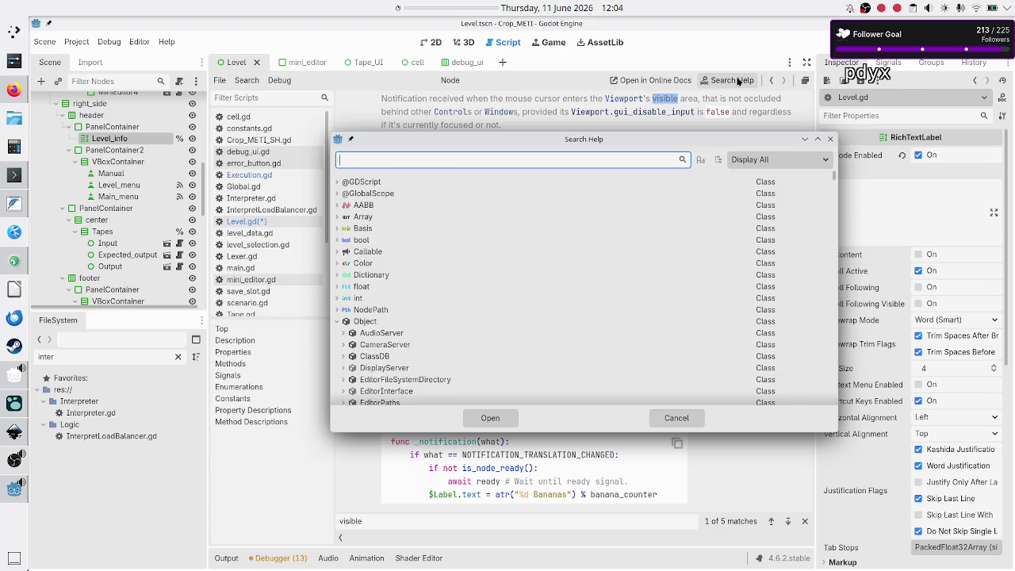
{"action": "type", "text": "object"}
{"action": "key", "text": "Return"}
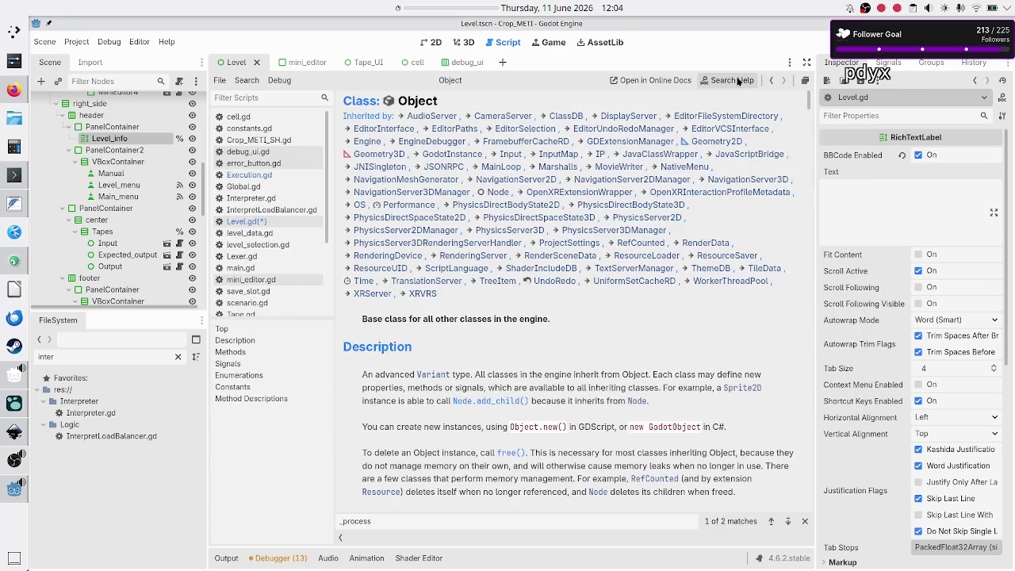
{"action": "type", "text": "visible"}
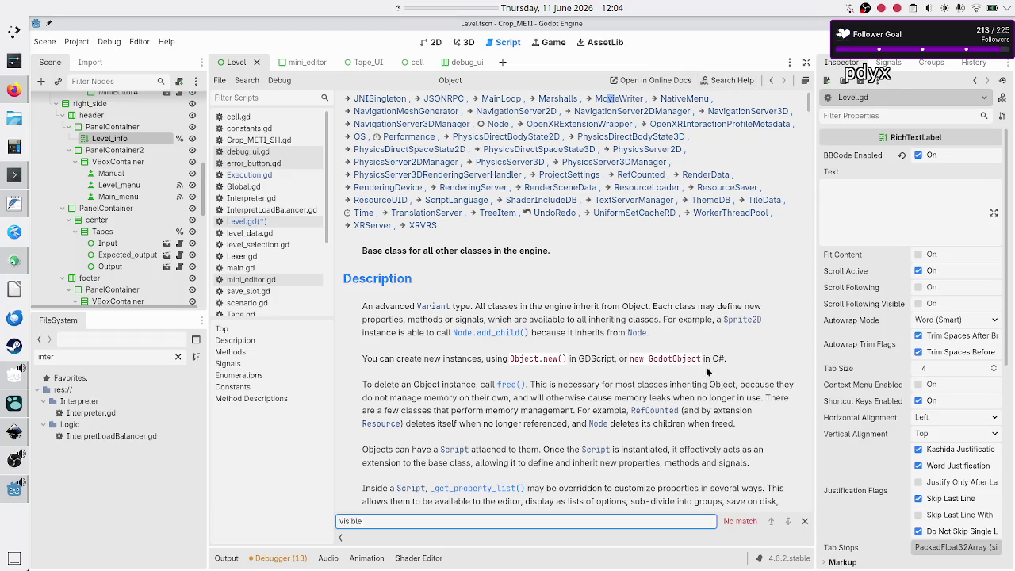
- Open the Control class reference and step through all its 'visible' matches
{"action": "left_click", "coordinate": [716, 81]}
{"action": "type", "text": "control"}
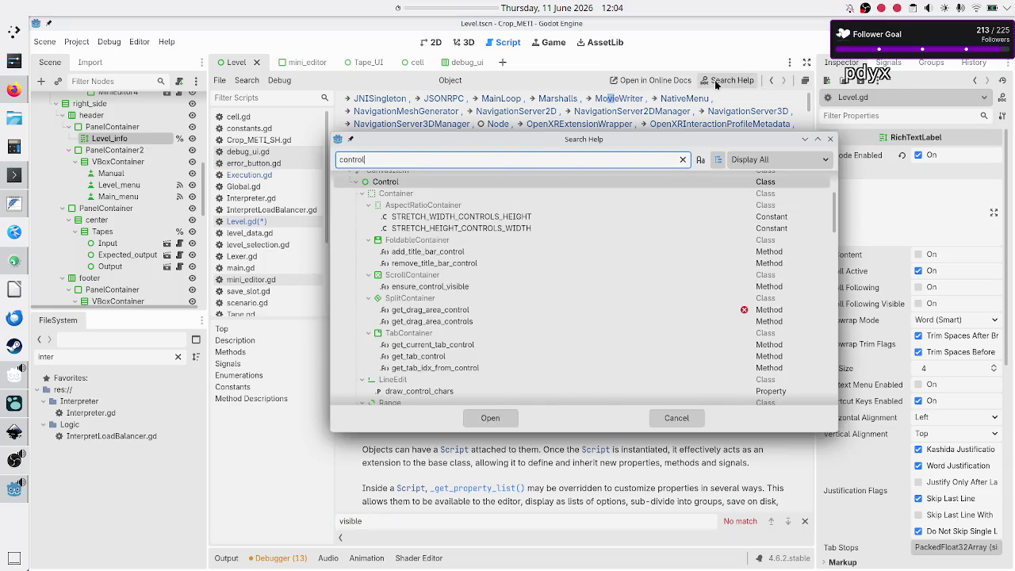
{"action": "key", "text": "Return"}
{"action": "type", "text": "visible"}
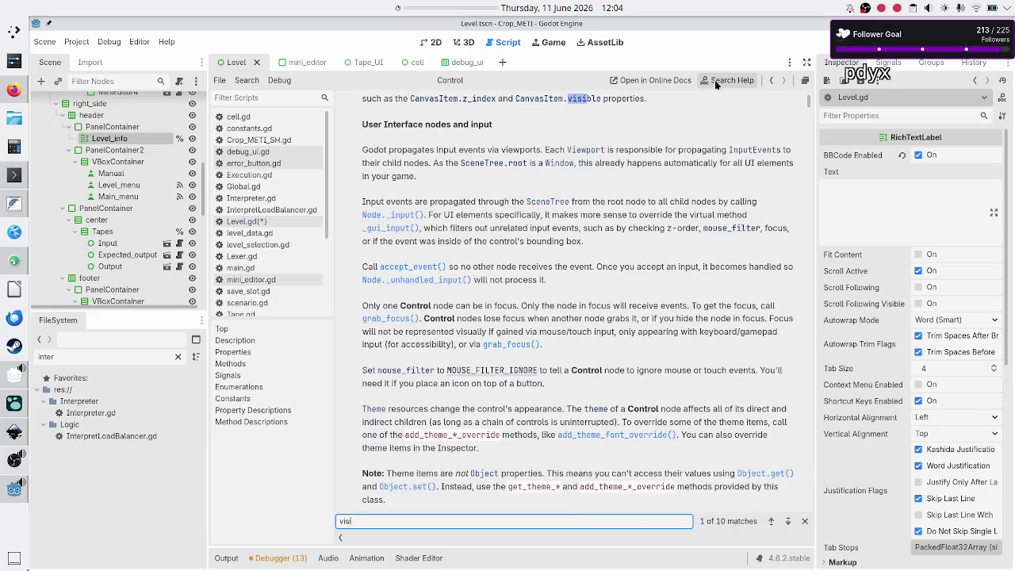
{"action": "left_click", "coordinate": [788, 521]}
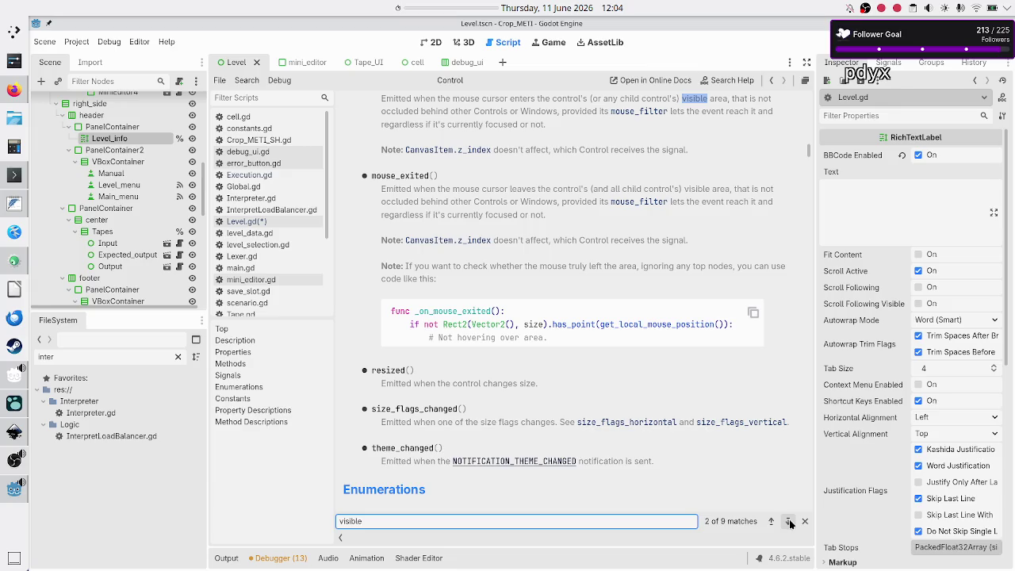
{"action": "left_click", "coordinate": [790, 522]}
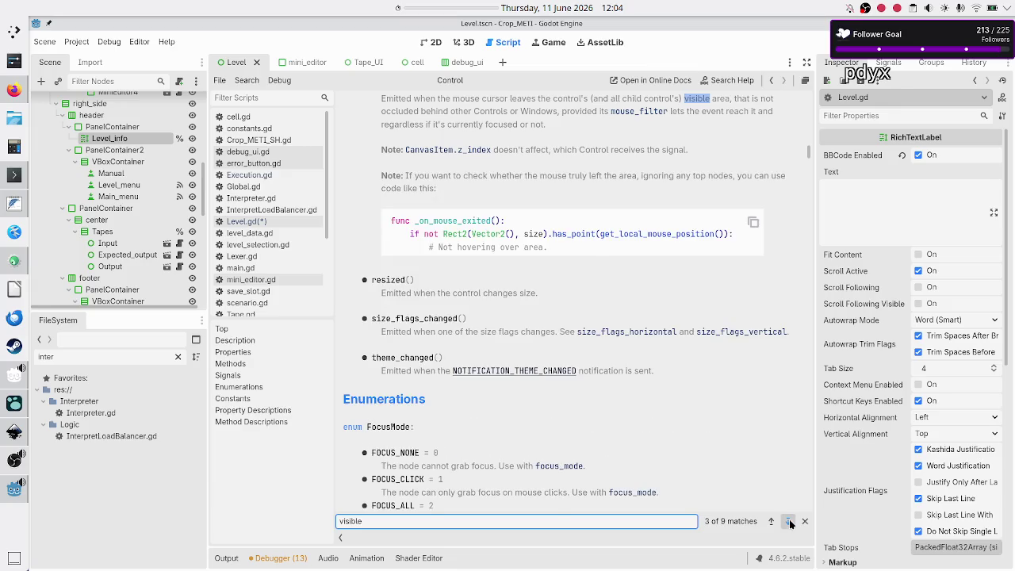
{"action": "left_click", "coordinate": [789, 522]}
{"action": "left_click", "coordinate": [790, 522]}
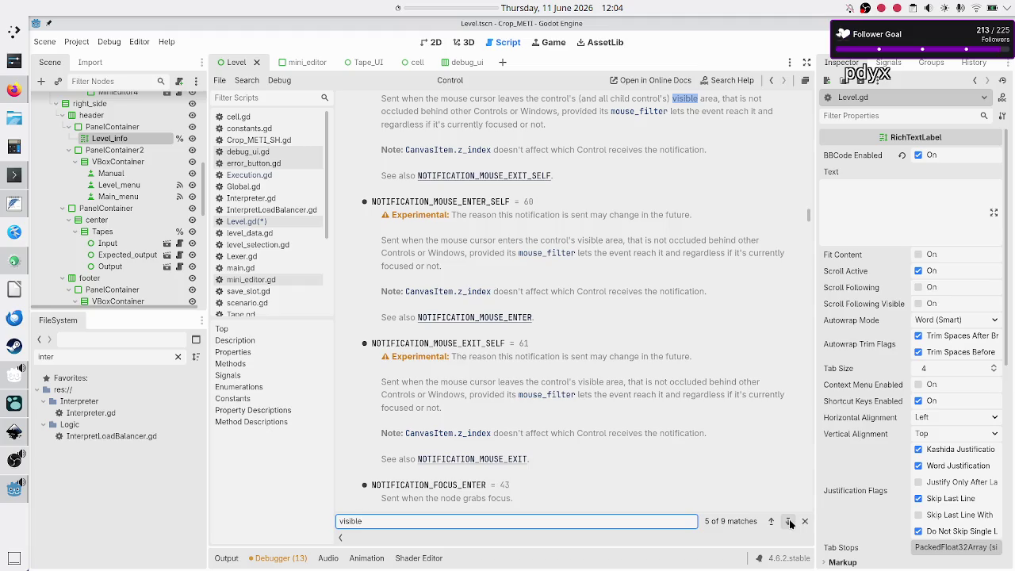
{"action": "left_click", "coordinate": [790, 522]}
{"action": "left_click", "coordinate": [790, 521]}
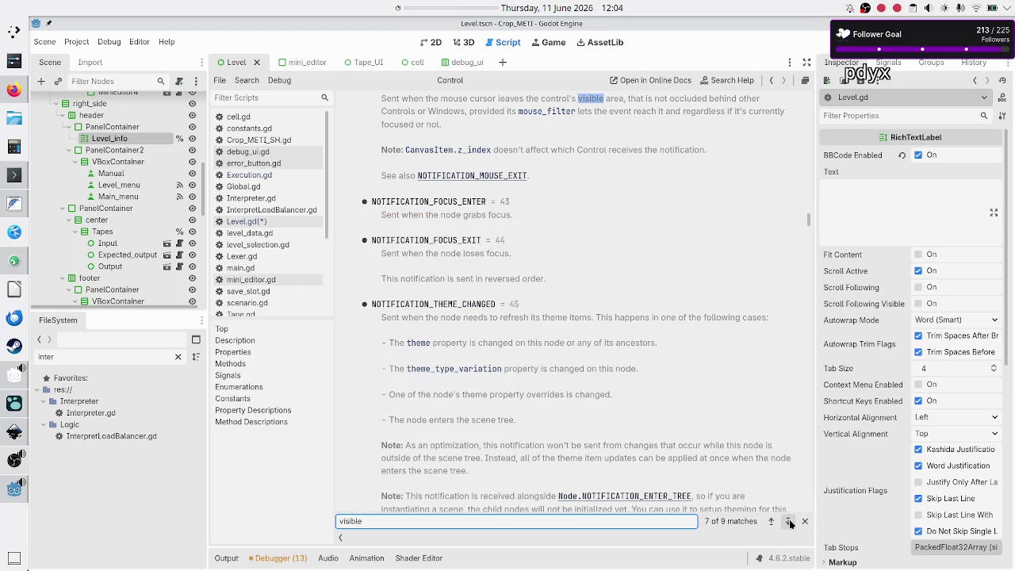
{"action": "left_click", "coordinate": [790, 522]}
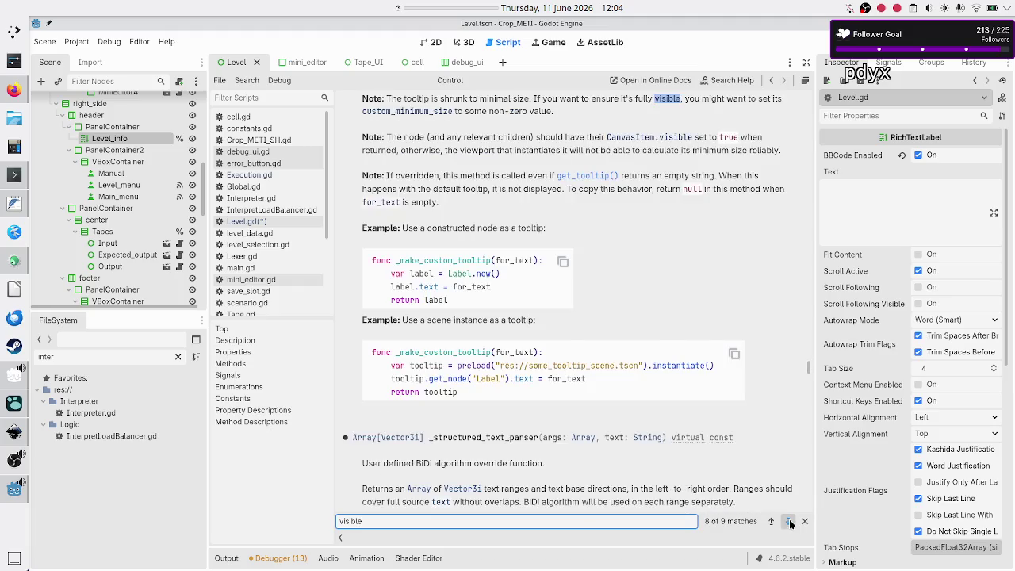
{"action": "left_click", "coordinate": [790, 522]}
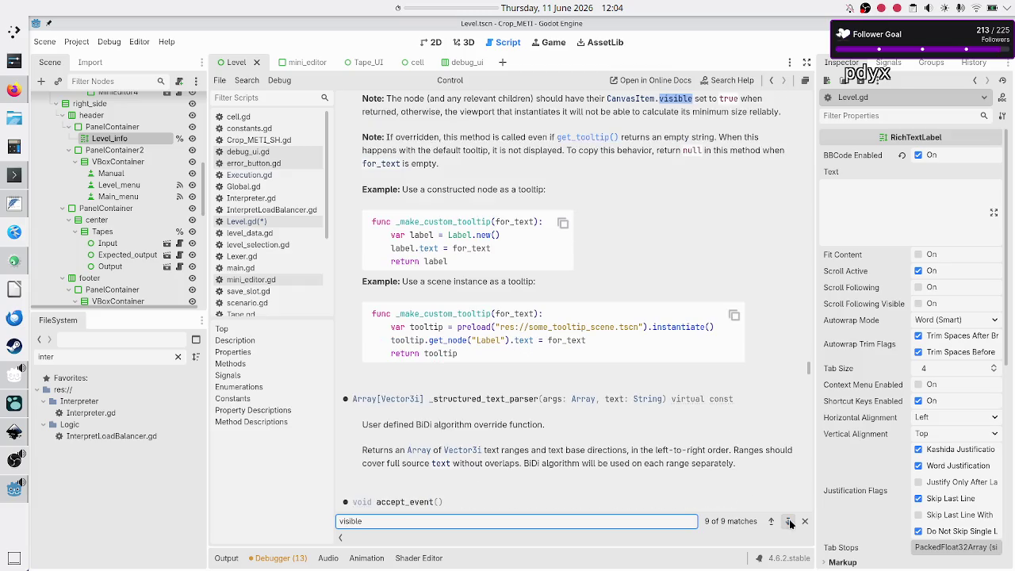
{"action": "scroll", "coordinate": [649, 197], "scroll_direction": "up", "scroll_amount": 10}
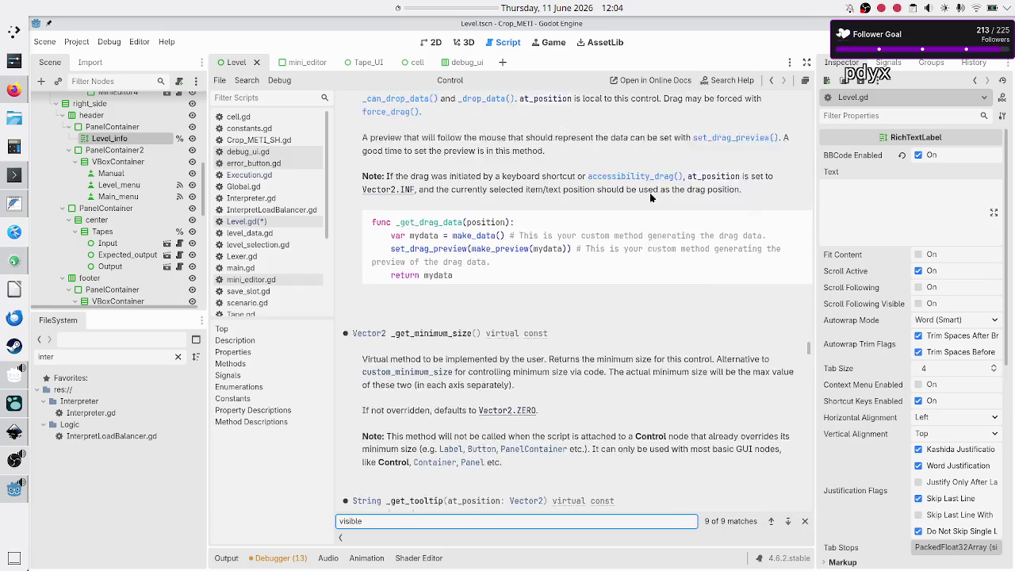
{"action": "scroll", "coordinate": [649, 198], "scroll_direction": "up", "scroll_amount": 15}
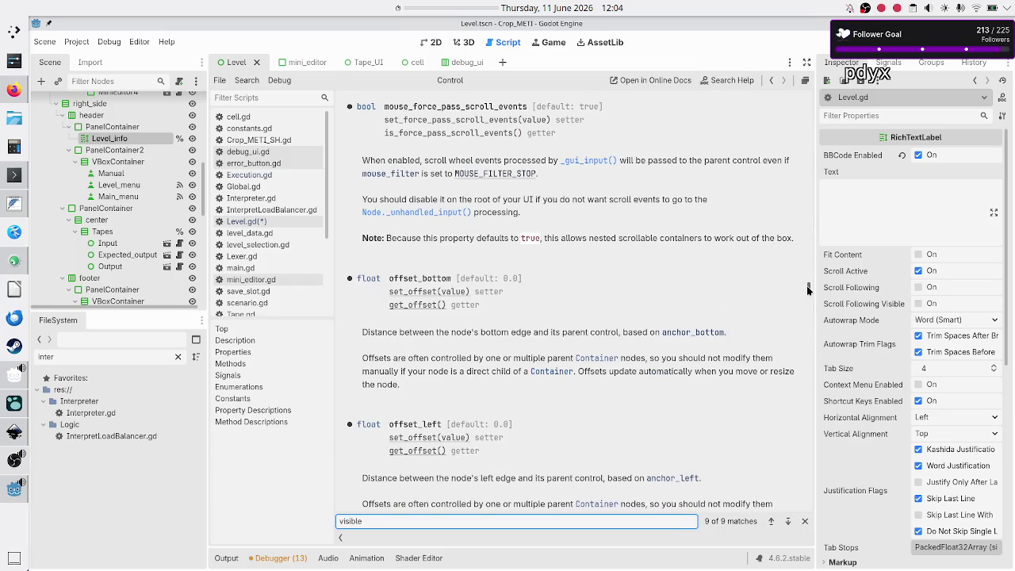
{"action": "left_click_drag", "start_coordinate": [806, 283], "coordinate": [807, 84]}
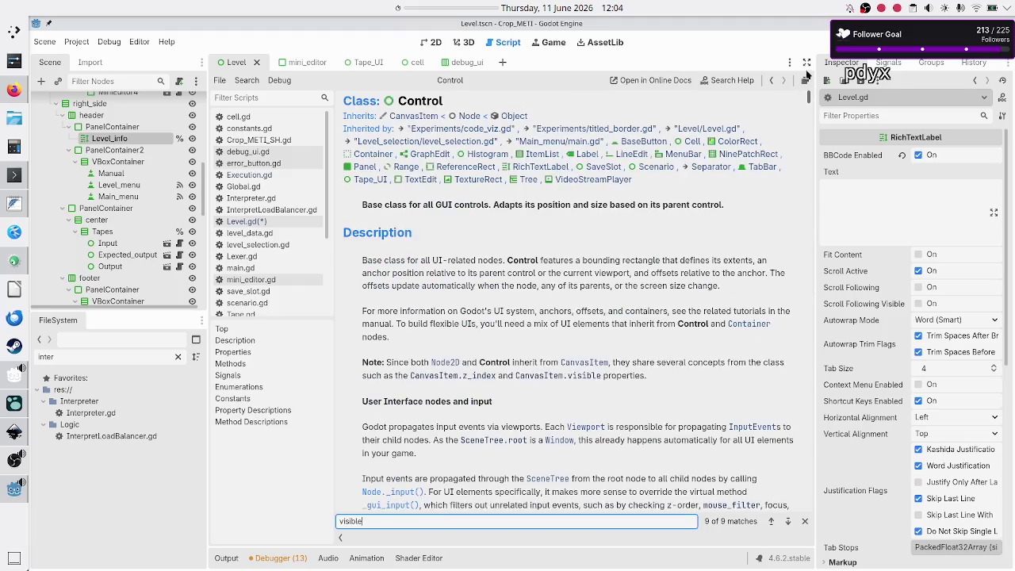
- Follow Control's Inherits links to CanvasItem and search it for 'visible' (28 matches)
{"action": "left_click", "coordinate": [460, 117]}
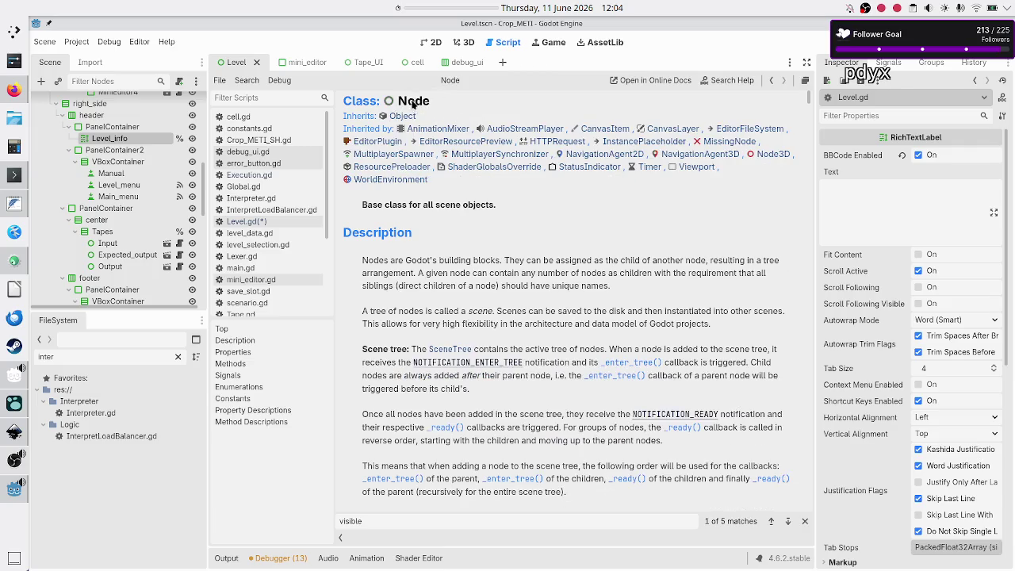
{"action": "left_click", "coordinate": [770, 82]}
{"action": "left_click", "coordinate": [420, 116]}
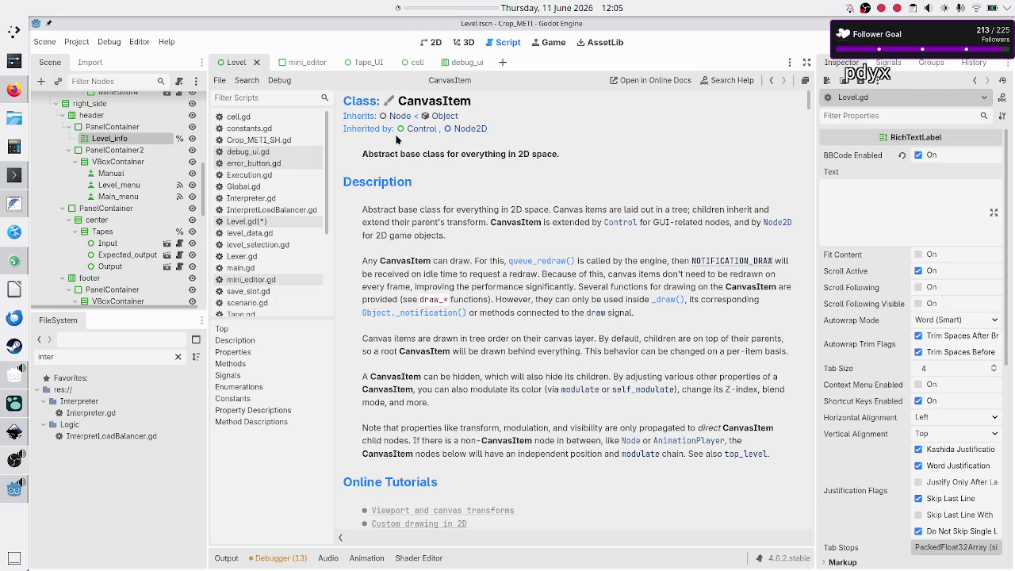
{"action": "key", "text": "ctrl+f"}
{"action": "type", "text": "visi"}
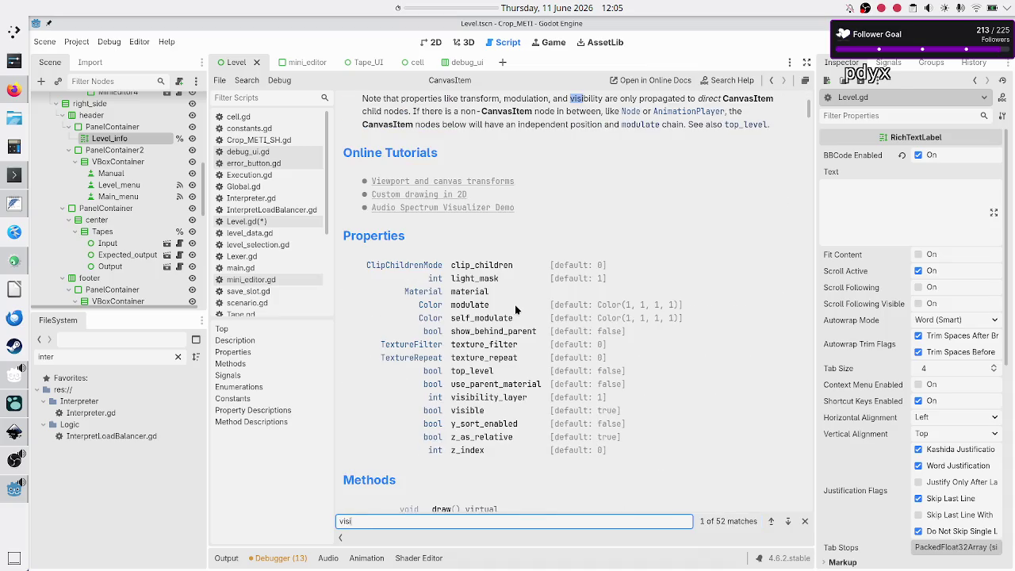
{"action": "type", "text": "ble"}
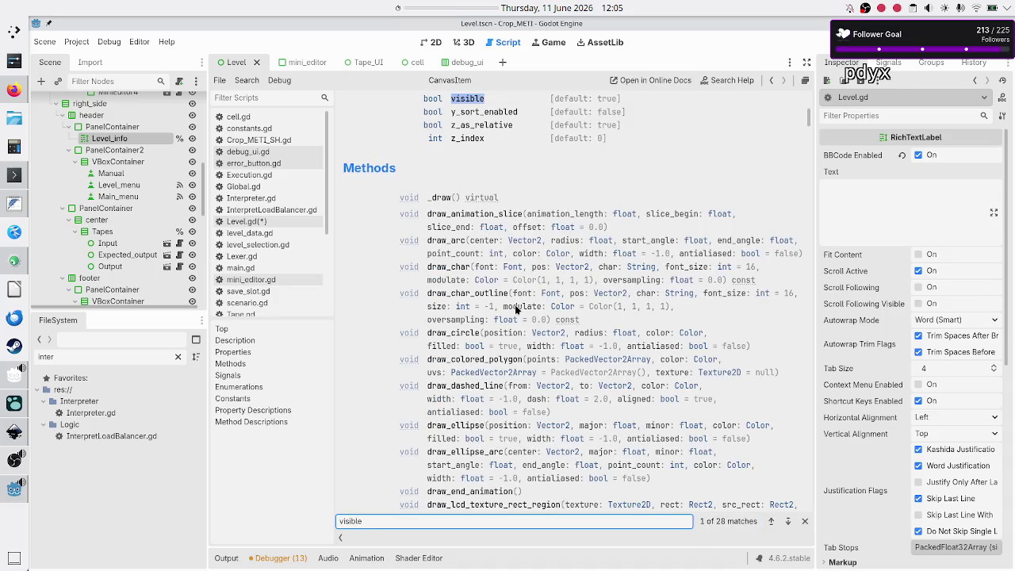
{"action": "scroll", "coordinate": [515, 309], "scroll_direction": "up", "scroll_amount": 10}
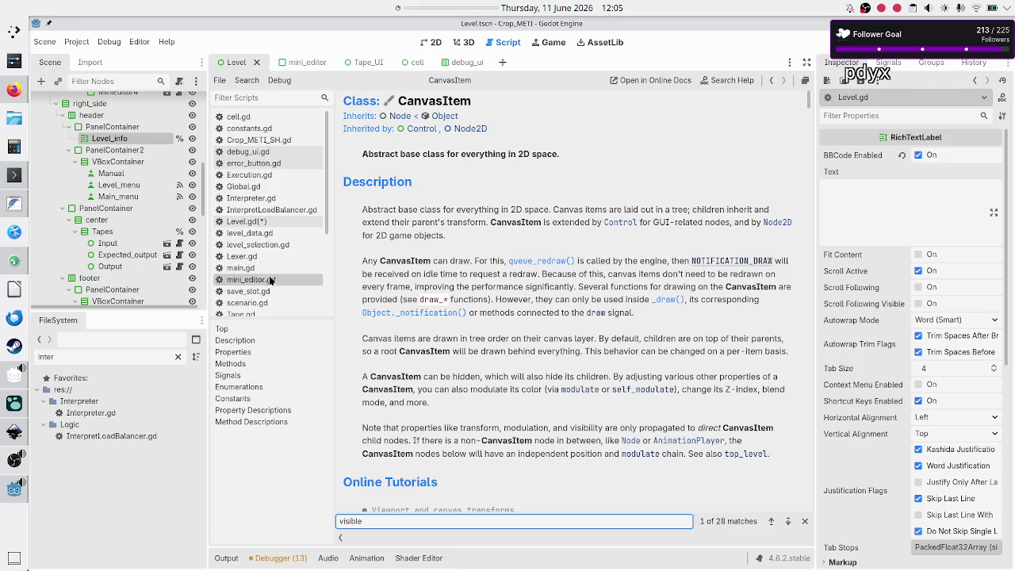
{"action": "scroll", "coordinate": [268, 274], "scroll_direction": "down", "scroll_amount": 3}
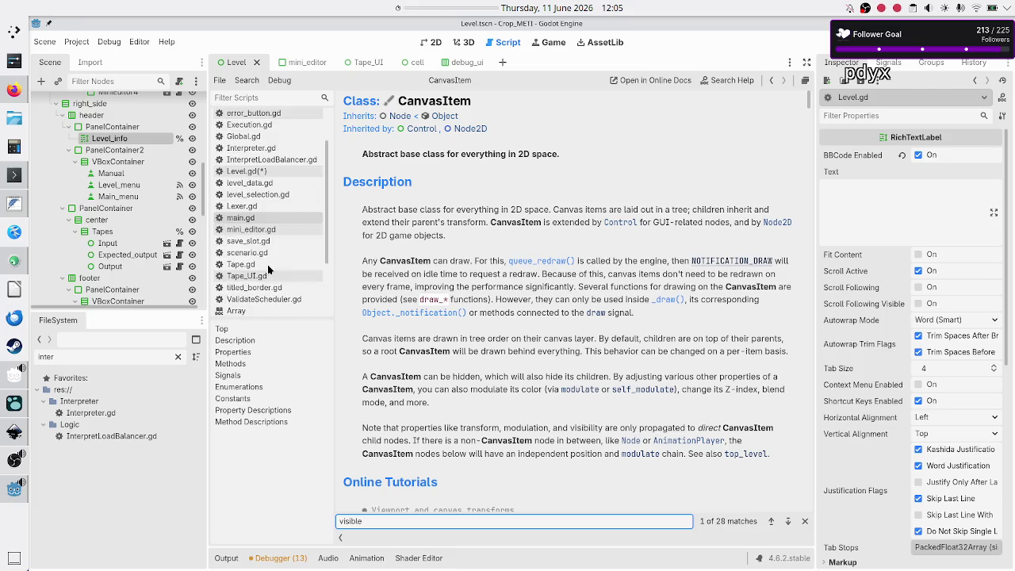
{"action": "scroll", "coordinate": [268, 270], "scroll_direction": "up", "scroll_amount": 3}
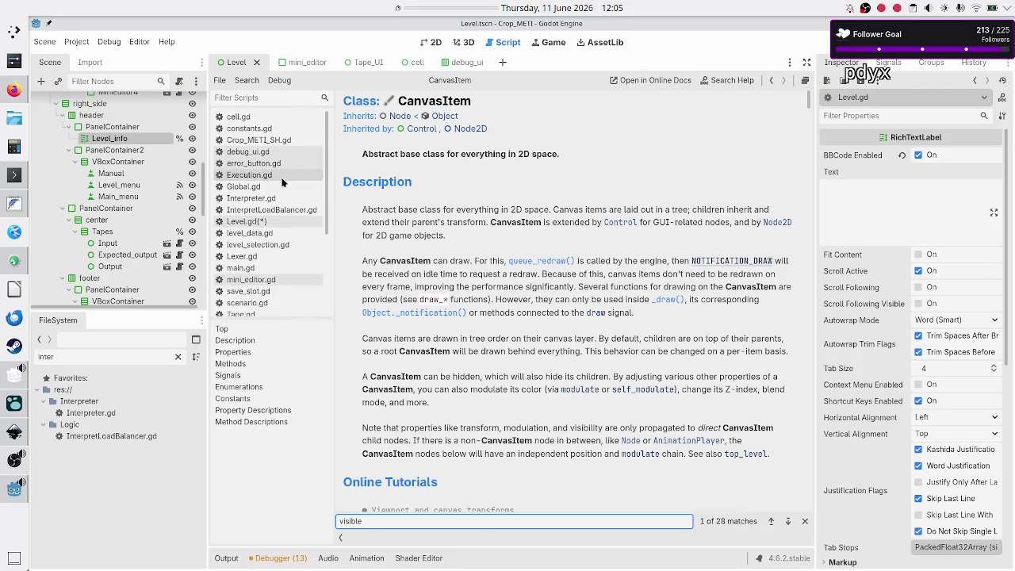
- Change Execution.gd's base class from Node to CanvasItem
{"action": "left_click", "coordinate": [282, 177]}
{"action": "scroll", "coordinate": [498, 160], "scroll_direction": "up", "scroll_amount": 5}
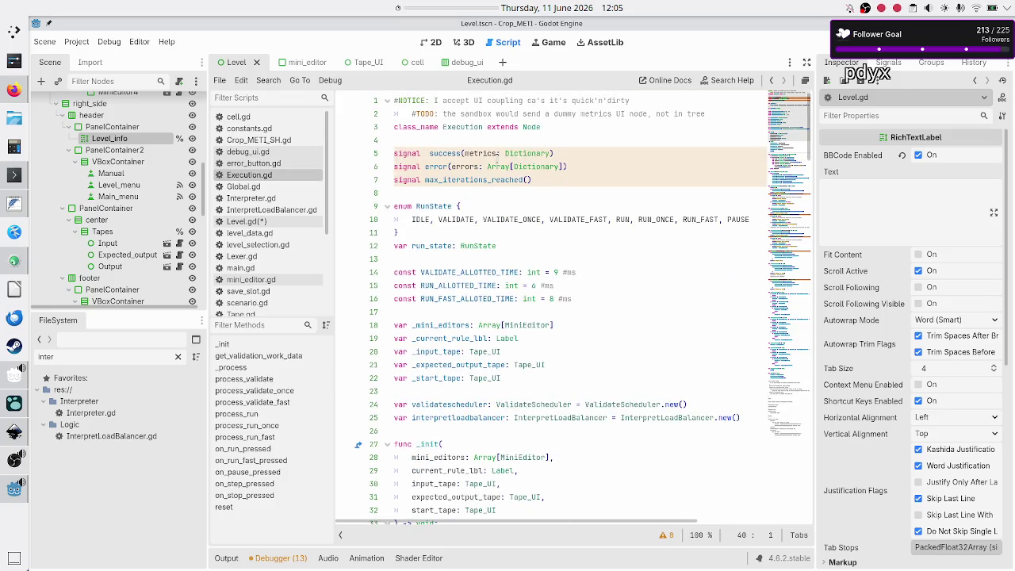
{"action": "left_click", "coordinate": [547, 126]}
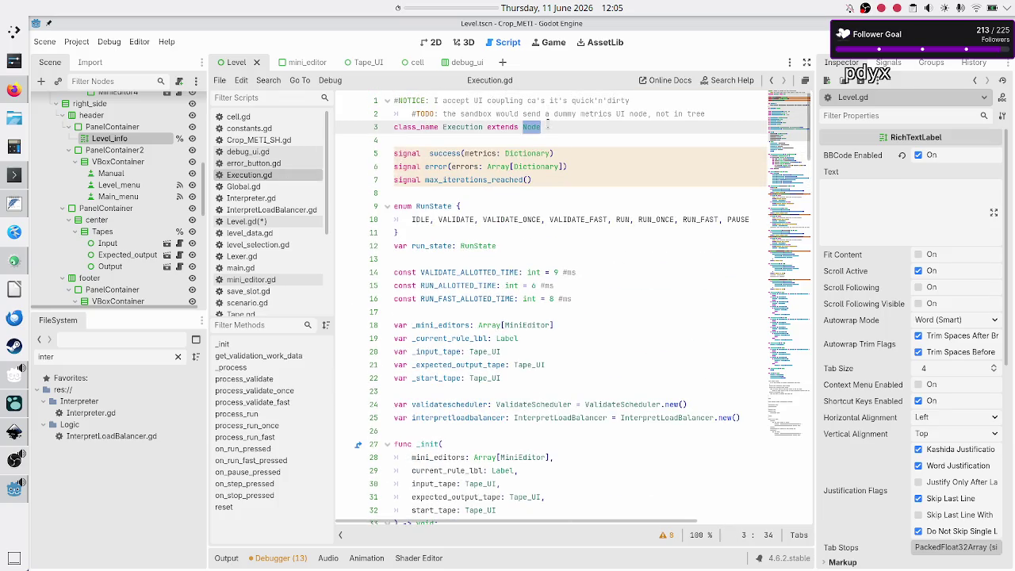
{"action": "type", "text": "Canvas"}
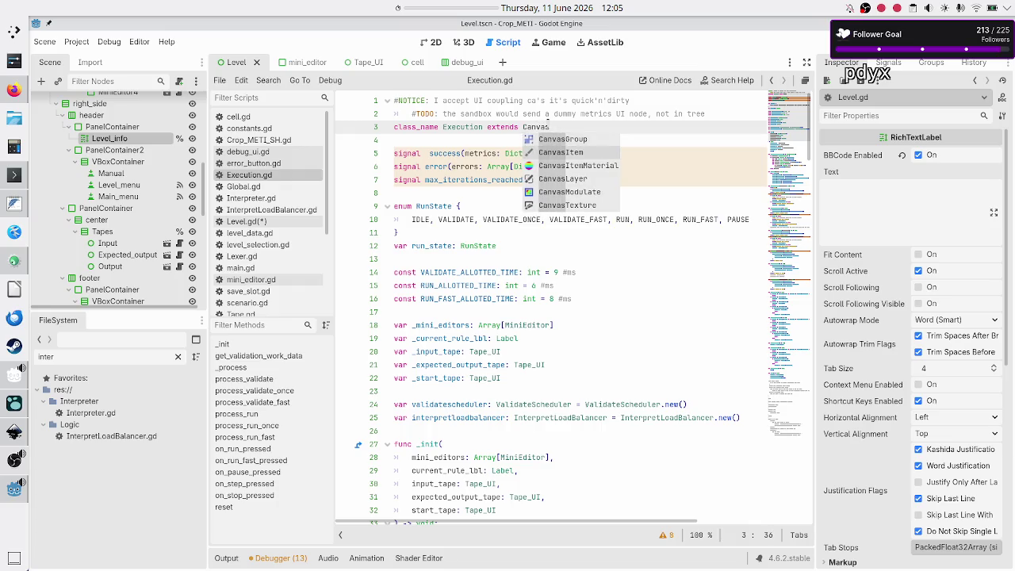
{"action": "key", "text": "Return"}
{"action": "key", "text": "Down"}
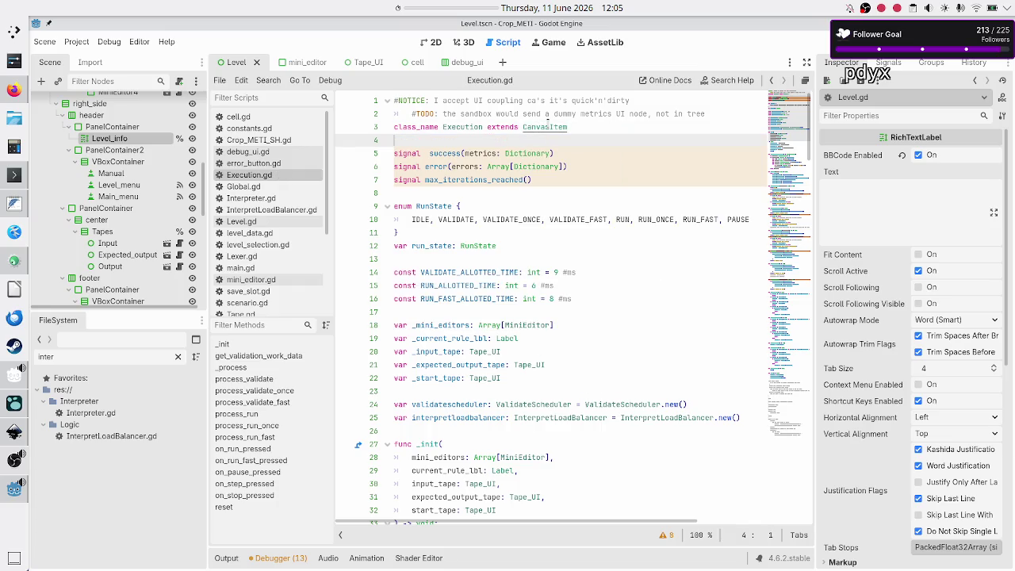
- Check the Execution construction error on line 51 of Level.gd
{"action": "left_click", "coordinate": [276, 232]}
{"action": "left_click", "coordinate": [276, 222]}
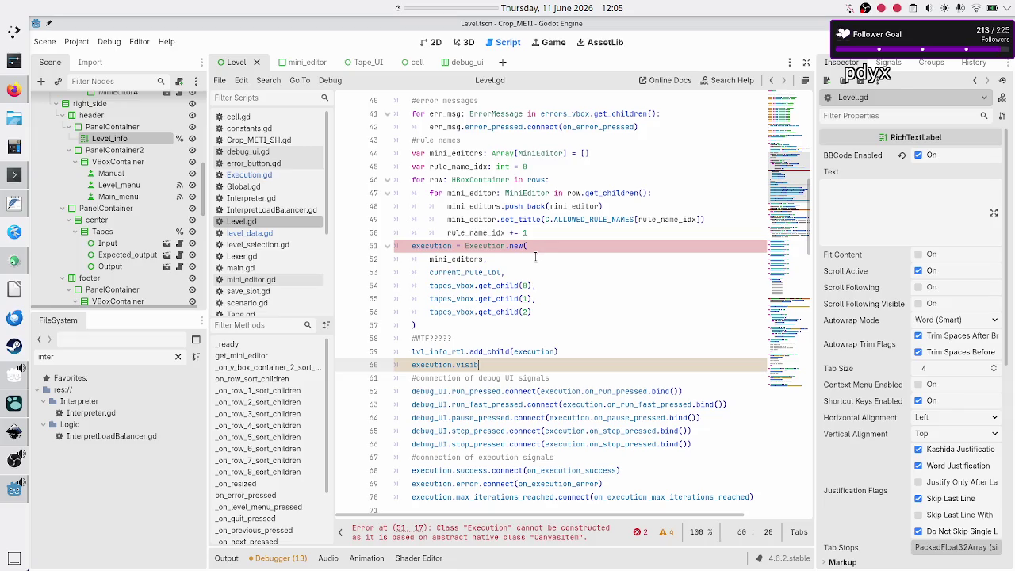
{"action": "left_click", "coordinate": [543, 251]}
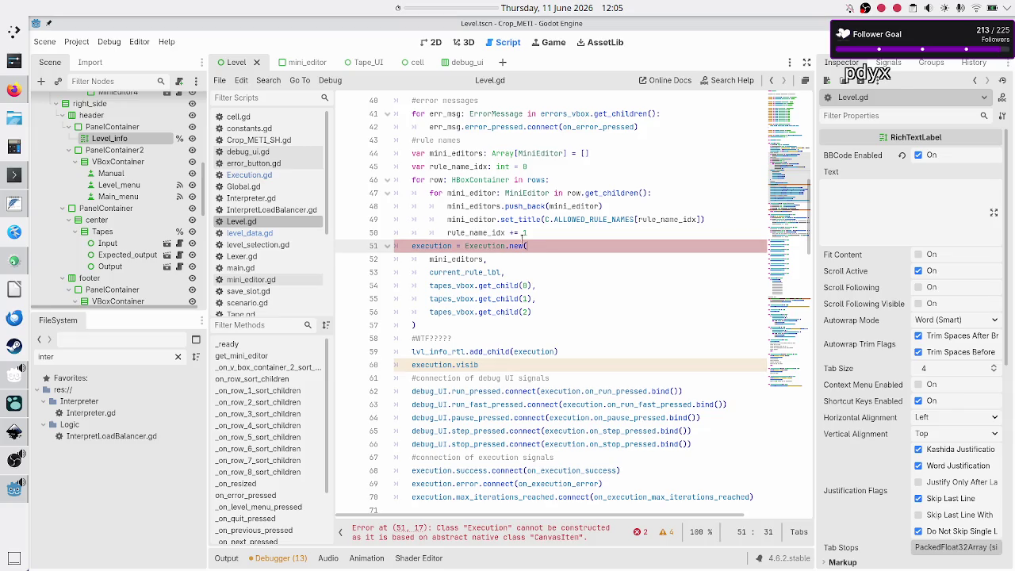
- Replace CanvasItem with Control as the Execution class's base class
{"action": "left_click", "coordinate": [276, 177]}
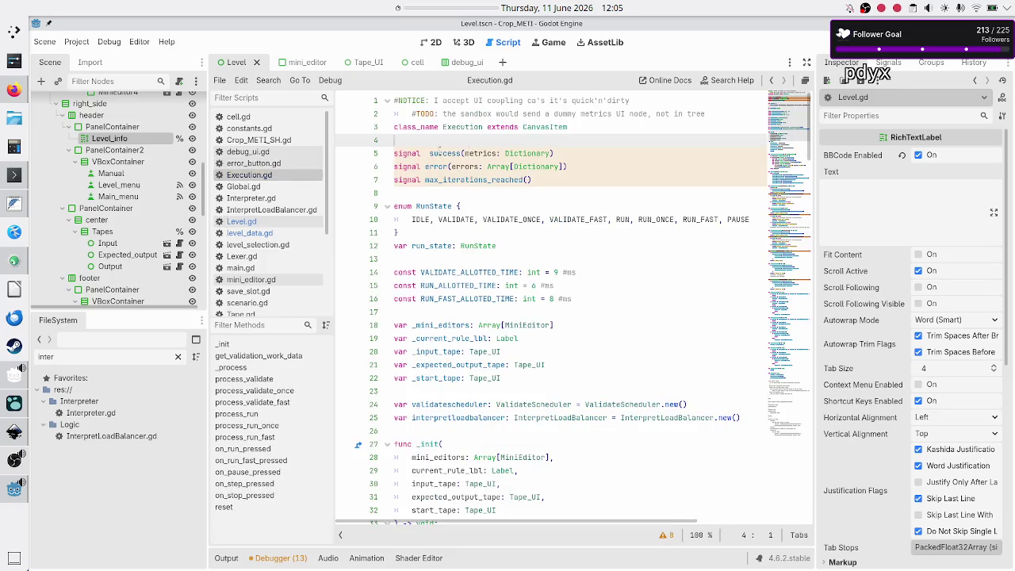
{"action": "double_click", "coordinate": [550, 127]}
{"action": "type", "text": "Control"}
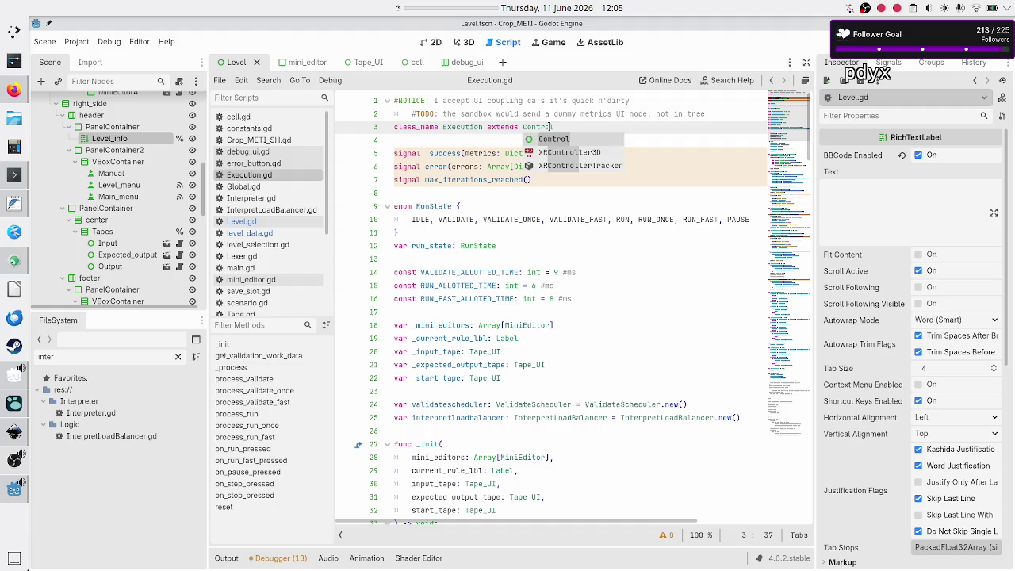
{"action": "key", "text": "Escape"}
- Add a '#wtf??' comment line above the class declaration and save Execution.gd
{"action": "key", "text": "Down"}
{"action": "key", "text": "Up"}
{"action": "key", "text": "Up"}
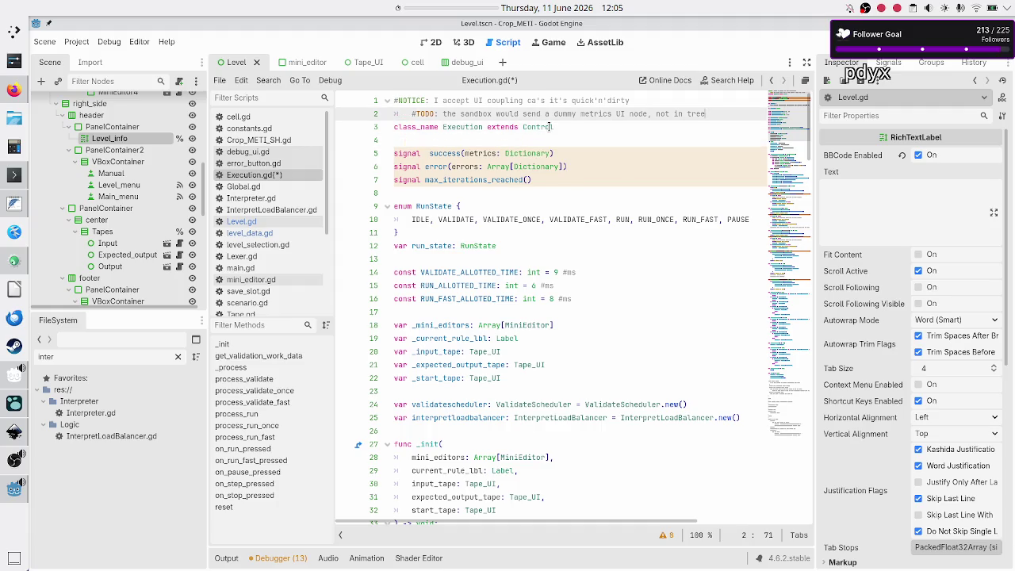
{"action": "key", "text": "End"}
{"action": "key", "text": "Return"}
{"action": "key", "text": "Return"}
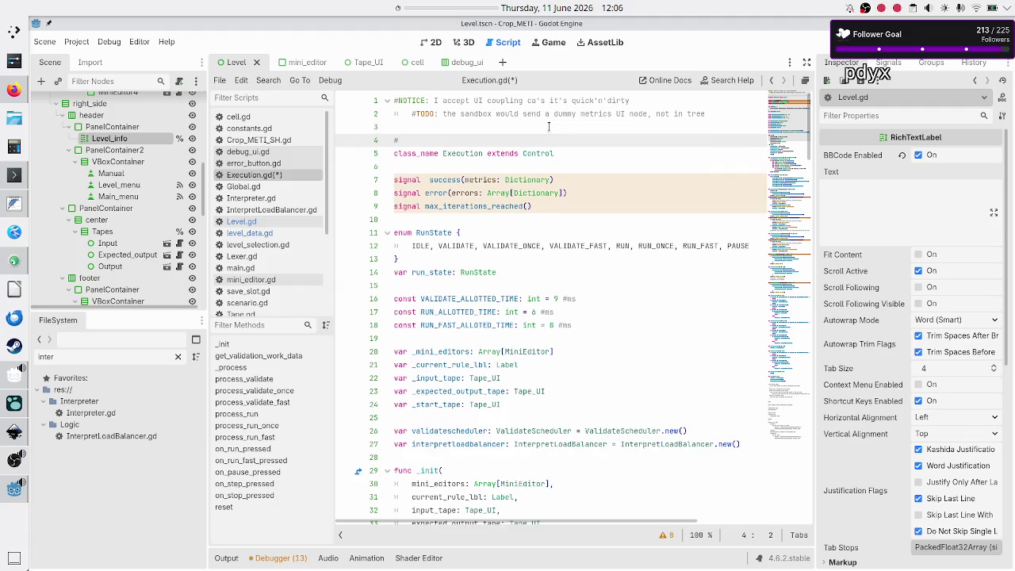
{"action": "type", "text": "wtf"}
{"action": "key", "text": "ctrl+s"}
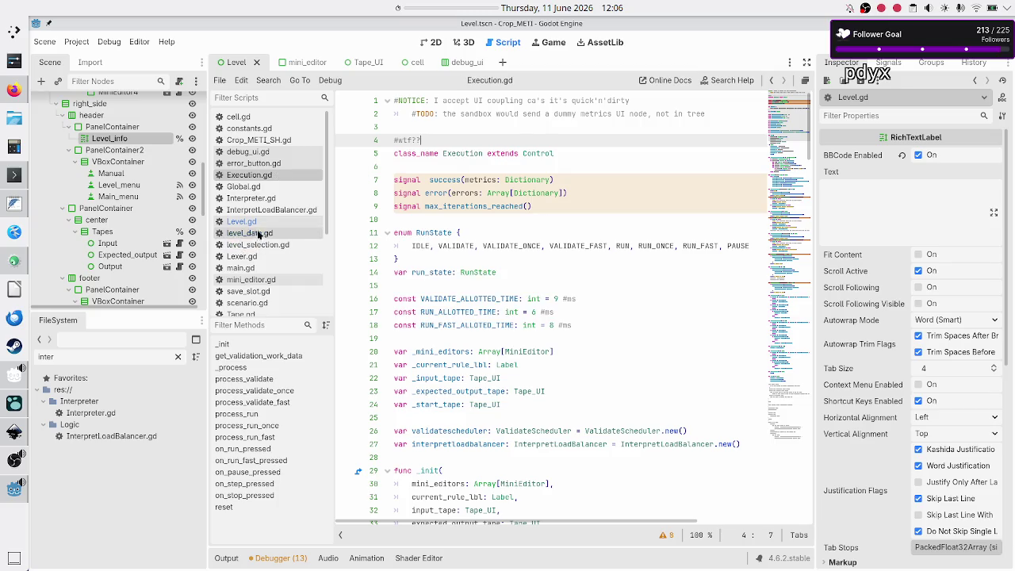
{"action": "left_click", "coordinate": [259, 225]}
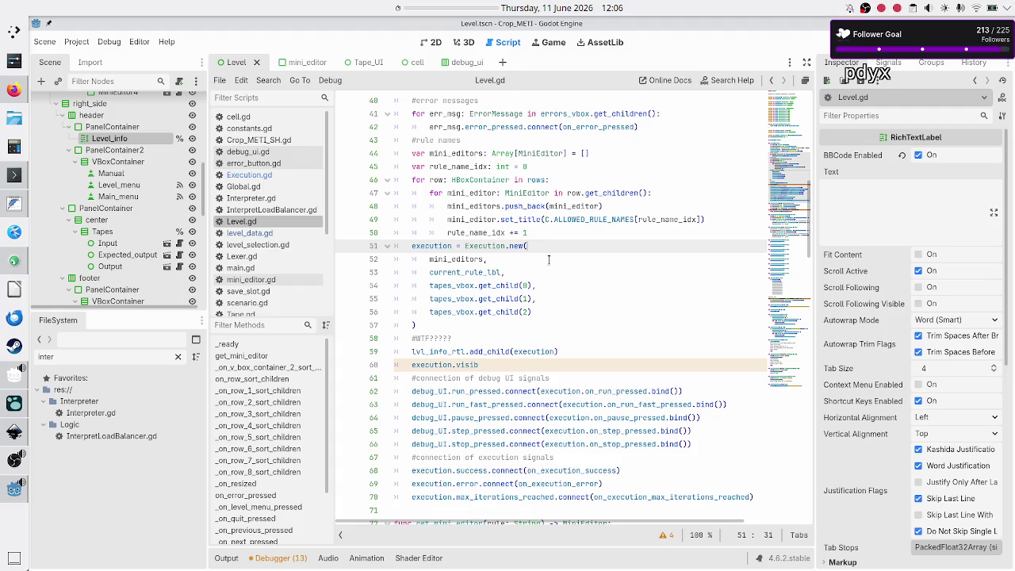
- Complete line 60 of Level.gd as execution.visible = false
{"action": "key", "text": "Down"}
{"action": "key", "text": "Down"}
{"action": "key", "text": "Down"}
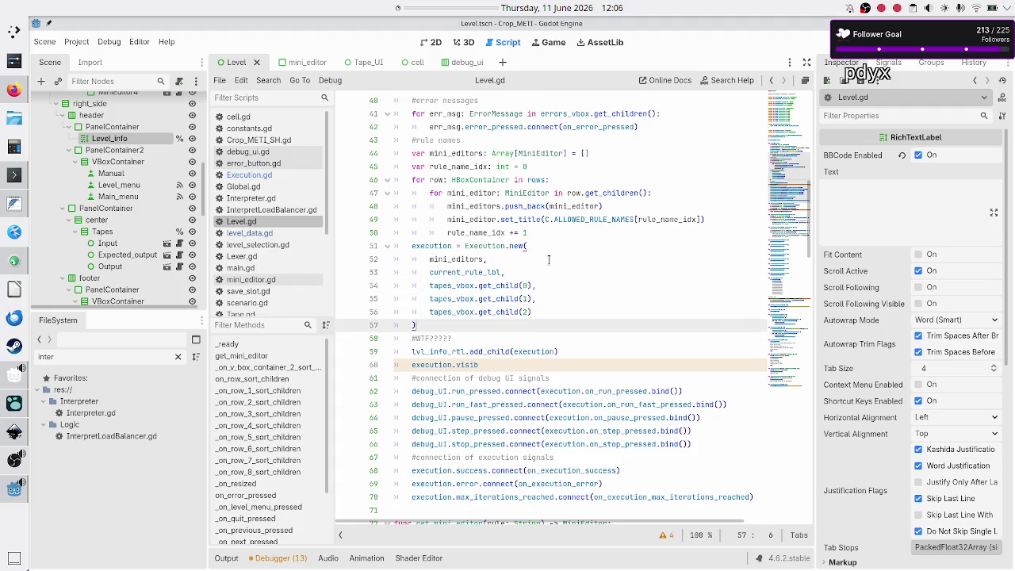
{"action": "key", "text": "Down"}
{"action": "key", "text": "Down"}
{"action": "key", "text": "Return"}
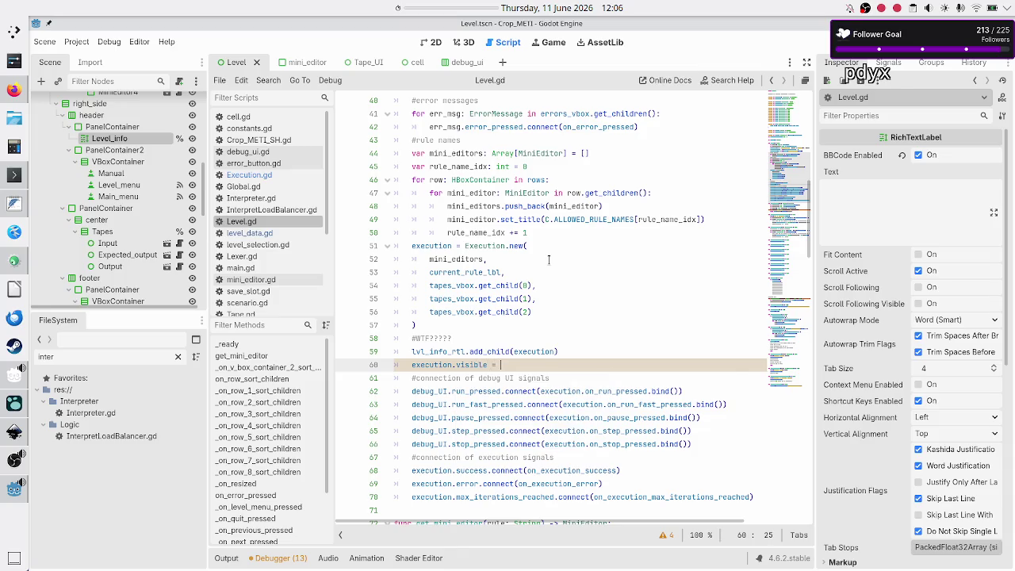
{"action": "type", "text": "false"}
{"action": "key", "text": "Down"}
{"action": "key", "text": "Up"}
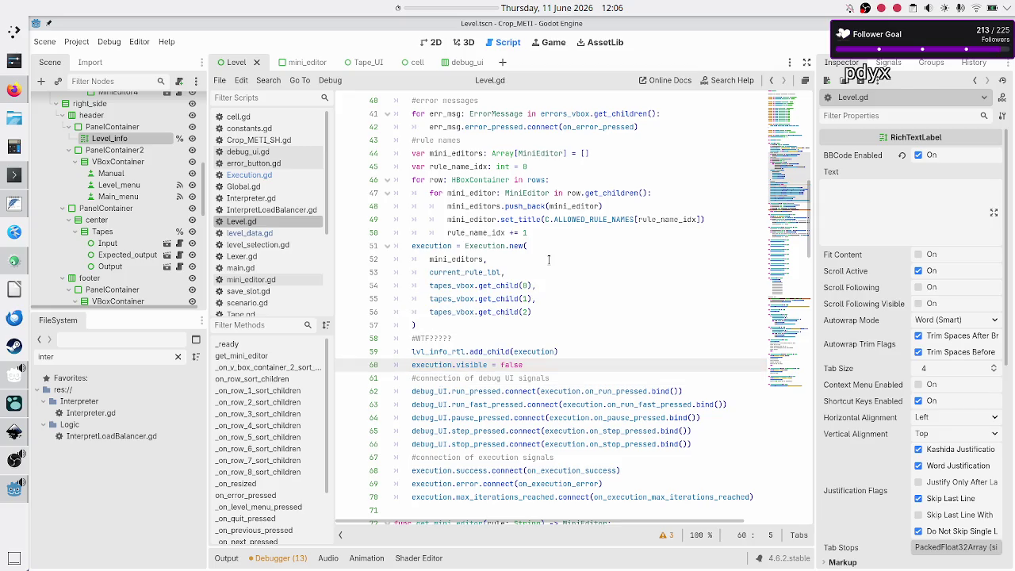
- Run the game, start the rules with Play, pause them, then close the game
{"action": "key", "text": "F6"}
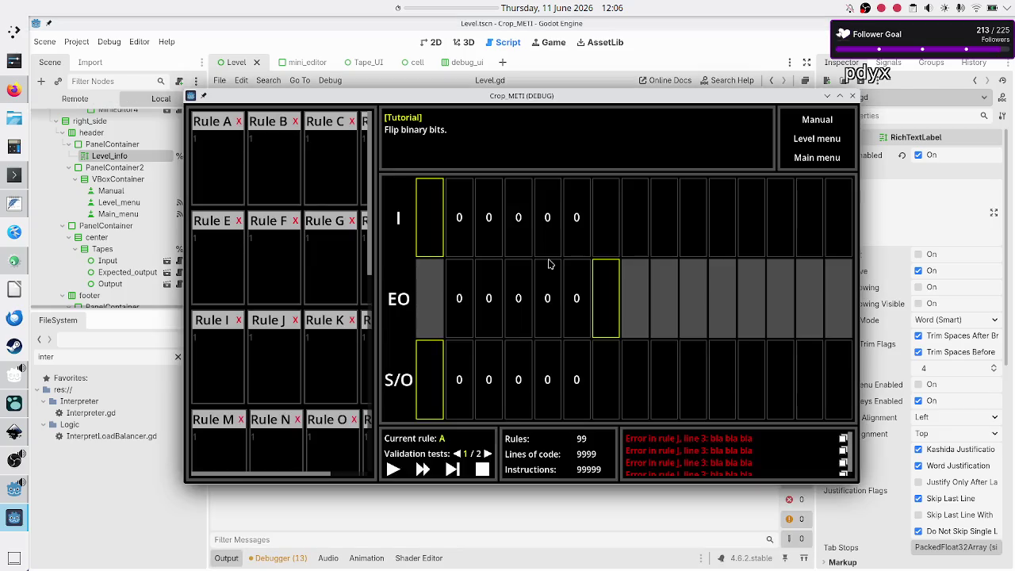
{"action": "left_click_drag", "start_coordinate": [557, 101], "coordinate": [610, 46]}
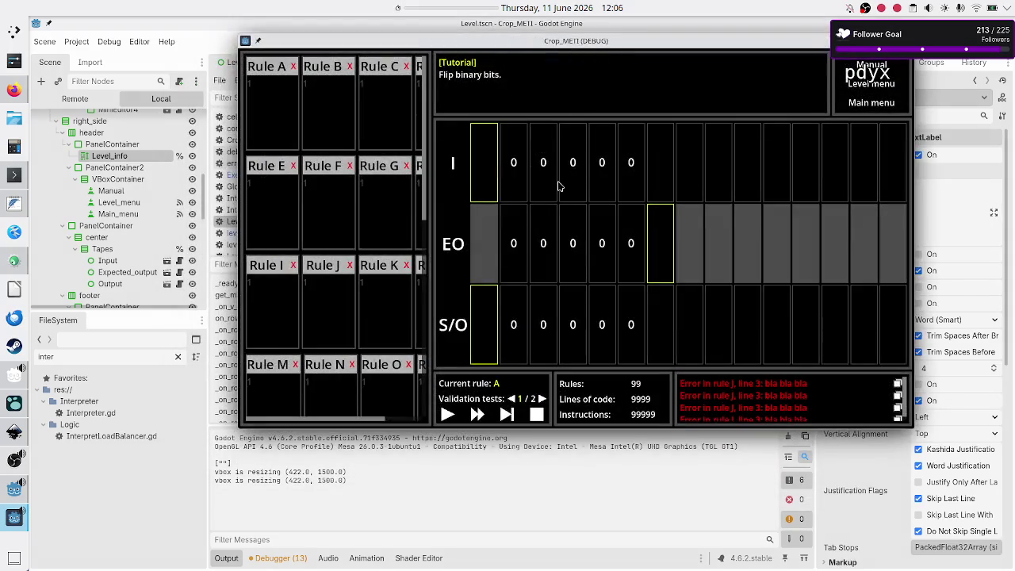
{"action": "left_click", "coordinate": [447, 416]}
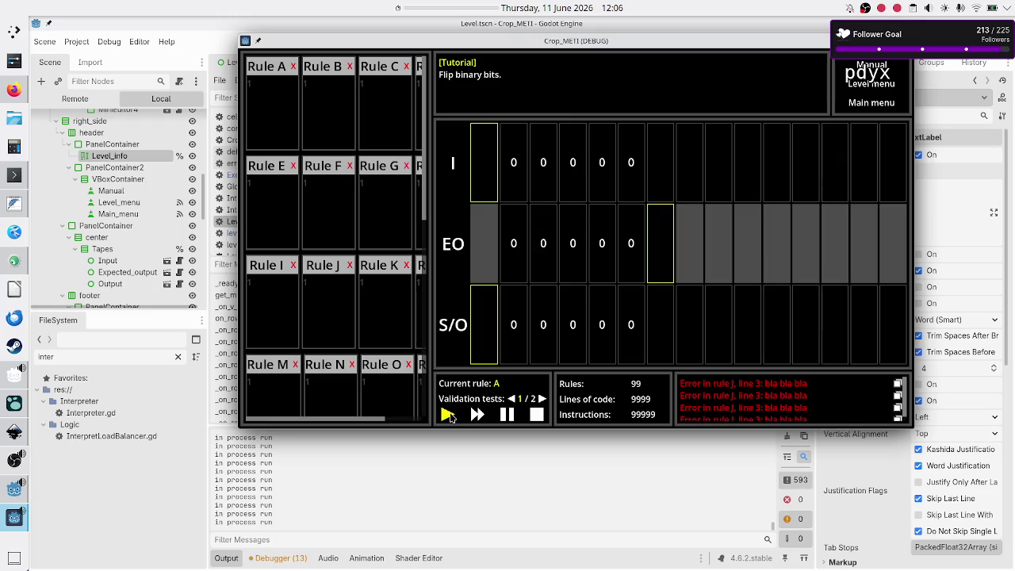
{"action": "left_click", "coordinate": [505, 418]}
{"action": "key", "text": "F8"}
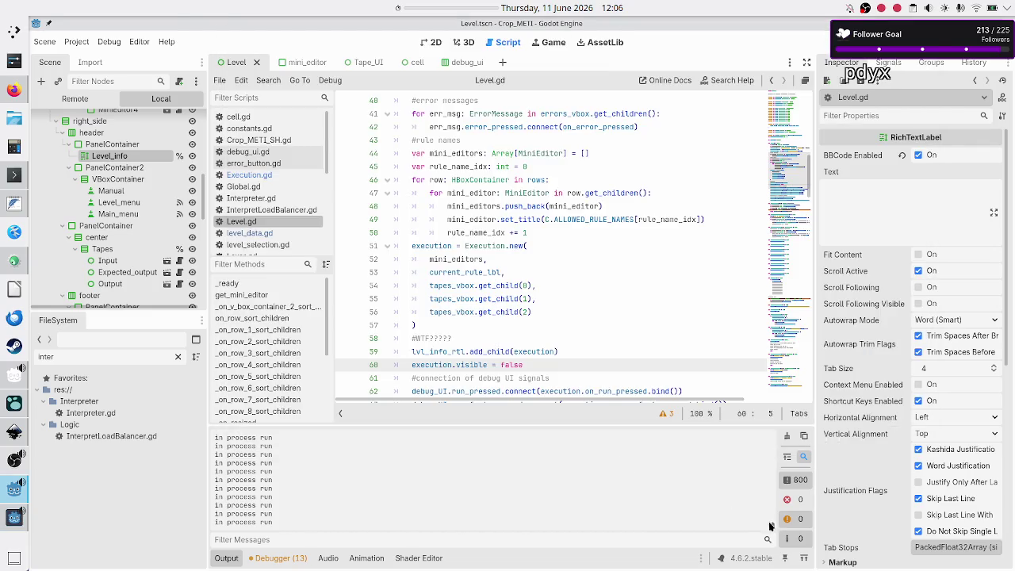
- Switch to Execution.gd and look over the '#wtf??' comment on line 4
{"action": "left_click_drag", "start_coordinate": [772, 527], "coordinate": [747, 405]}
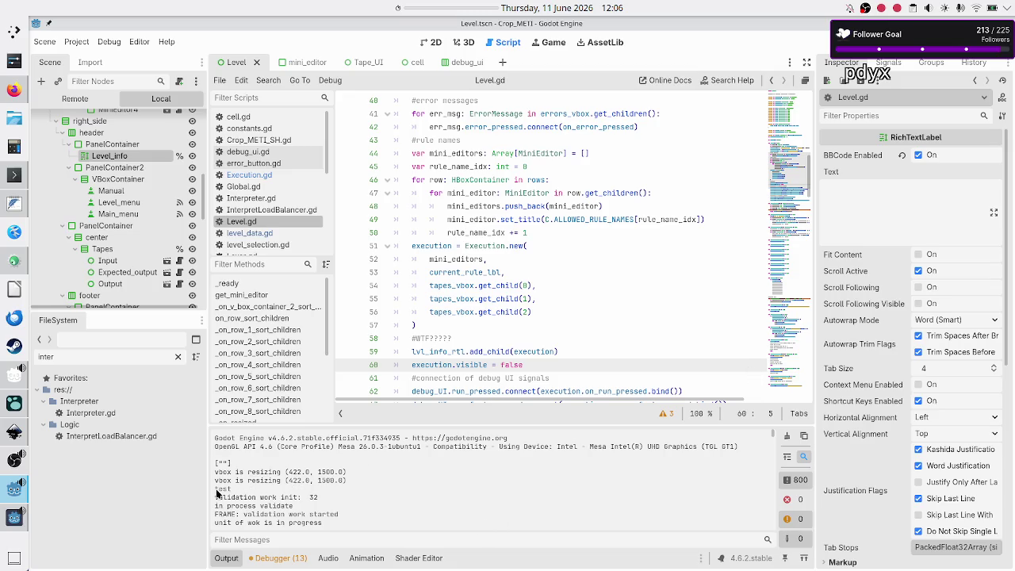
{"action": "left_click", "coordinate": [275, 175]}
{"action": "left_click", "coordinate": [463, 140]}
{"action": "double_click", "coordinate": [407, 139]}
{"action": "left_click", "coordinate": [468, 145]}
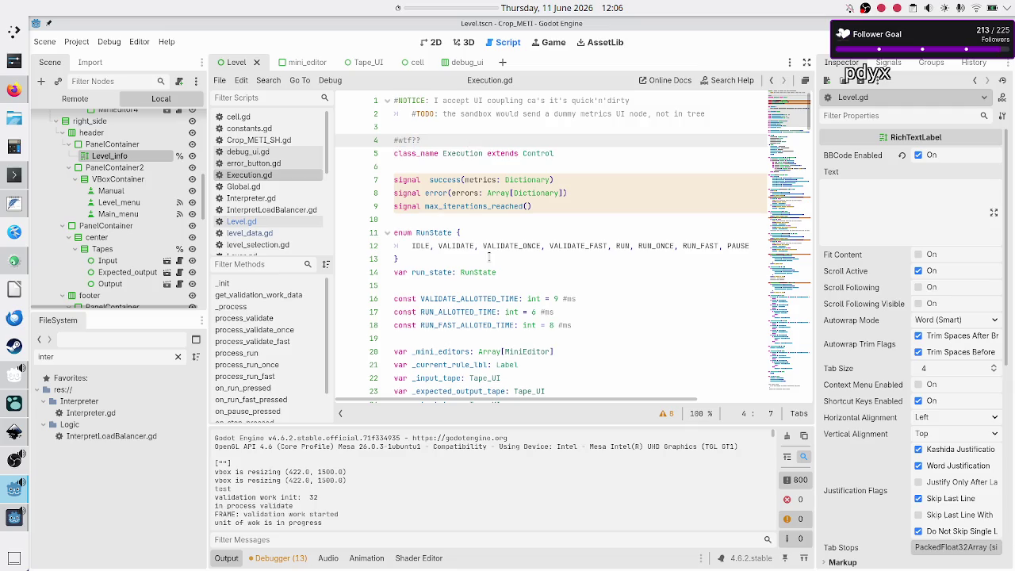
- Delete the print("test") line at the start of process_validate
{"action": "scroll", "coordinate": [518, 258], "scroll_direction": "down", "scroll_amount": 9}
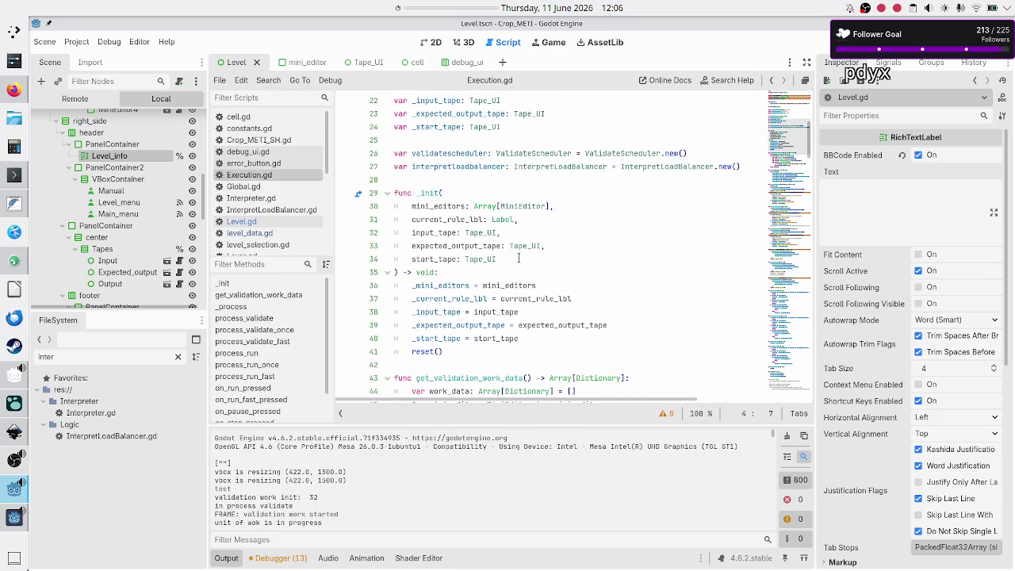
{"action": "scroll", "coordinate": [520, 259], "scroll_direction": "down", "scroll_amount": 9}
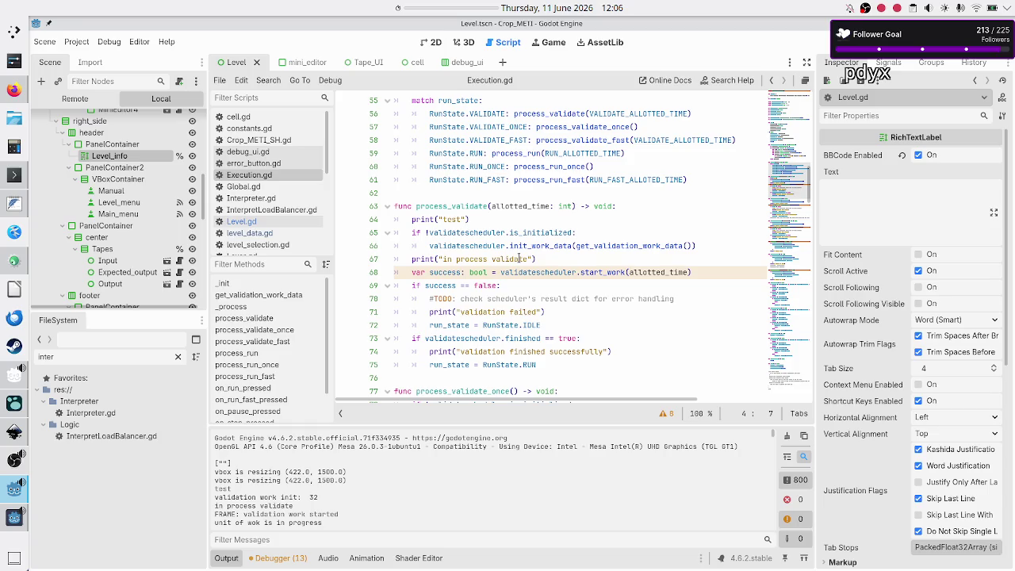
{"action": "scroll", "coordinate": [519, 259], "scroll_direction": "up", "scroll_amount": 3}
{"action": "double_click", "coordinate": [435, 206]}
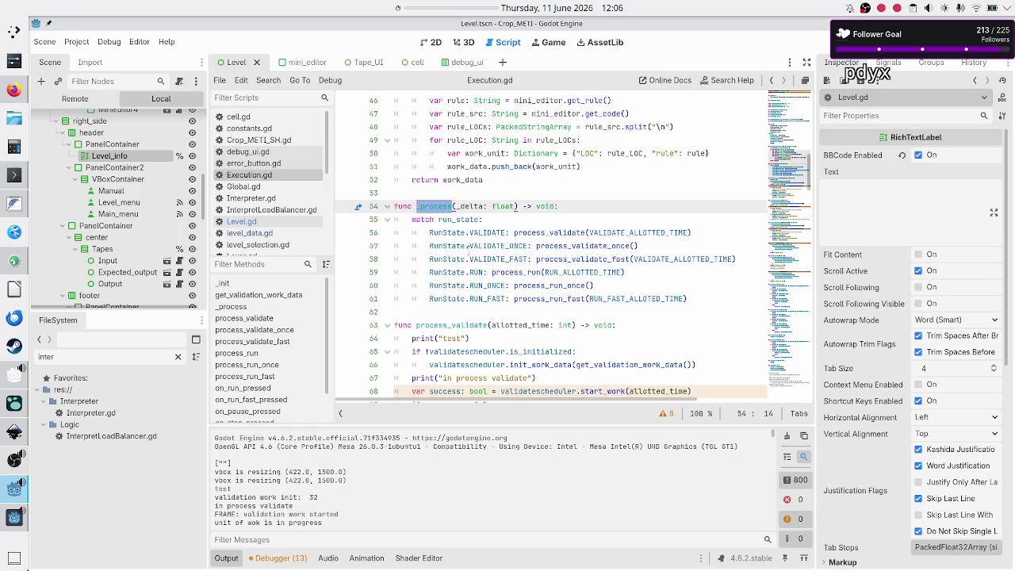
{"action": "scroll", "coordinate": [466, 253], "scroll_direction": "down", "scroll_amount": 3}
{"action": "left_click", "coordinate": [498, 221]}
{"action": "key", "text": "Down"}
{"action": "triple_click", "coordinate": [498, 221]}
{"action": "key", "text": "BackSpace"}
{"action": "key", "text": "BackSpace"}
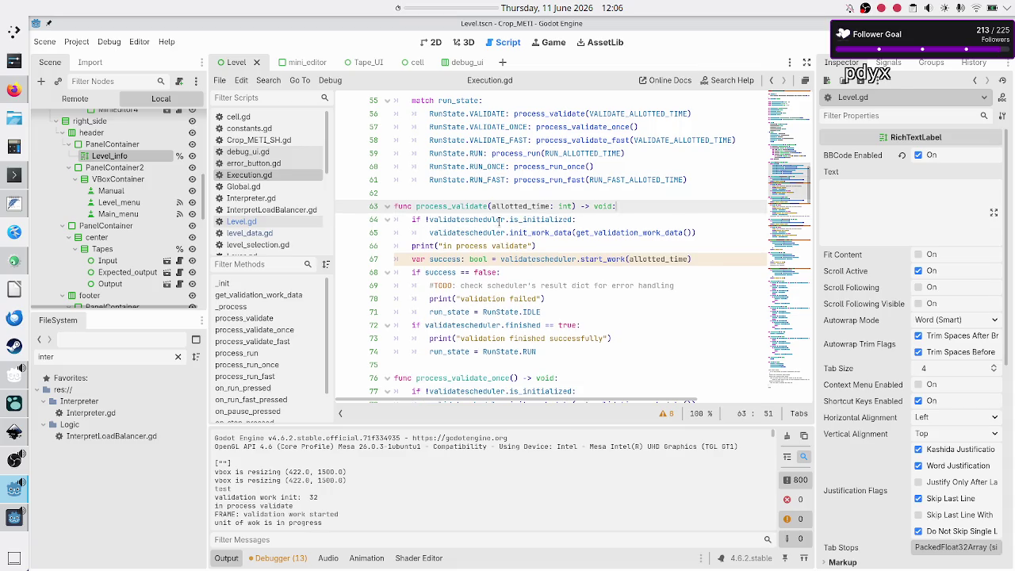
{"action": "left_click_drag", "start_coordinate": [234, 497], "coordinate": [324, 497]}
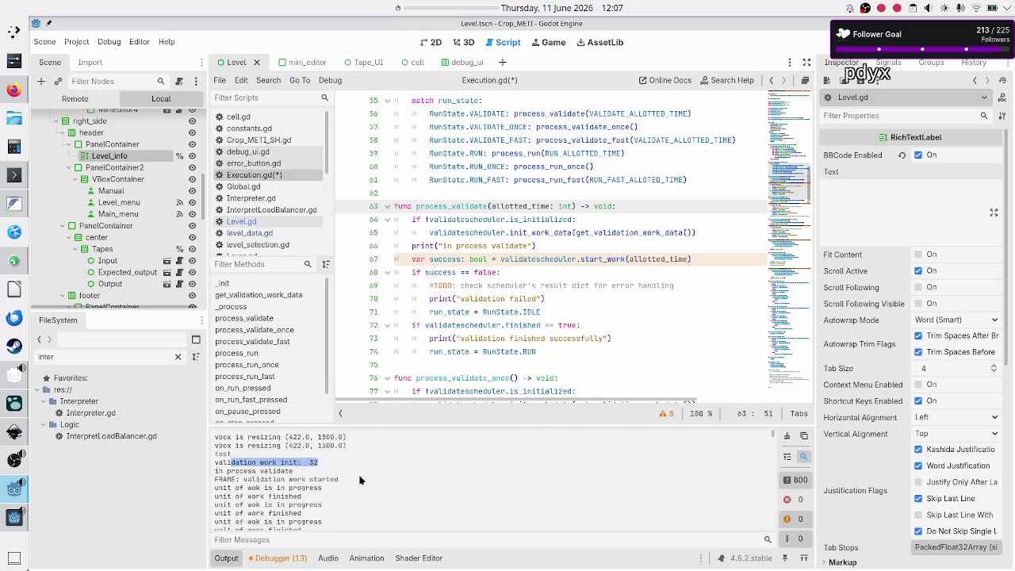
- Highlight the Output log lines showing validation work progressed and finished successfully
{"action": "left_click_drag", "start_coordinate": [235, 471], "coordinate": [330, 480]}
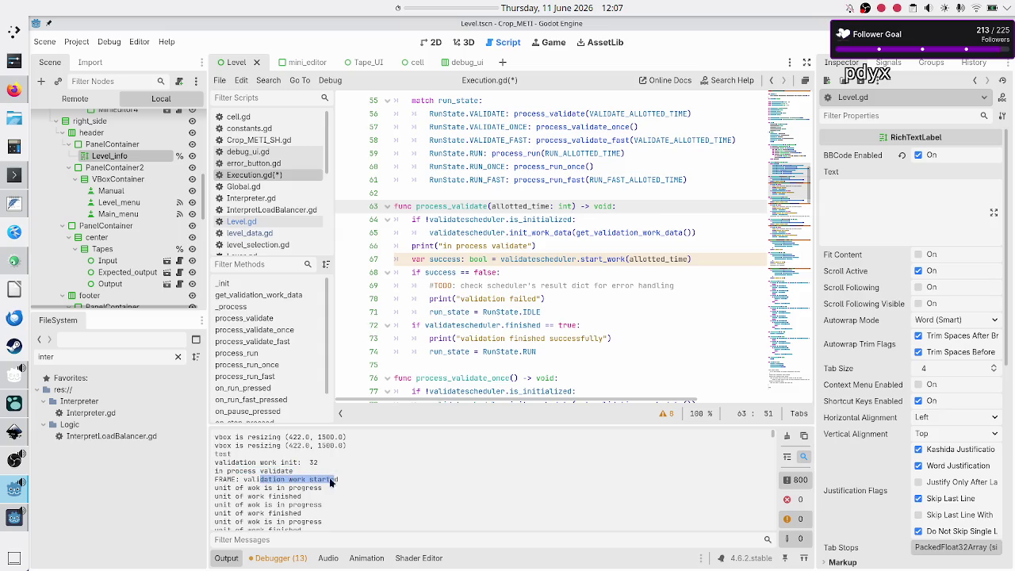
{"action": "left_click_drag", "start_coordinate": [228, 490], "coordinate": [305, 497]}
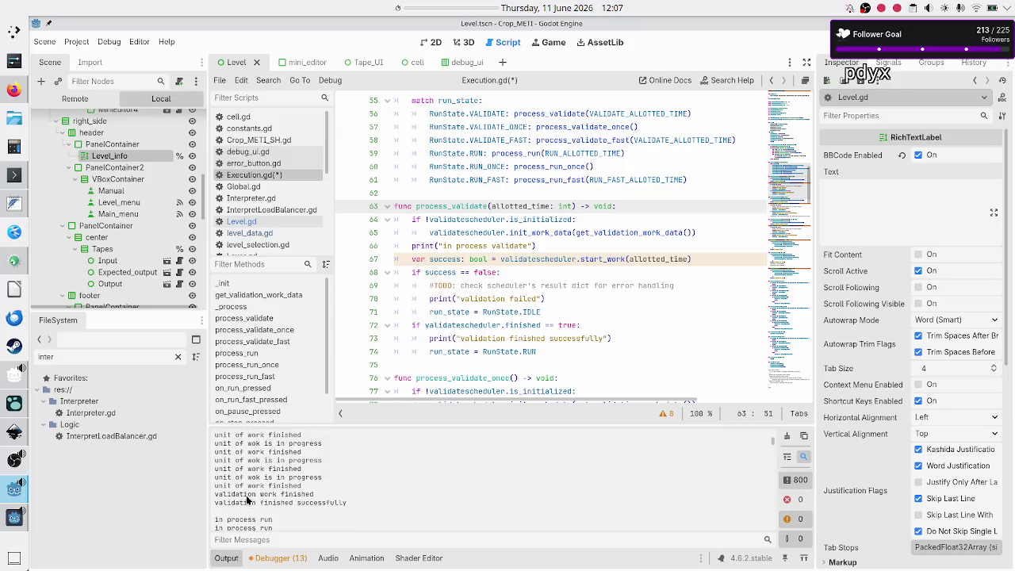
{"action": "left_click_drag", "start_coordinate": [244, 494], "coordinate": [306, 492]}
{"action": "left_click_drag", "start_coordinate": [242, 501], "coordinate": [333, 503]}
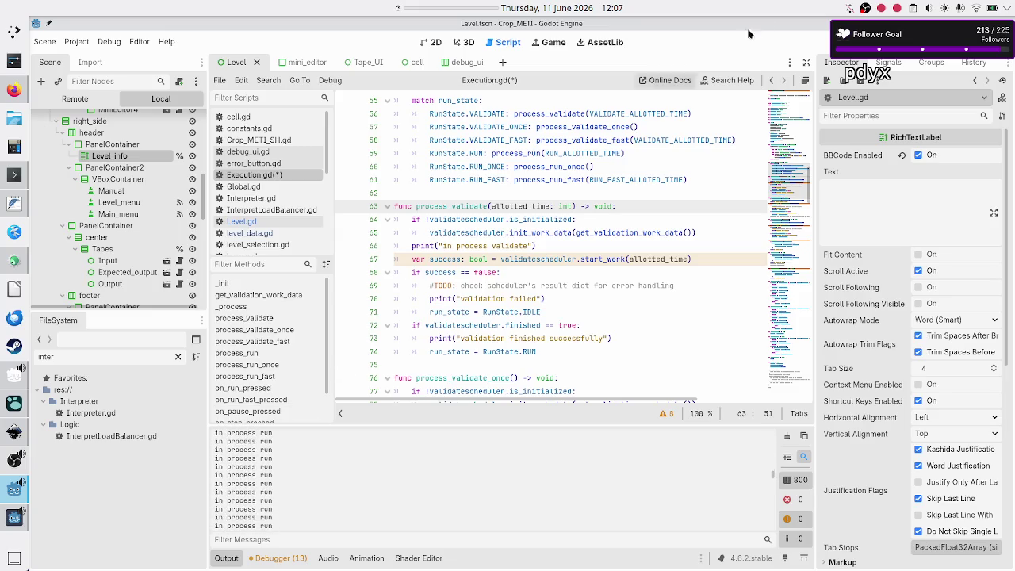
- Bring the running game window back in front of the editor
{"action": "left_click", "coordinate": [15, 517]}
{"action": "left_click", "coordinate": [505, 414]}
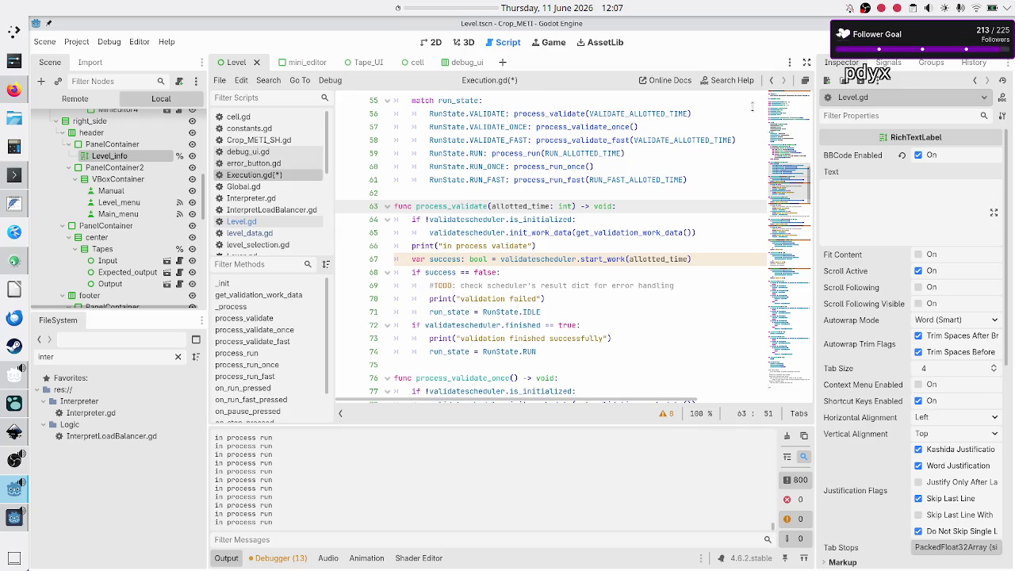
{"action": "left_click", "coordinate": [10, 518]}
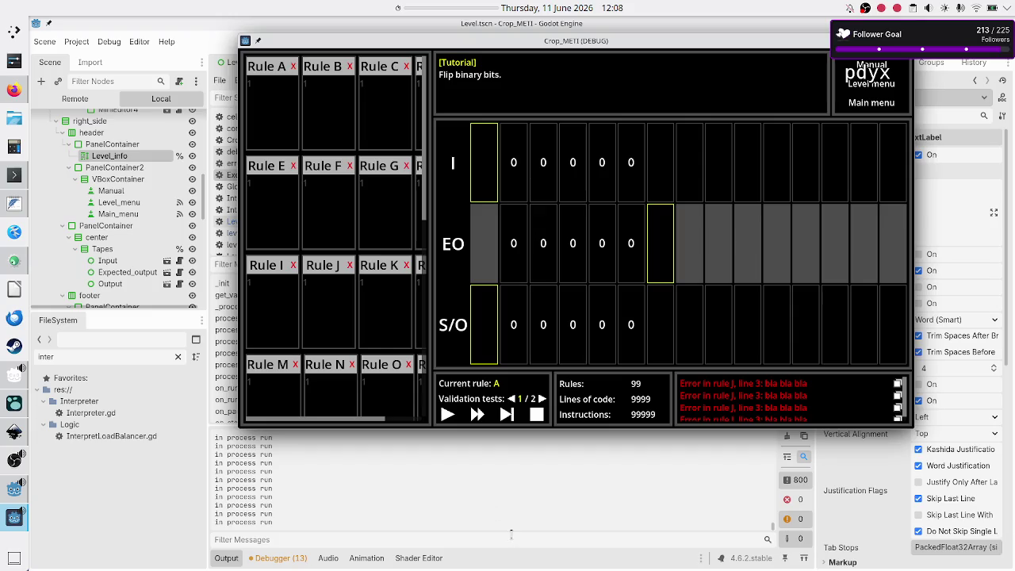
- Switch the running Crop_MET1 level to fast run, then return to Execution.gd in the editor
{"action": "left_click", "coordinate": [506, 414]}
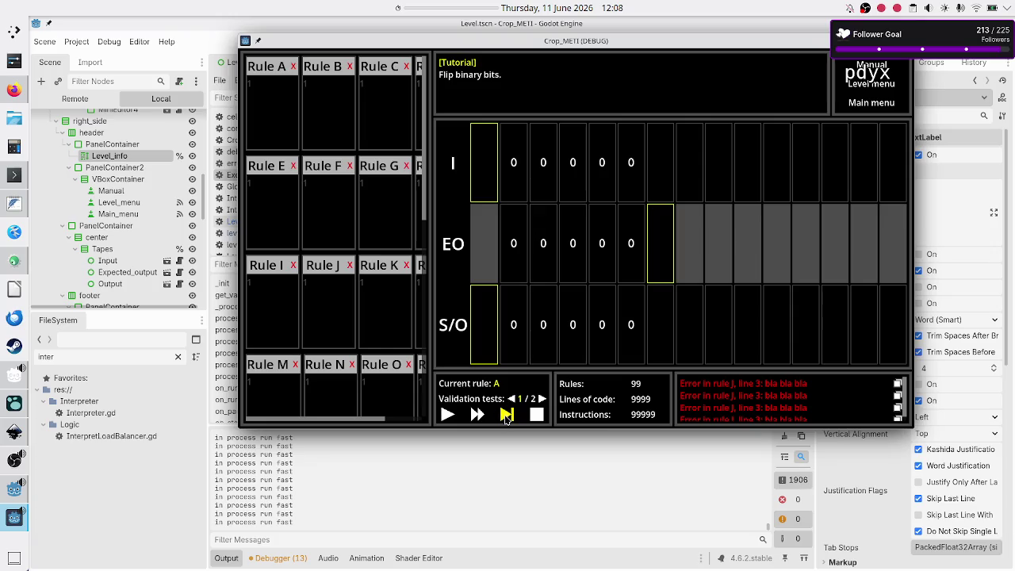
{"action": "left_click", "coordinate": [497, 467]}
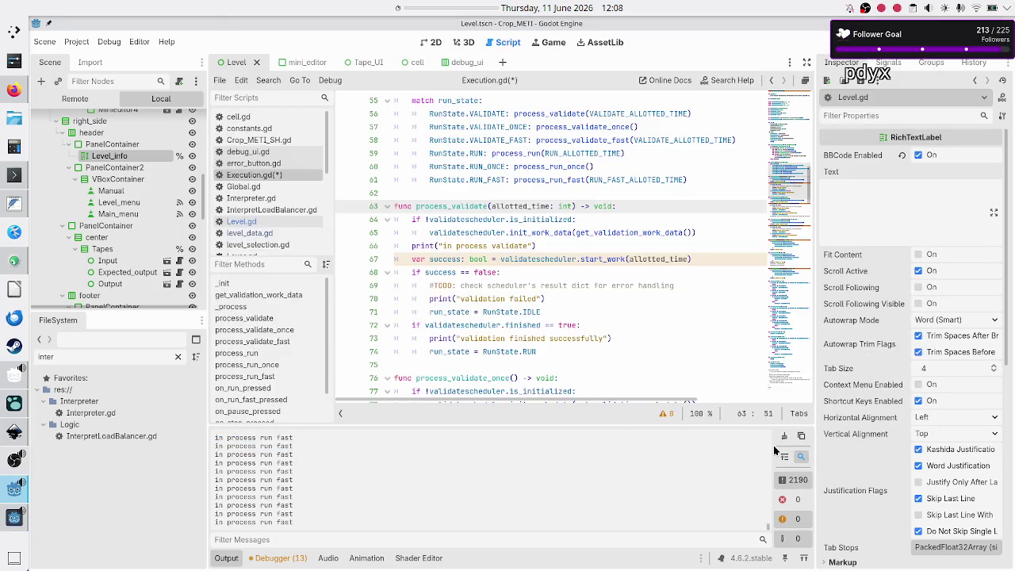
- Stop the running game and make the Output panel slightly taller
{"action": "left_click", "coordinate": [872, 42]}
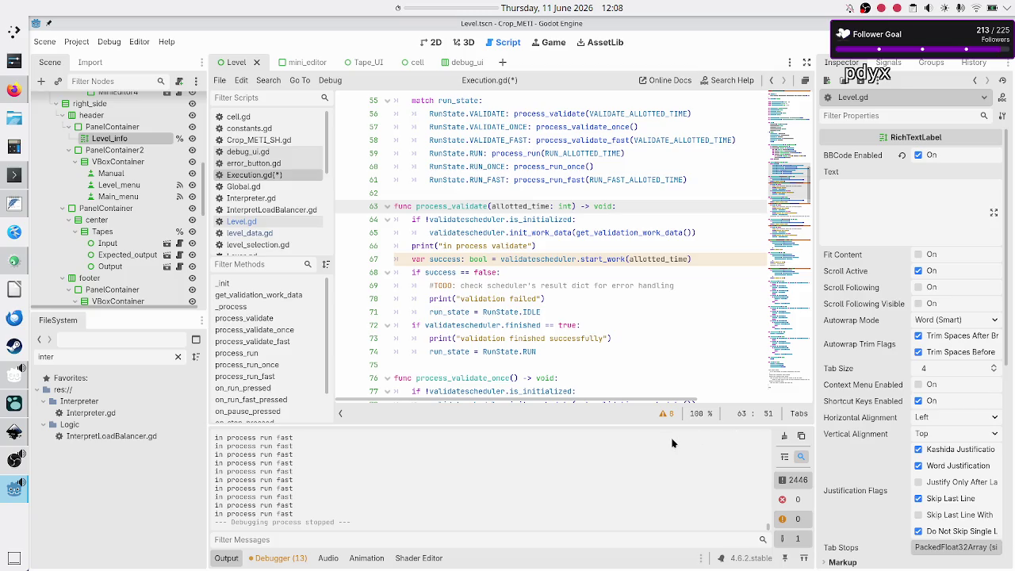
{"action": "scroll", "coordinate": [660, 460], "scroll_direction": "up", "scroll_amount": 5}
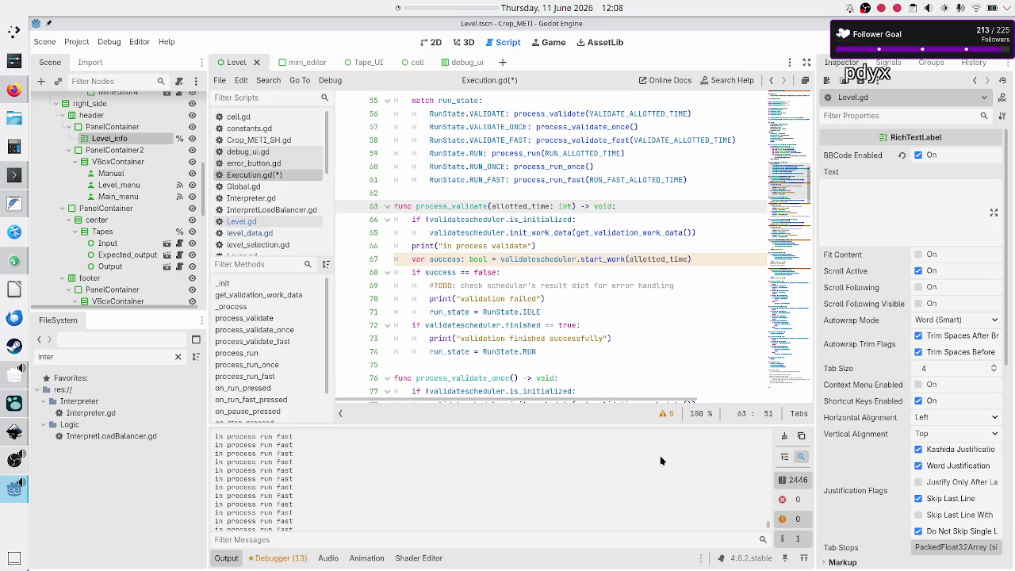
{"action": "scroll", "coordinate": [659, 460], "scroll_direction": "up", "scroll_amount": 5}
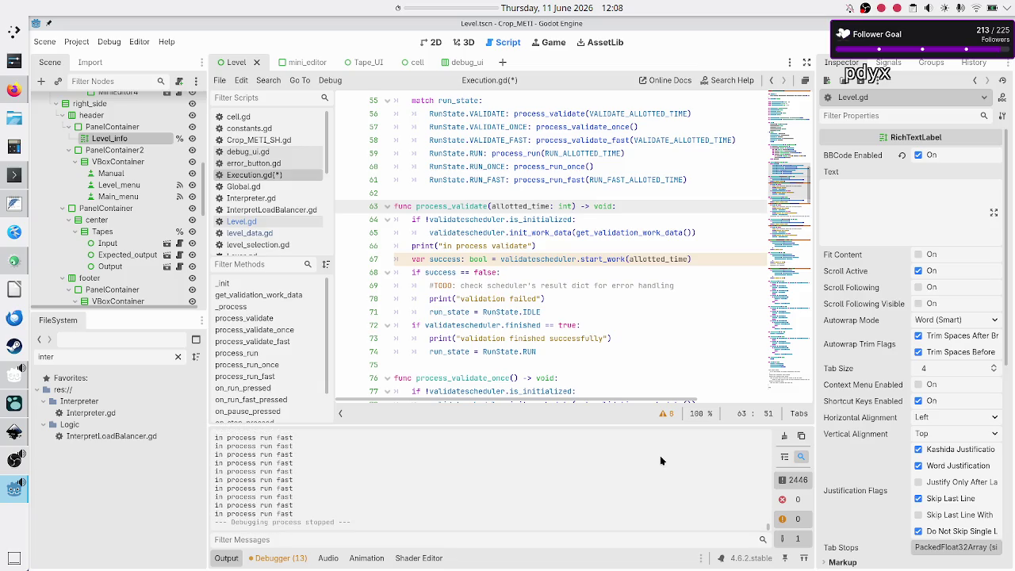
{"action": "scroll", "coordinate": [661, 460], "scroll_direction": "up", "scroll_amount": 5}
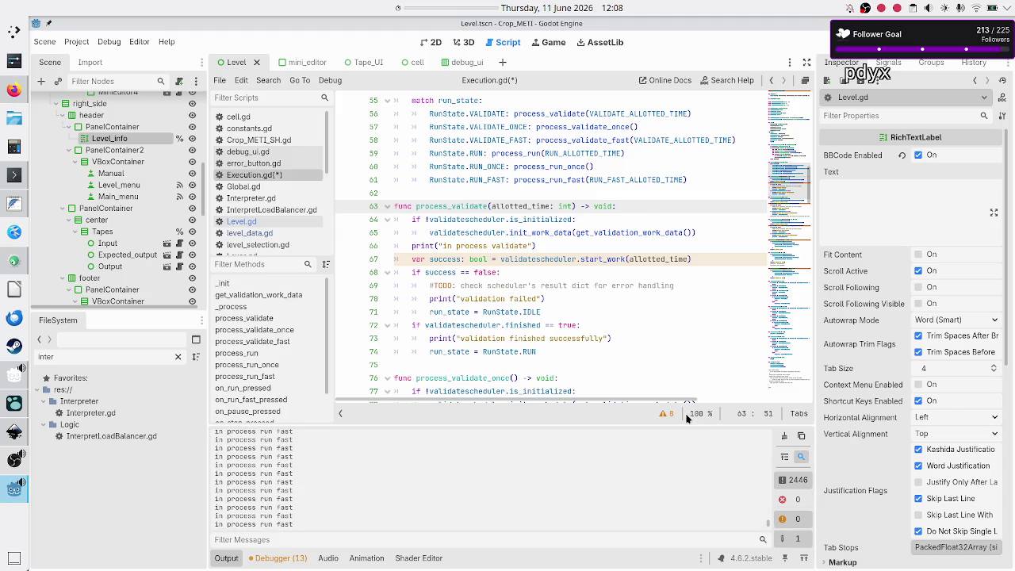
{"action": "mouse_move", "coordinate": [685, 425]}
{"action": "left_mouse_down"}
{"action": "mouse_move", "coordinate": [682, 246]}
{"action": "mouse_move", "coordinate": [690, 335]}
{"action": "mouse_move", "coordinate": [671, 414]}
{"action": "left_mouse_up"}
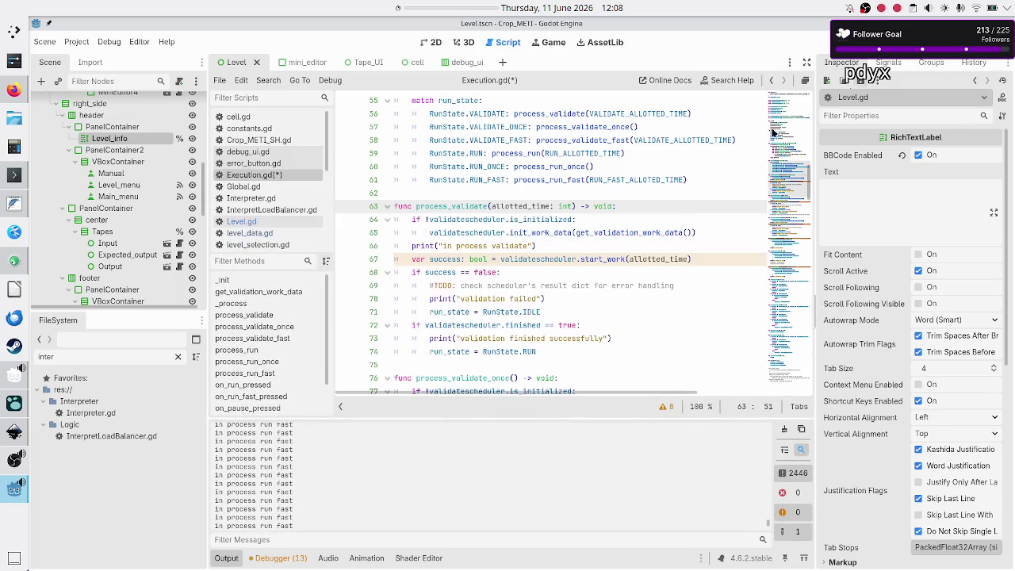
- Inspect the 'in process validate' print line in Execution.gd
{"action": "left_click", "coordinate": [577, 246]}
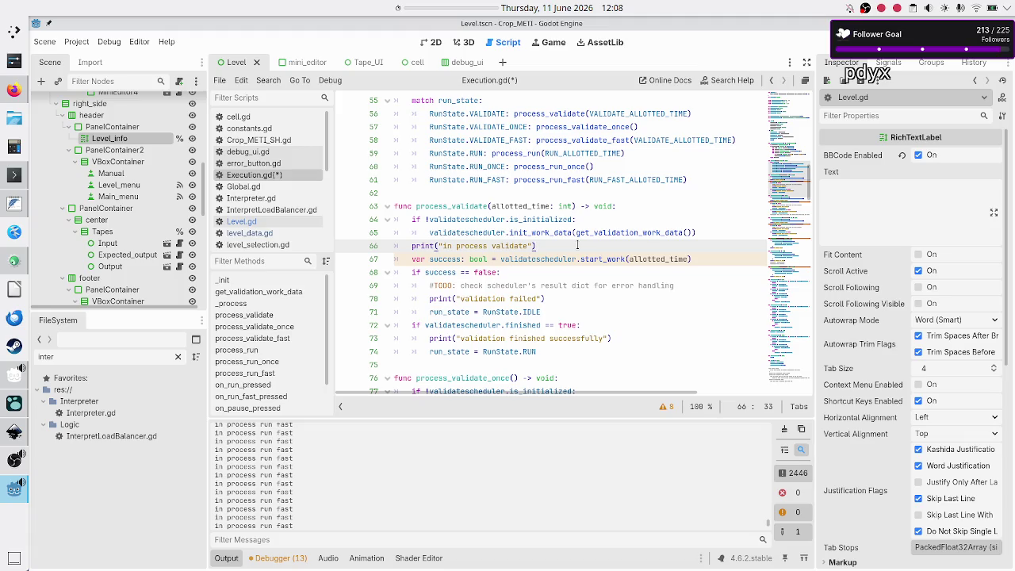
{"action": "scroll", "coordinate": [577, 245], "scroll_direction": "up", "scroll_amount": 5}
{"action": "scroll", "coordinate": [577, 245], "scroll_direction": "down", "scroll_amount": 8}
{"action": "scroll", "coordinate": [577, 245], "scroll_direction": "down", "scroll_amount": 1}
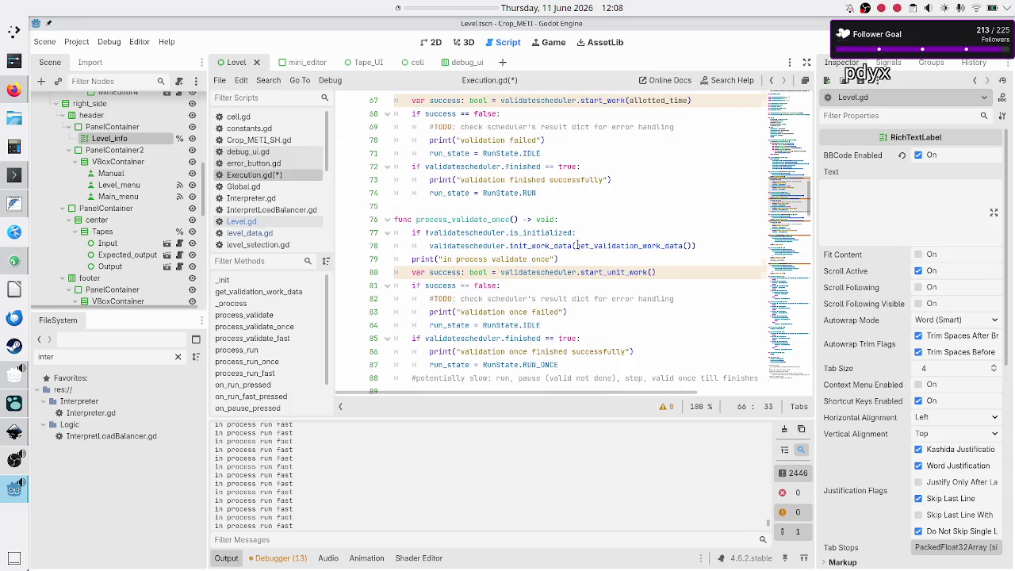
{"action": "scroll", "coordinate": [577, 245], "scroll_direction": "down", "scroll_amount": 3}
{"action": "scroll", "coordinate": [577, 245], "scroll_direction": "down", "scroll_amount": 3}
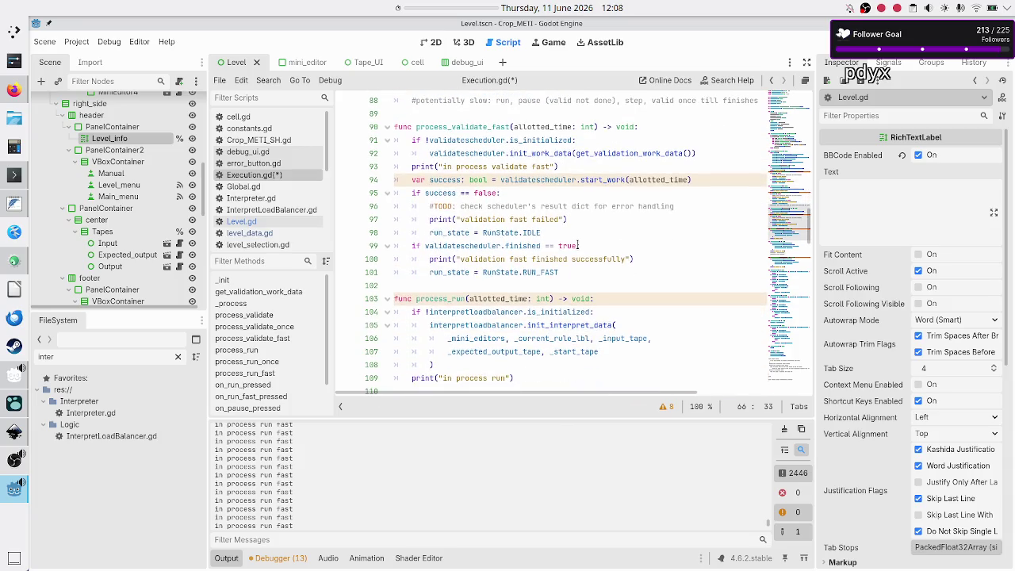
{"action": "scroll", "coordinate": [577, 245], "scroll_direction": "down", "scroll_amount": 4}
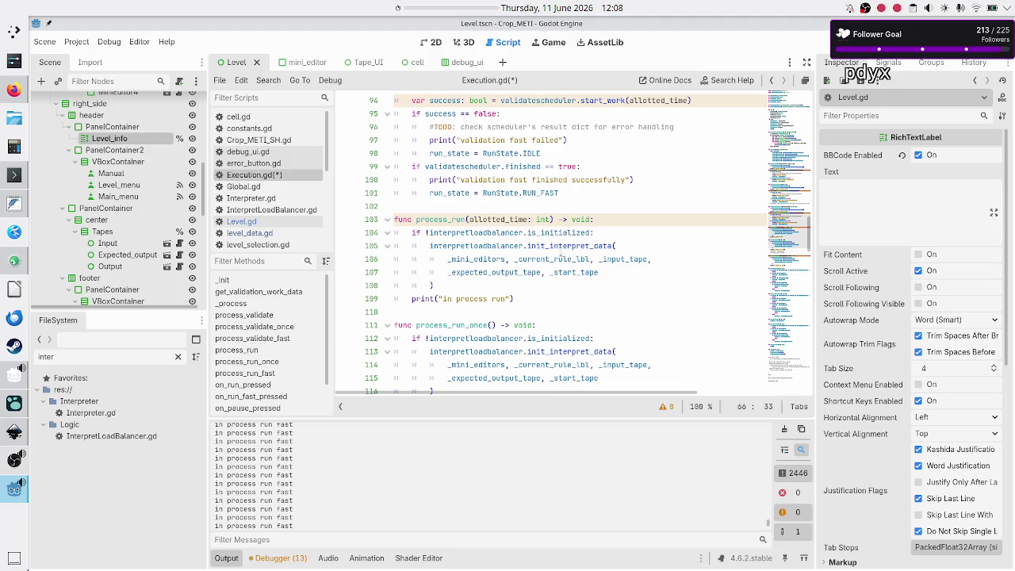
- Check the 'in process run' print line, then place the cursor on the empty line before func _init
{"action": "left_click", "coordinate": [522, 299]}
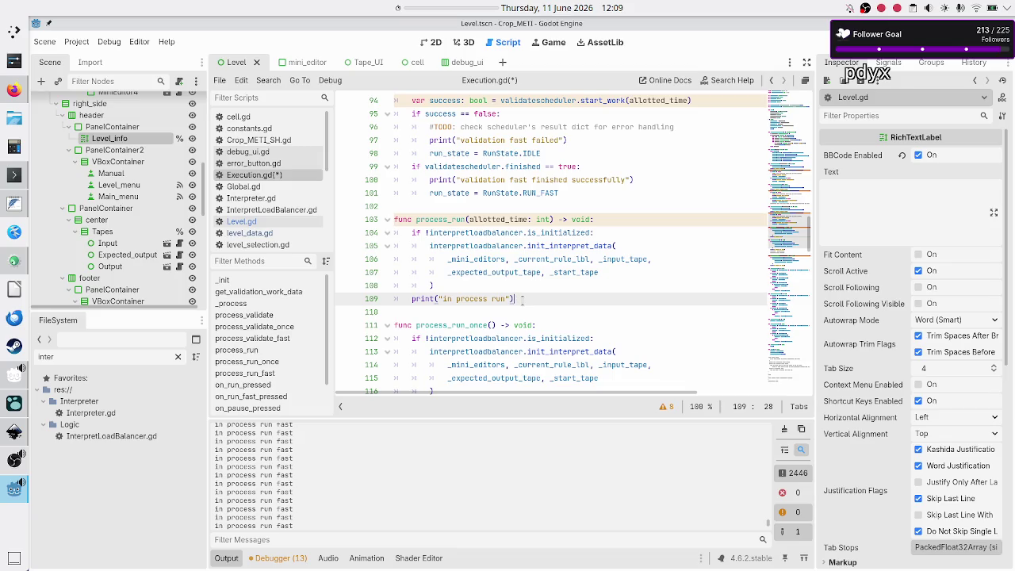
{"action": "scroll", "coordinate": [521, 250], "scroll_direction": "up", "scroll_amount": 15}
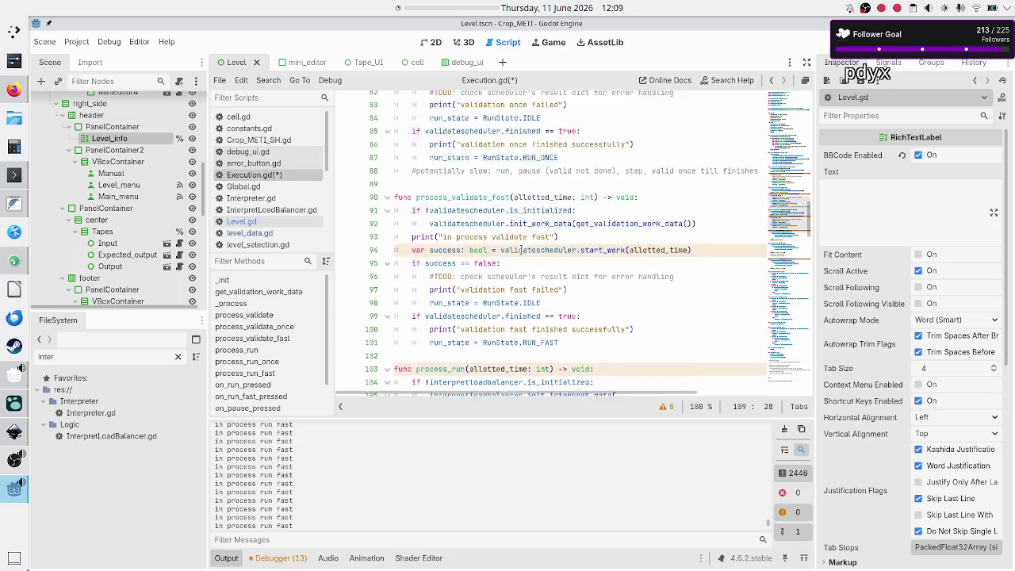
{"action": "scroll", "coordinate": [521, 250], "scroll_direction": "up", "scroll_amount": 2}
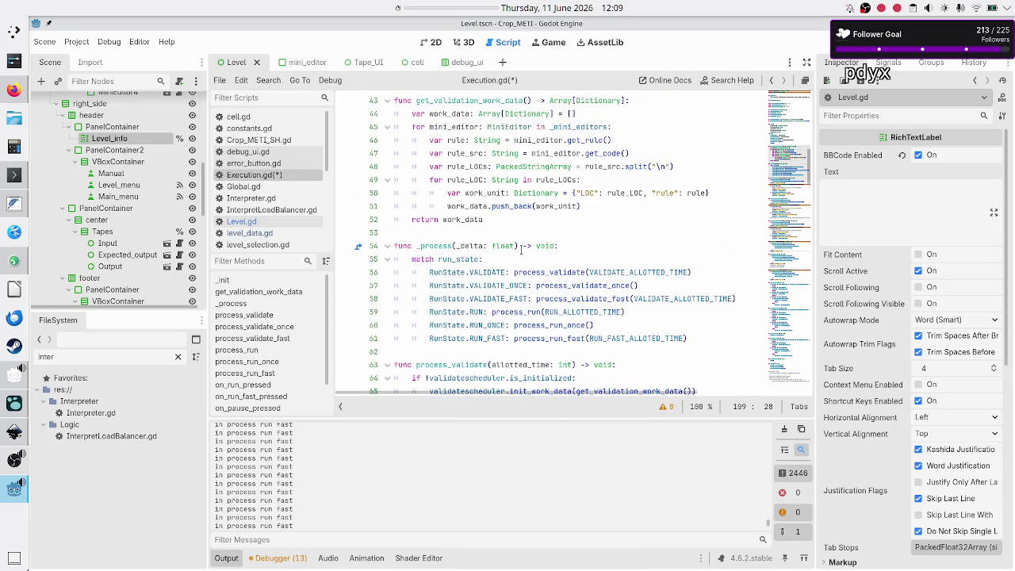
{"action": "scroll", "coordinate": [521, 250], "scroll_direction": "up", "scroll_amount": 11}
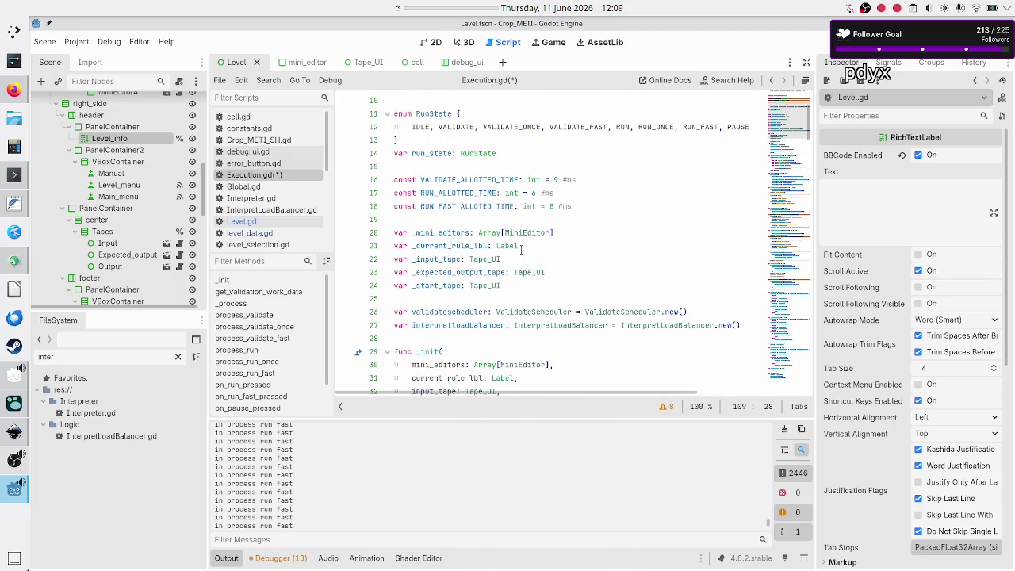
{"action": "scroll", "coordinate": [521, 250], "scroll_direction": "down", "scroll_amount": 2}
{"action": "left_click", "coordinate": [464, 259]}
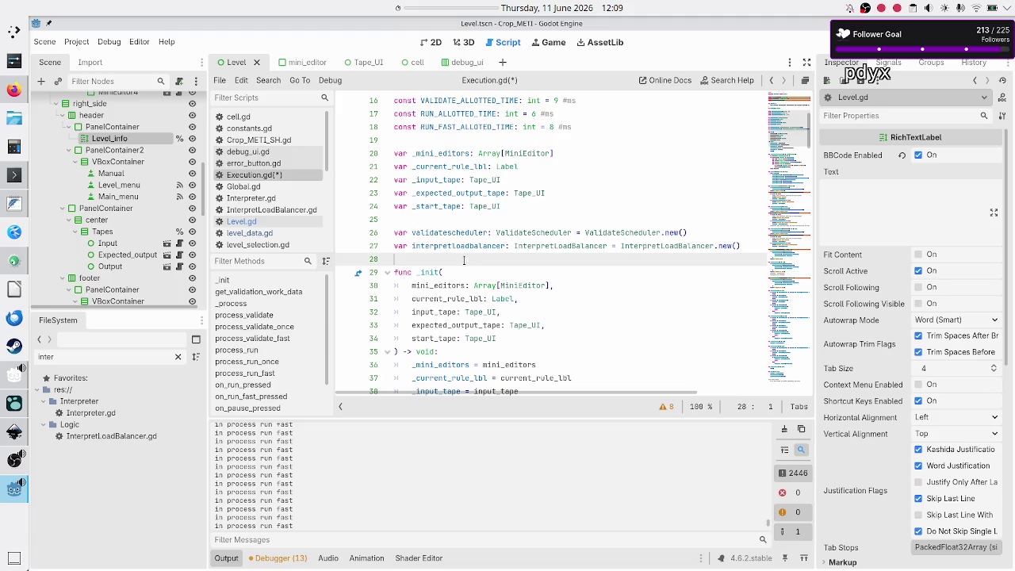
- Insert the comment '#debug only' above func _init with a blank line below it
{"action": "key", "text": "Return"}
{"action": "key", "text": "Return"}
{"action": "key", "text": "Up"}
{"action": "type", "text": "#debug"}
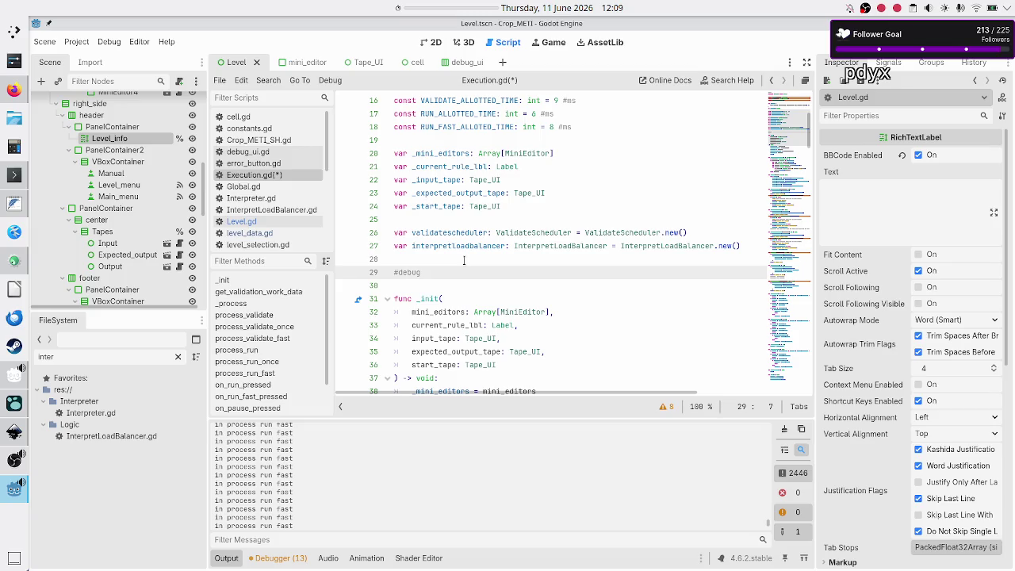
{"action": "type", "text": " only"}
{"action": "key", "text": "Return"}
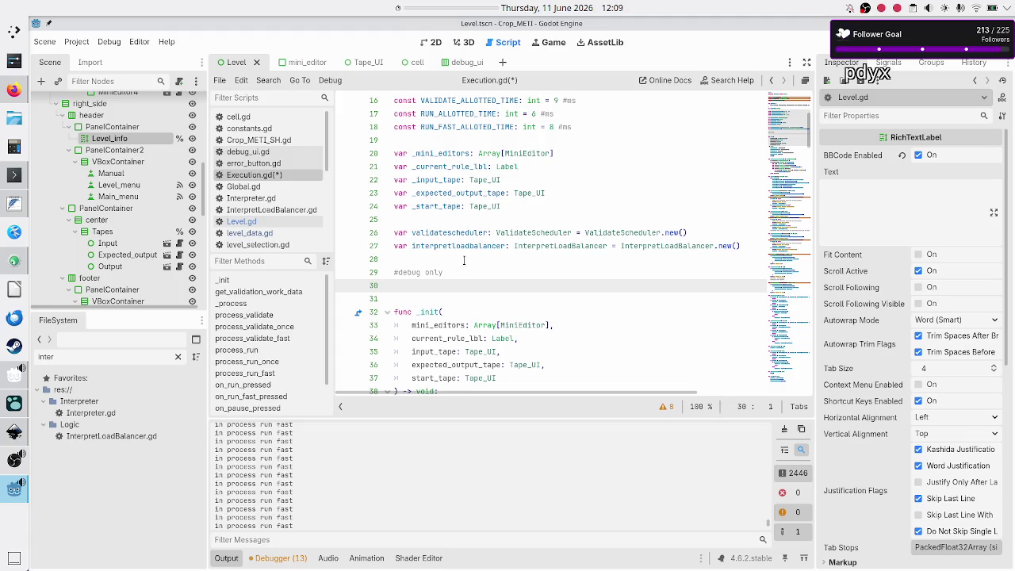
{"action": "key", "text": "Up"}
{"action": "key", "text": "Up"}
{"action": "key", "text": "Down"}
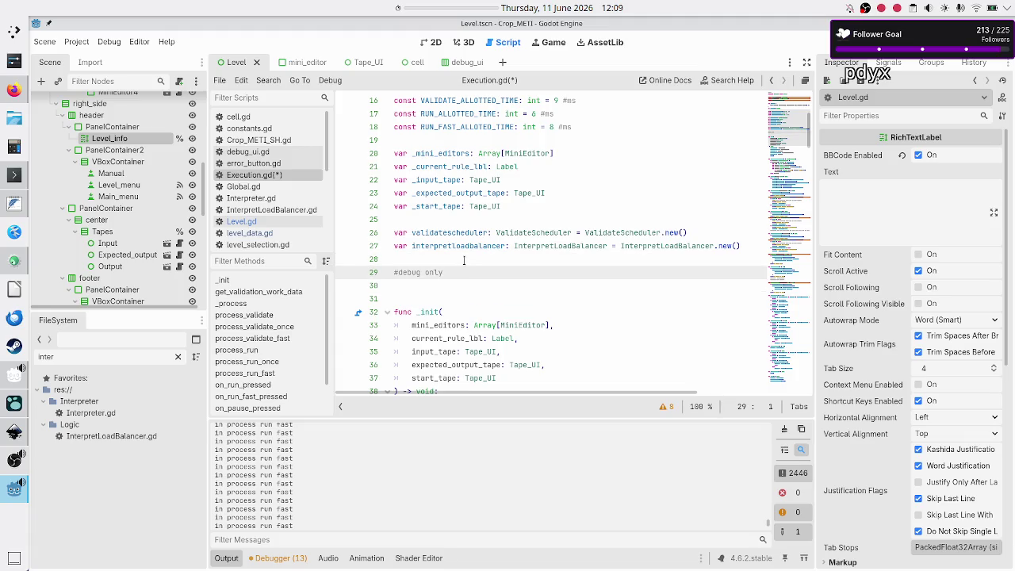
{"action": "key", "text": "shift+Down"}
{"action": "key", "text": "shift+Down"}
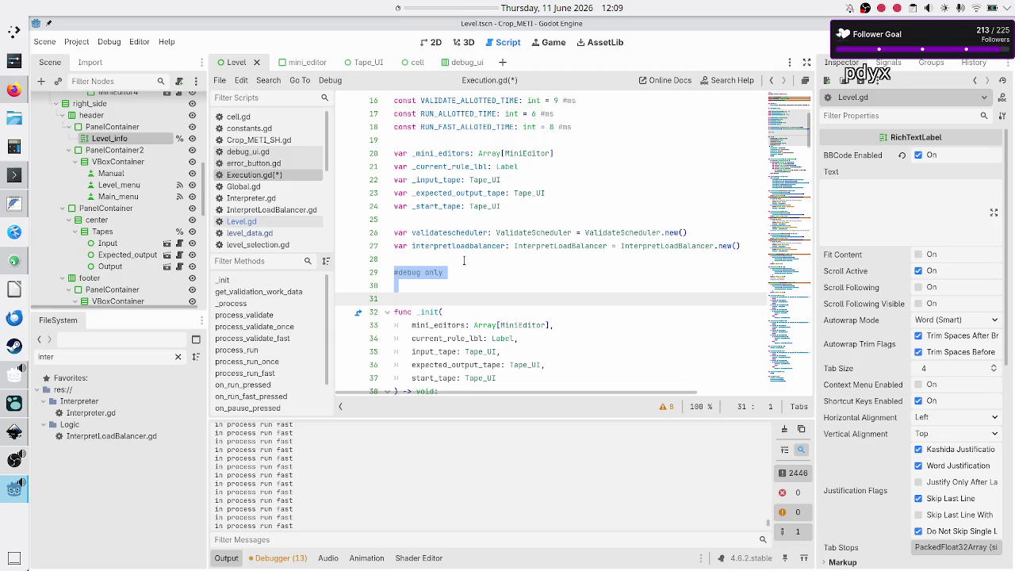
{"action": "key", "text": "Up"}
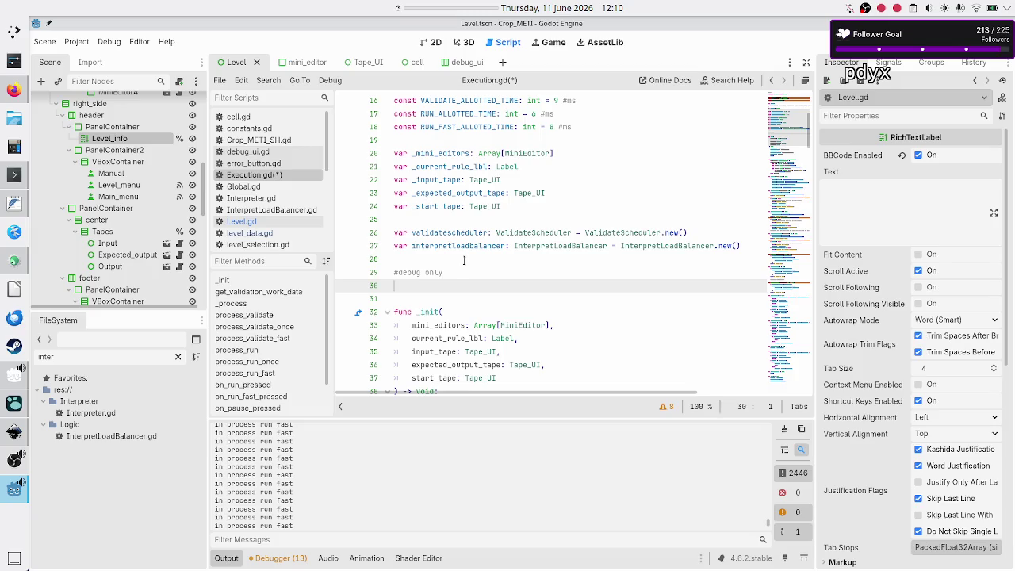
- Declare 'var print_dict: Dictionary[RunState, bool] = {' above func _init
{"action": "type", "text": "var print"}
{"action": "type", "text": "_dic"}
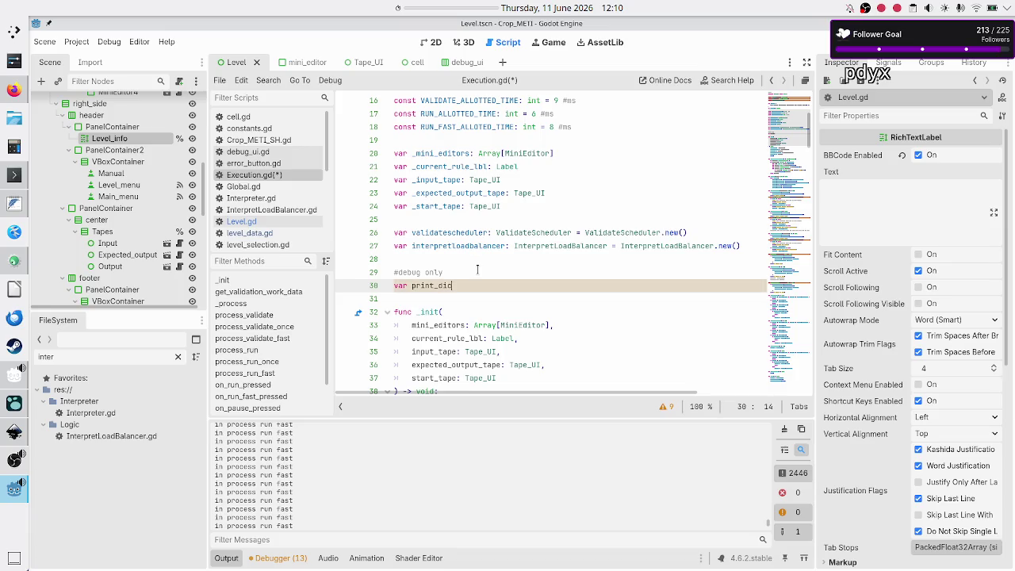
{"action": "key", "text": "BackSpace"}
{"action": "key", "text": "BackSpace"}
{"action": "key", "text": "BackSpace"}
{"action": "type", "text": "_dict"}
{"action": "type", "text": ": Dict"}
{"action": "key", "text": "Return"}
{"action": "key", "text": "BackSpace"}
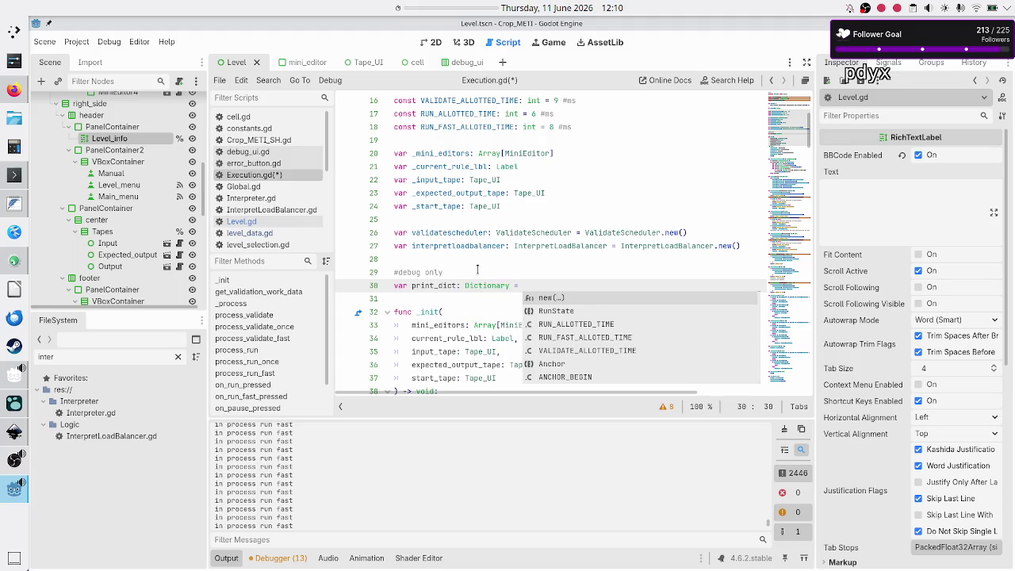
{"action": "type", "text": "[String"}
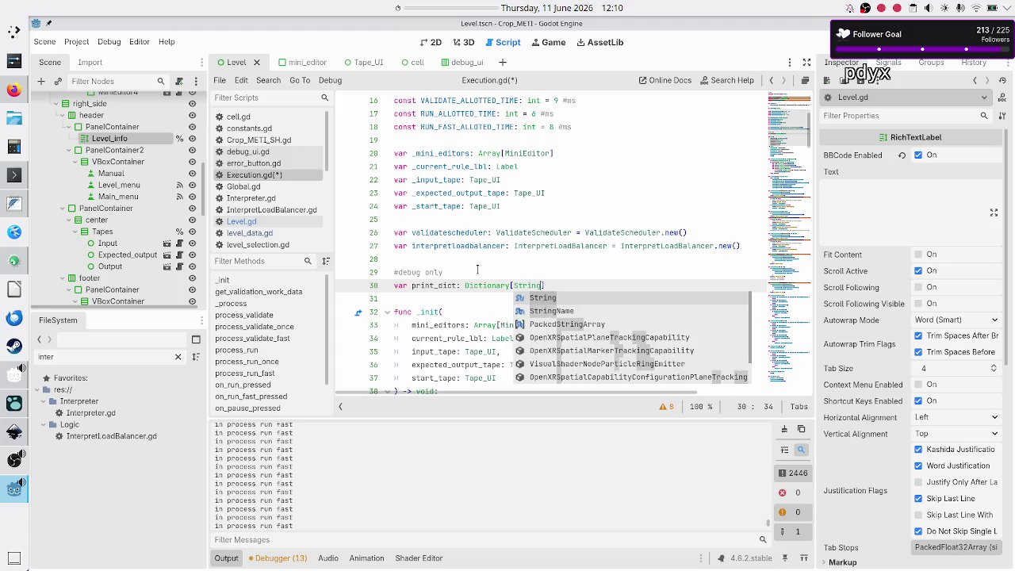
{"action": "key", "text": "BackSpace"}
{"action": "key", "text": "BackSpace"}
{"action": "key", "text": "BackSpace"}
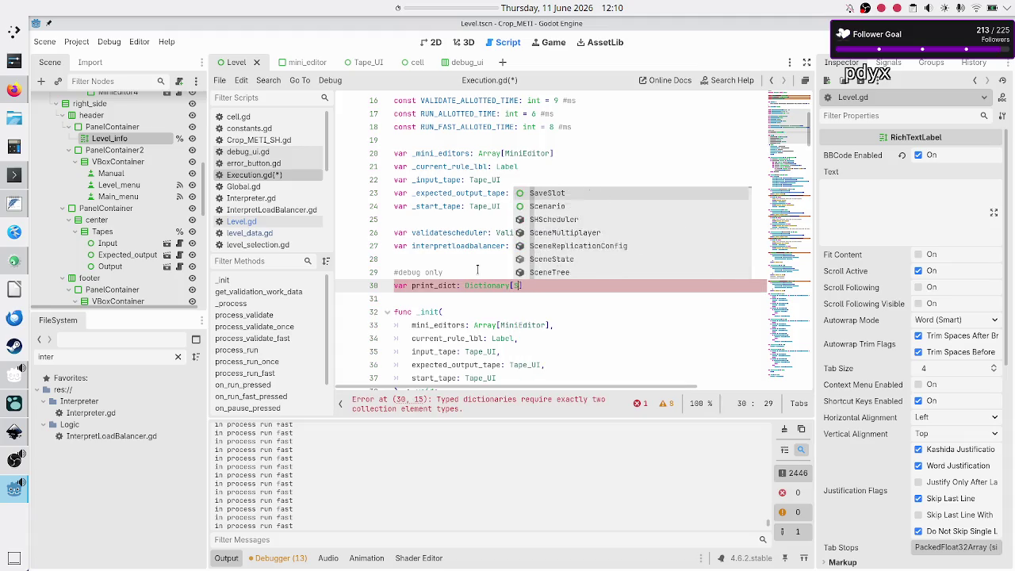
{"action": "type", "text": "Ru"}
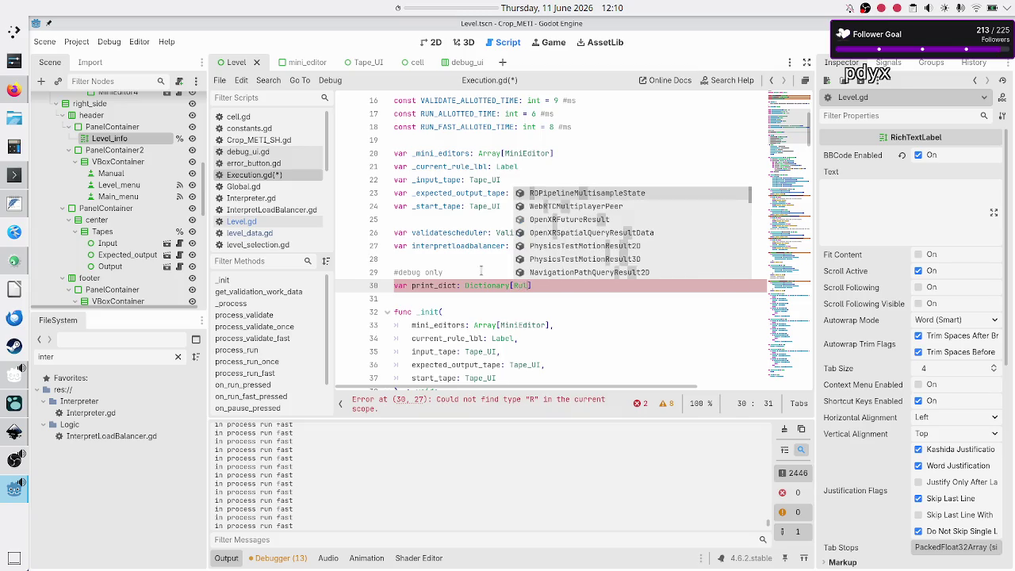
{"action": "type", "text": "n"}
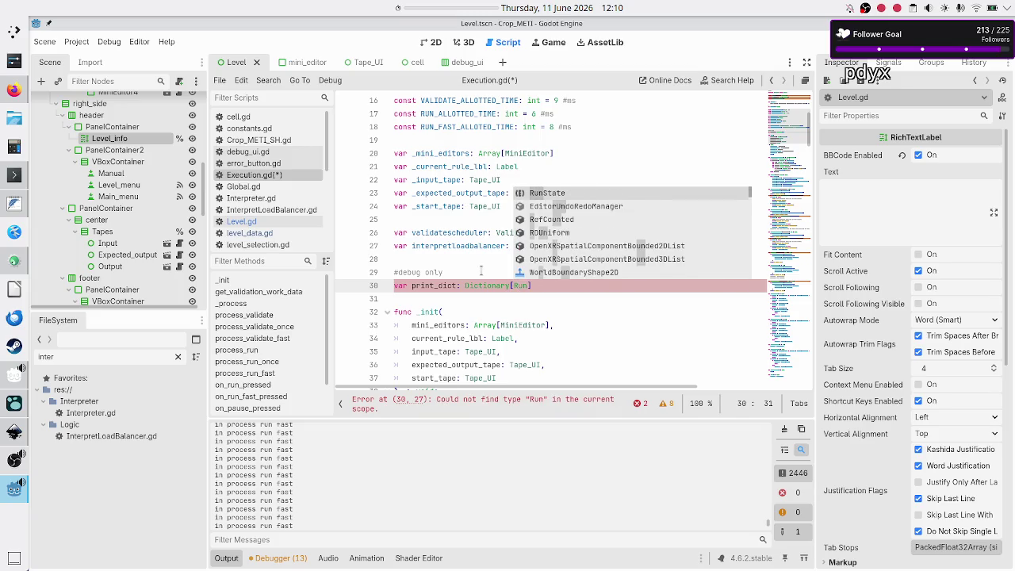
{"action": "key", "text": "Return"}
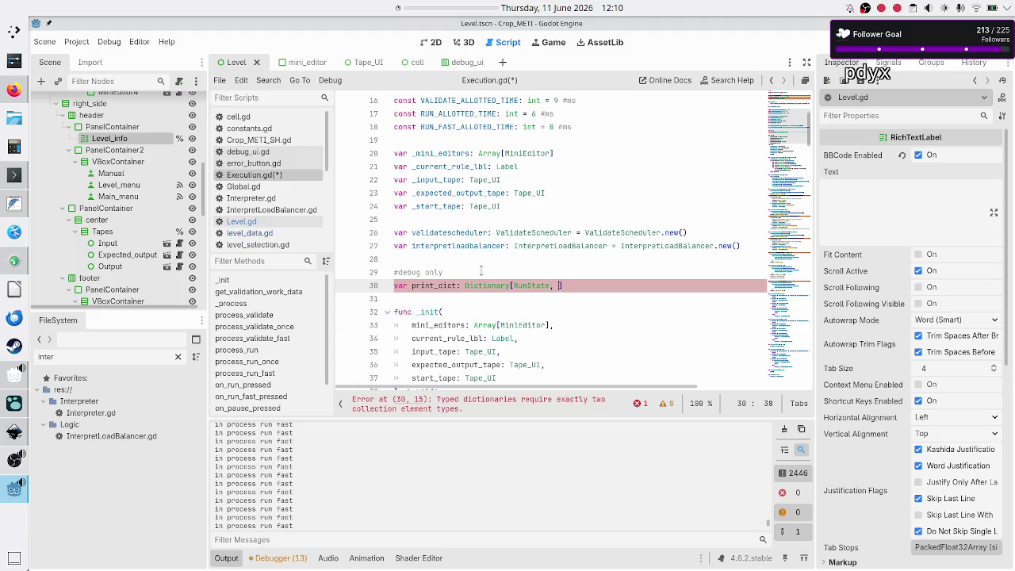
{"action": "type", "text": "bool"}
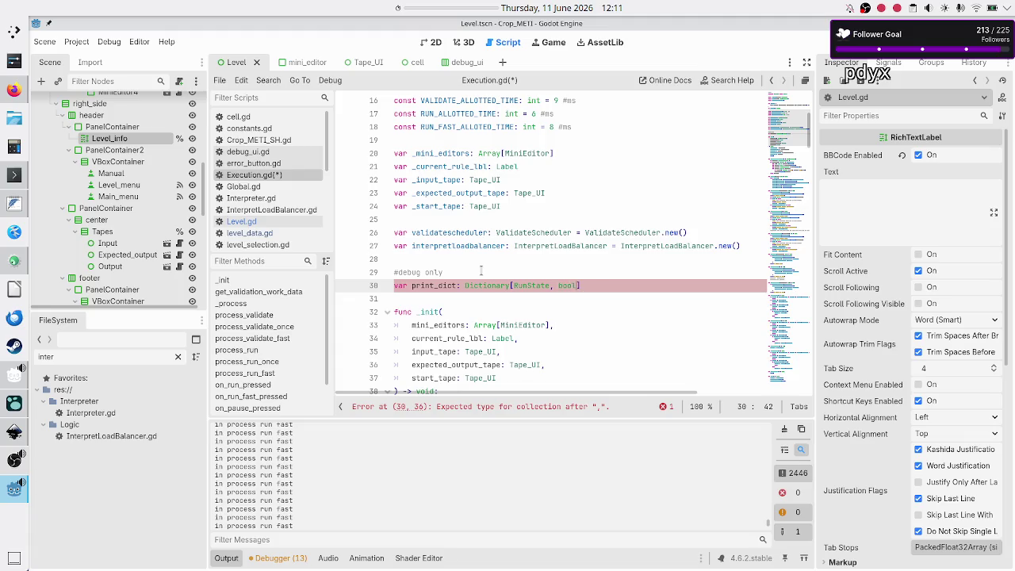
{"action": "type", "text": "] ="}
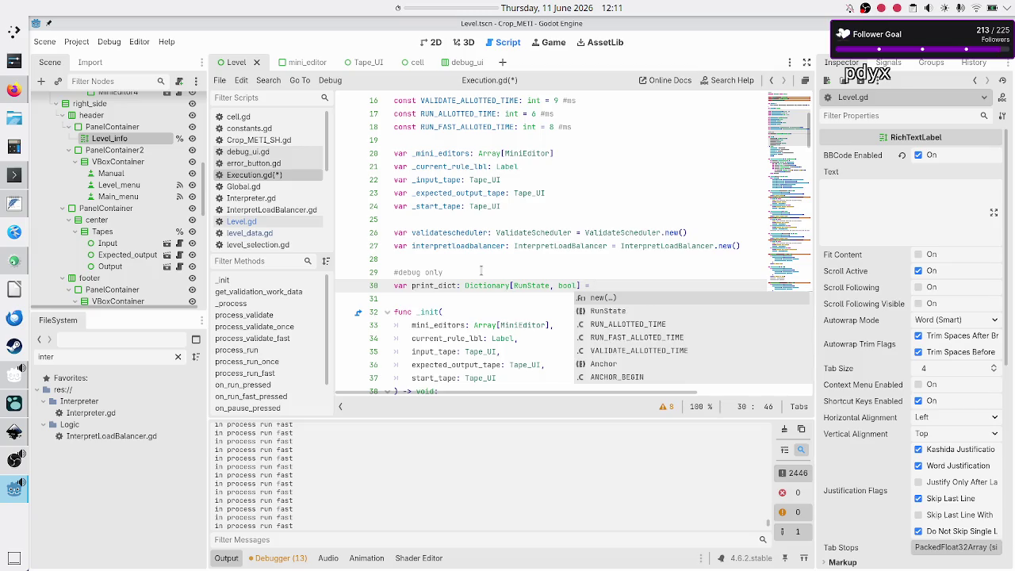
{"action": "type", "text": "{"}
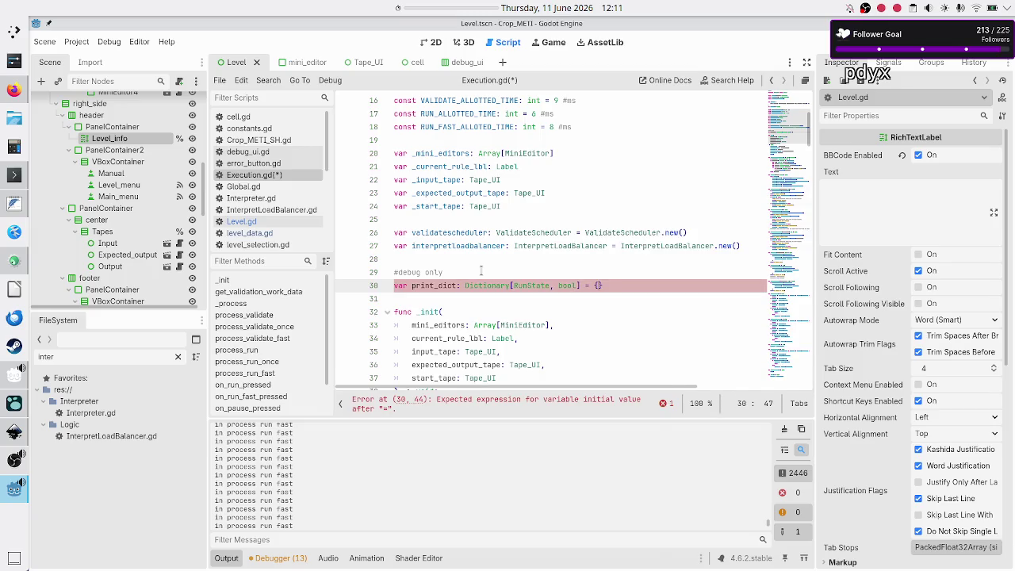
- Add the first dictionary entry 'RunState.RUN: false,'
{"action": "key", "text": "Return"}
{"action": "type", "text": "\""}
{"action": "key", "text": "BackSpace"}
{"action": "type", "text": "RUN"}
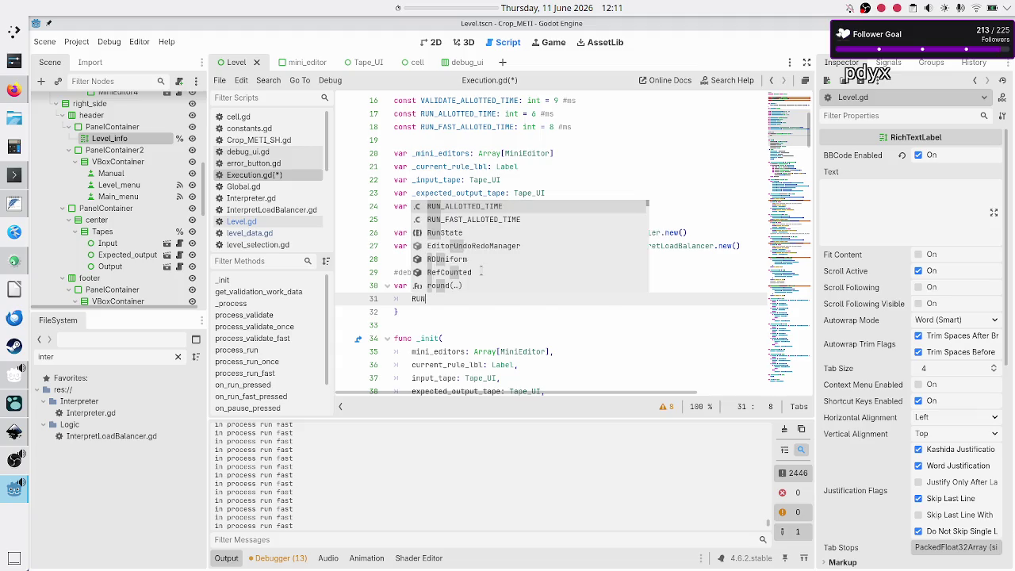
{"action": "key", "text": "Down"}
{"action": "key", "text": "Down"}
{"action": "key", "text": "Return"}
{"action": "type", "text": ".RU"}
{"action": "key", "text": "Return"}
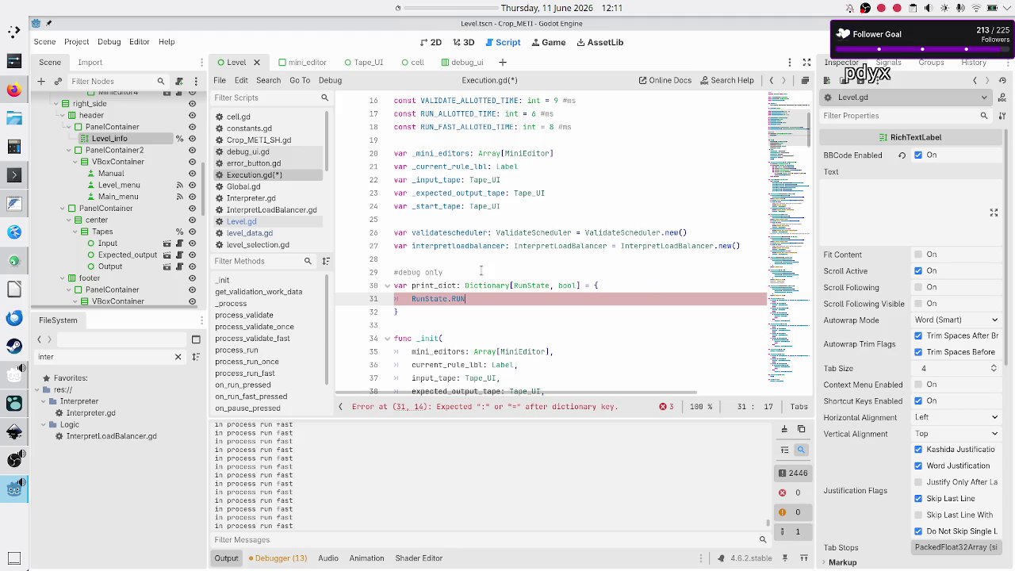
{"action": "type", "text": ": false,"}
{"action": "key", "text": "Return"}
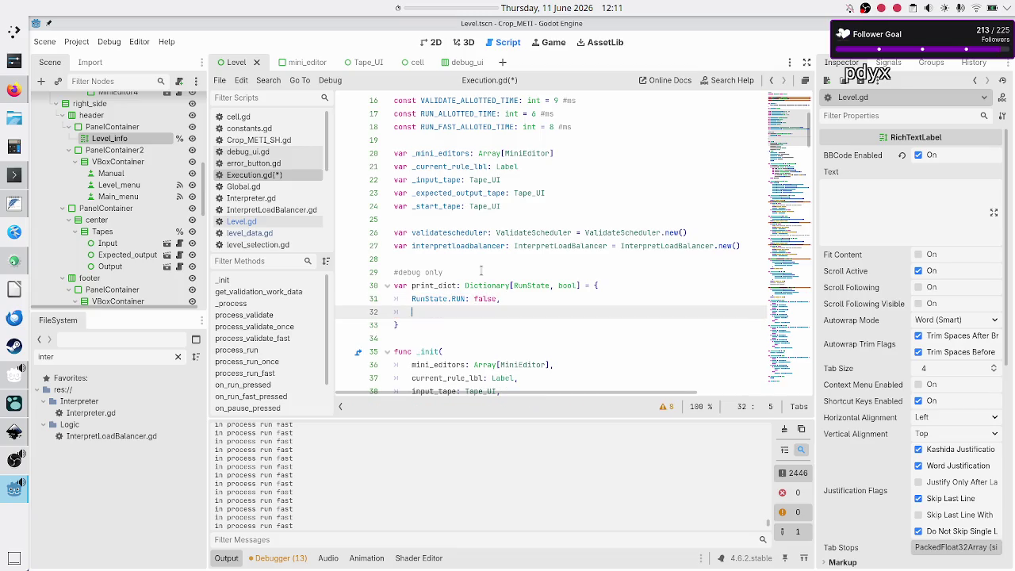
- Add the entry 'RunState.RUN_FAST: false,'
{"action": "type", "text": "RUN"}
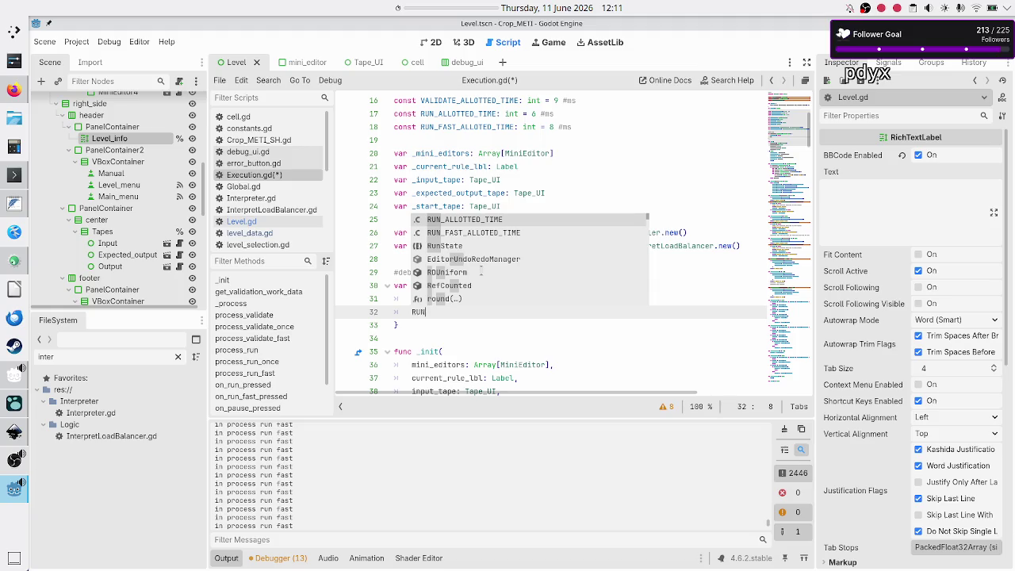
{"action": "key", "text": "Down"}
{"action": "key", "text": "Down"}
{"action": "key", "text": "Return"}
{"action": "type", "text": ".RUN"}
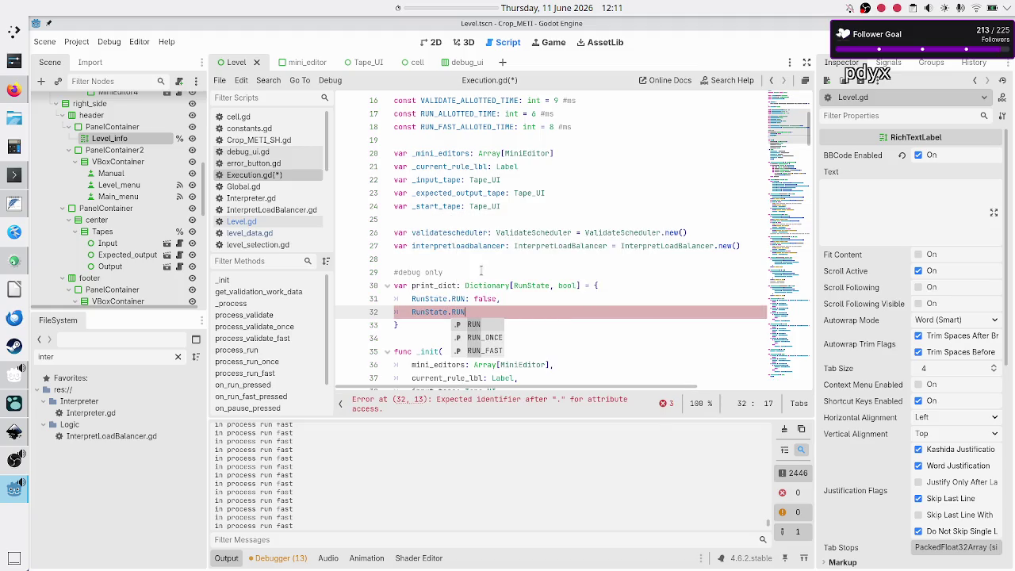
{"action": "key", "text": "Down"}
{"action": "key", "text": "Down"}
{"action": "key", "text": "Return"}
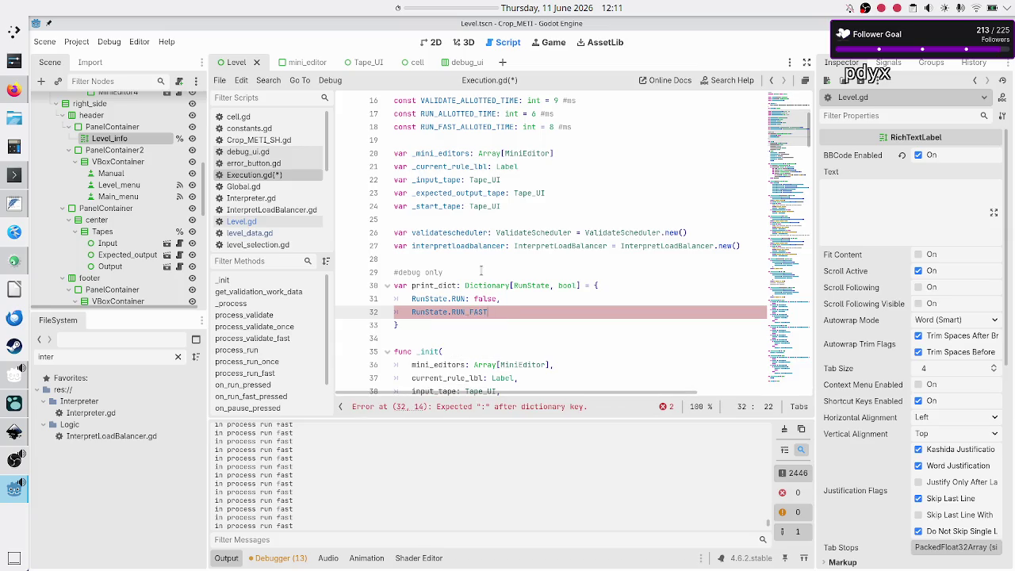
{"action": "type", "text": ": false,"}
{"action": "key", "text": "Return"}
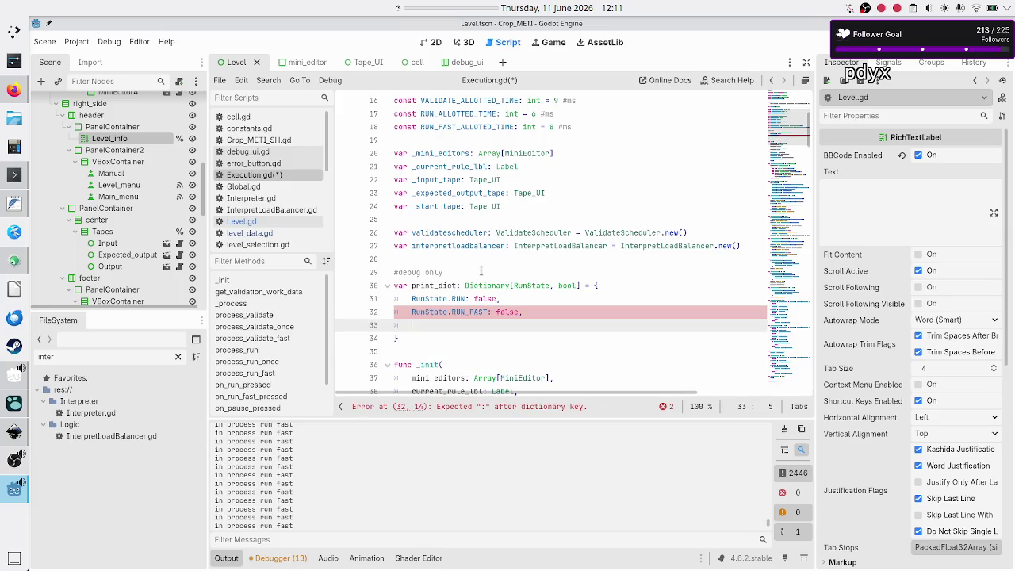
- Add the entry 'RunState.RUN_ONCE: false,'
{"action": "type", "text": "R"}
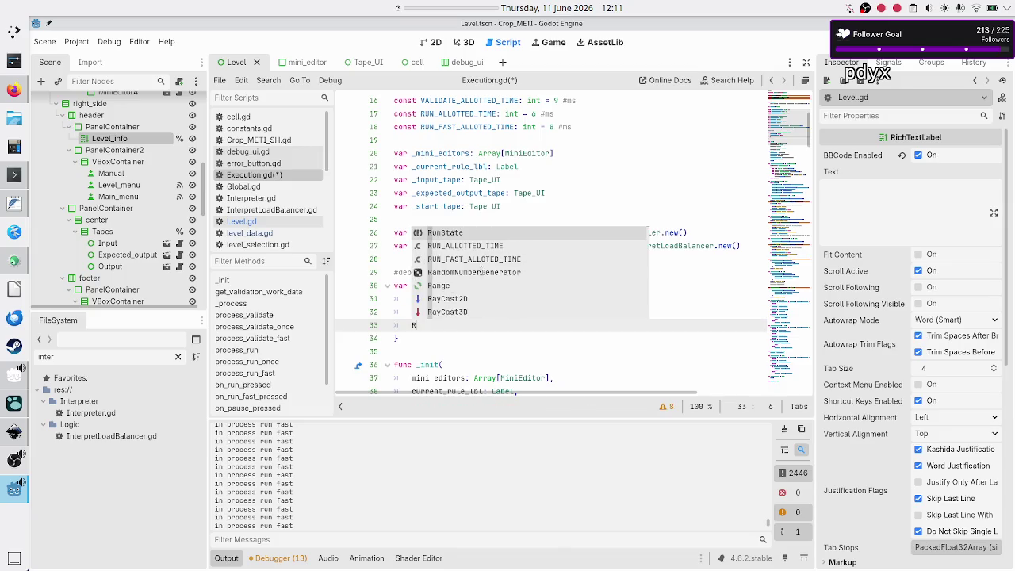
{"action": "type", "text": "un"}
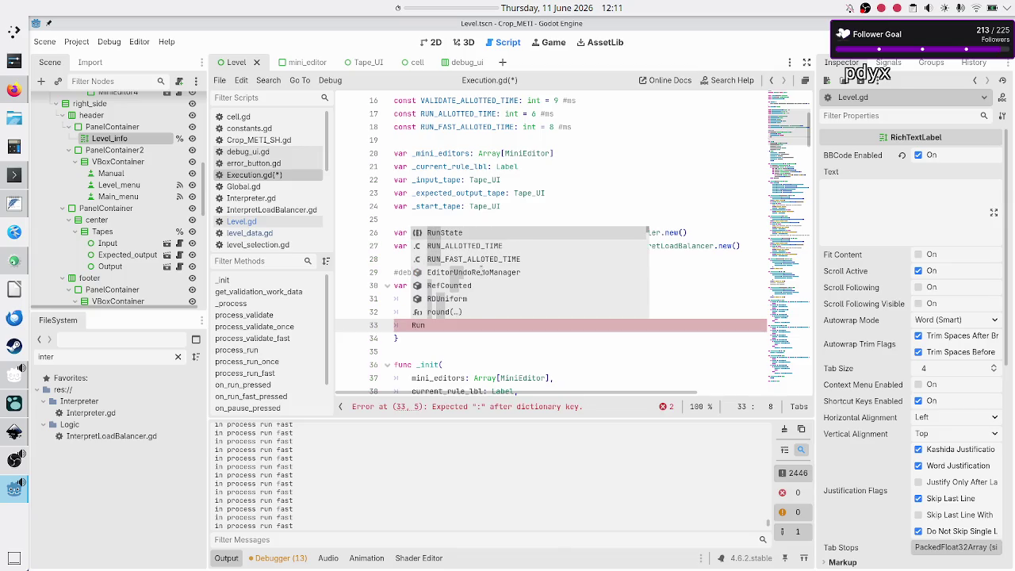
{"action": "key", "text": "Return"}
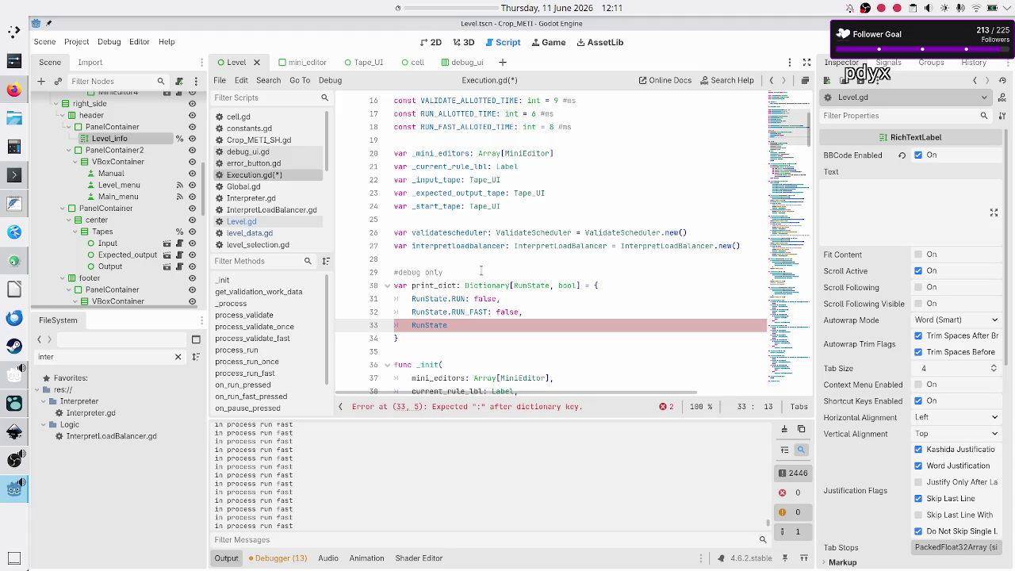
{"action": "type", "text": "."}
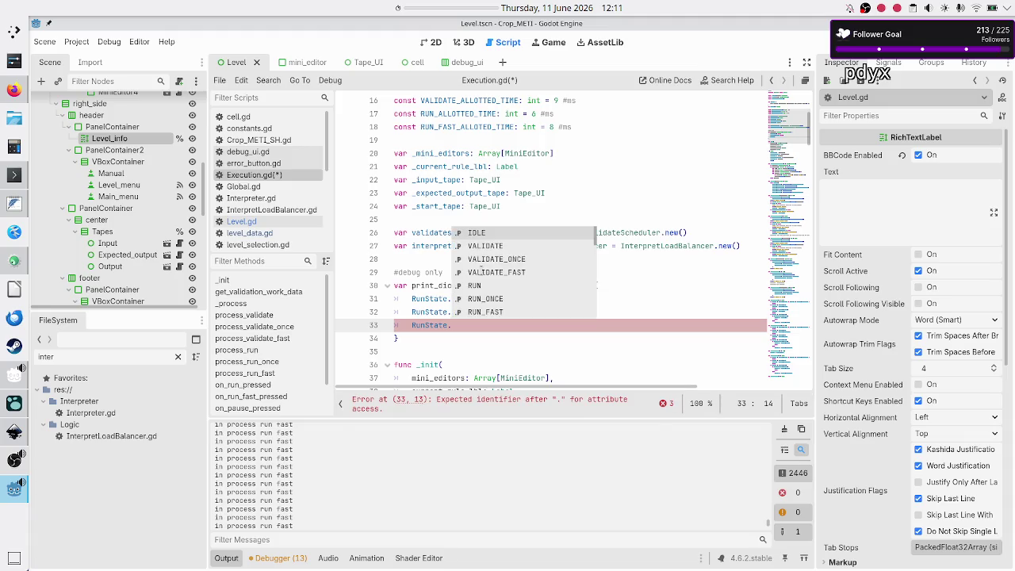
{"action": "key", "text": "Down"}
{"action": "key", "text": "Down"}
{"action": "key", "text": "Down"}
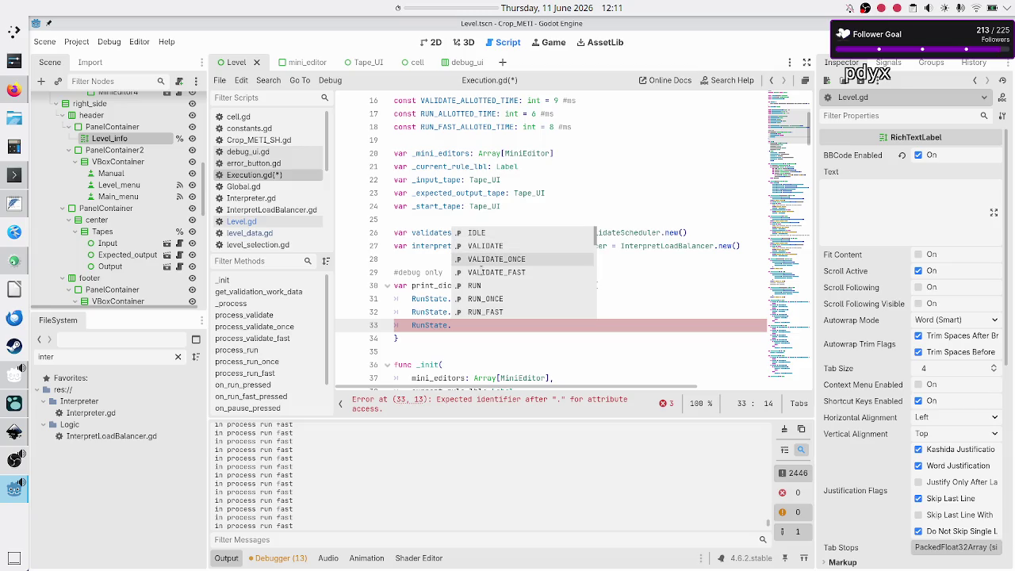
{"action": "key", "text": "Up"}
{"action": "key", "text": "Return"}
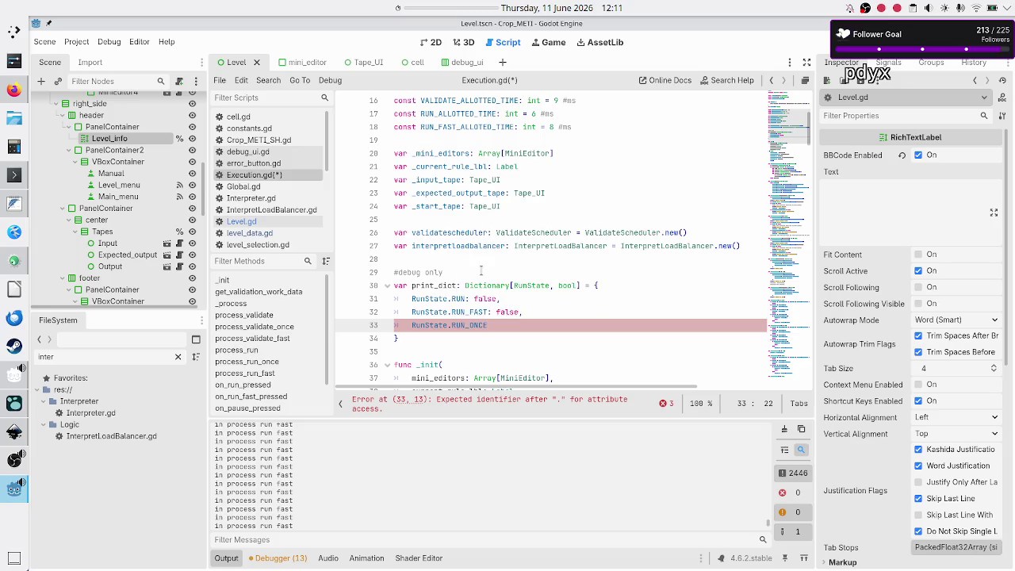
{"action": "type", "text": ": false,"}
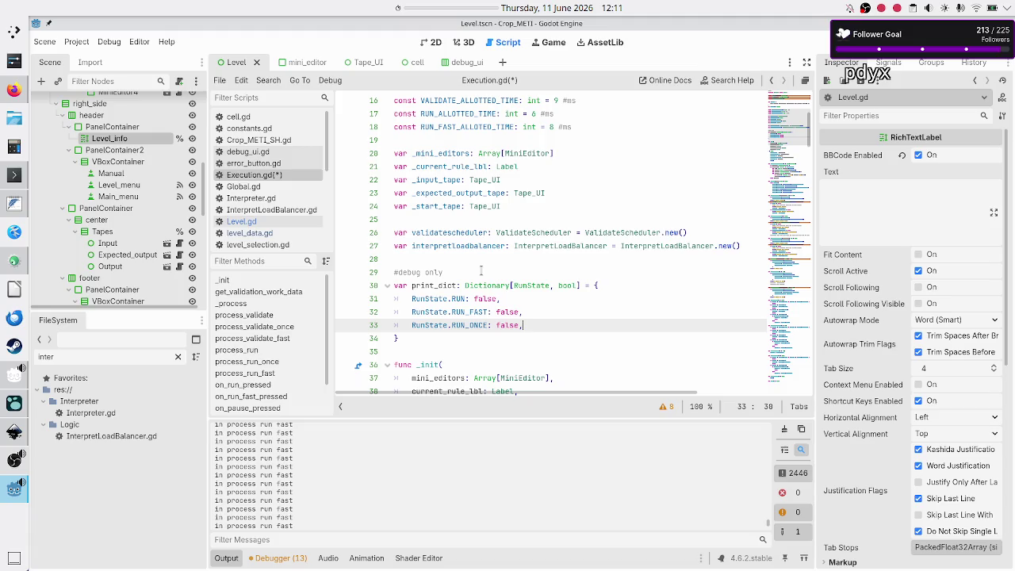
{"action": "key", "text": "Return"}
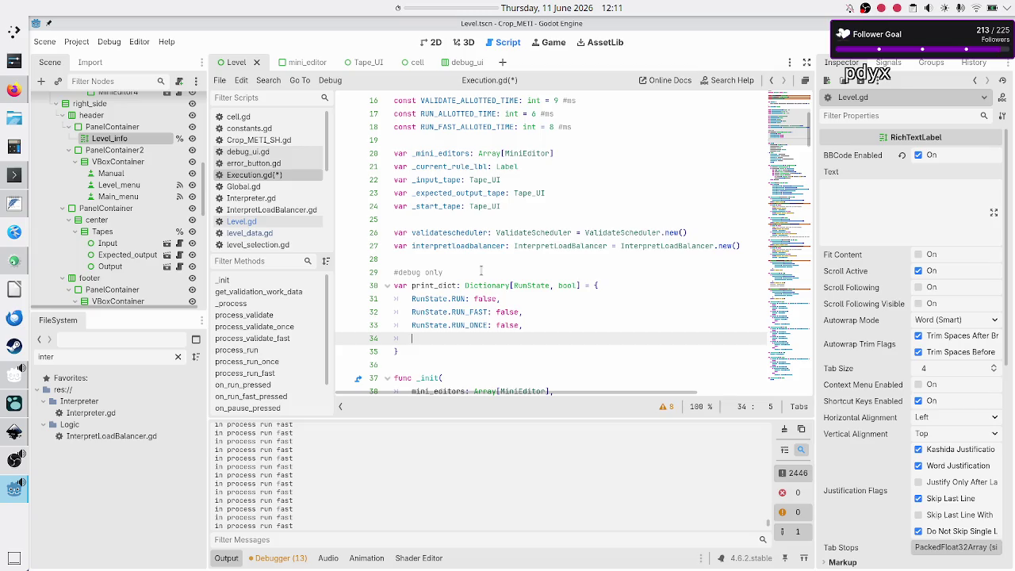
- Discard the unfinished RunState.VALIDATE line and open a new line under the declaration
{"action": "type", "text": "RunState.val"}
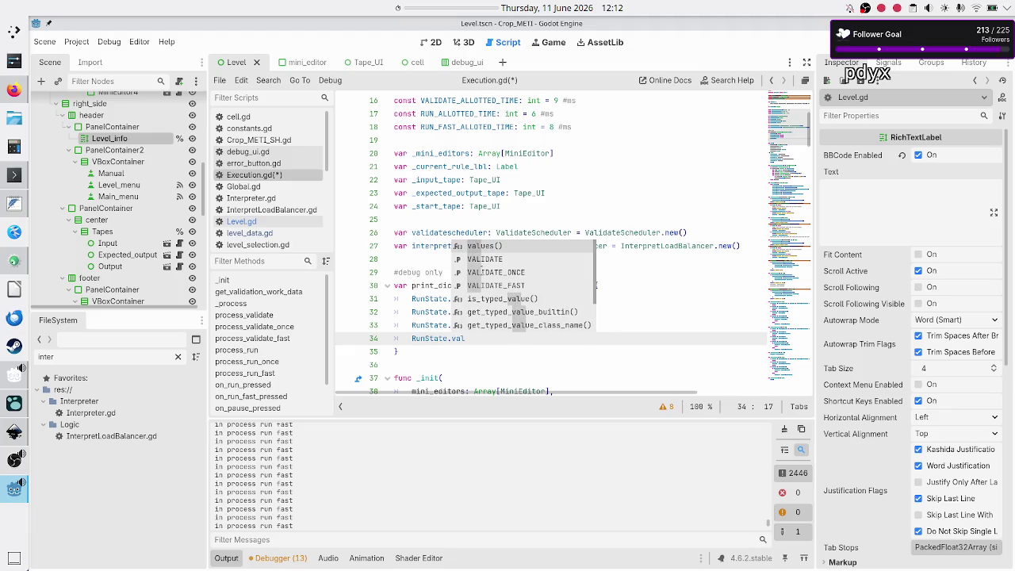
{"action": "key", "text": "Down"}
{"action": "key", "text": "Down"}
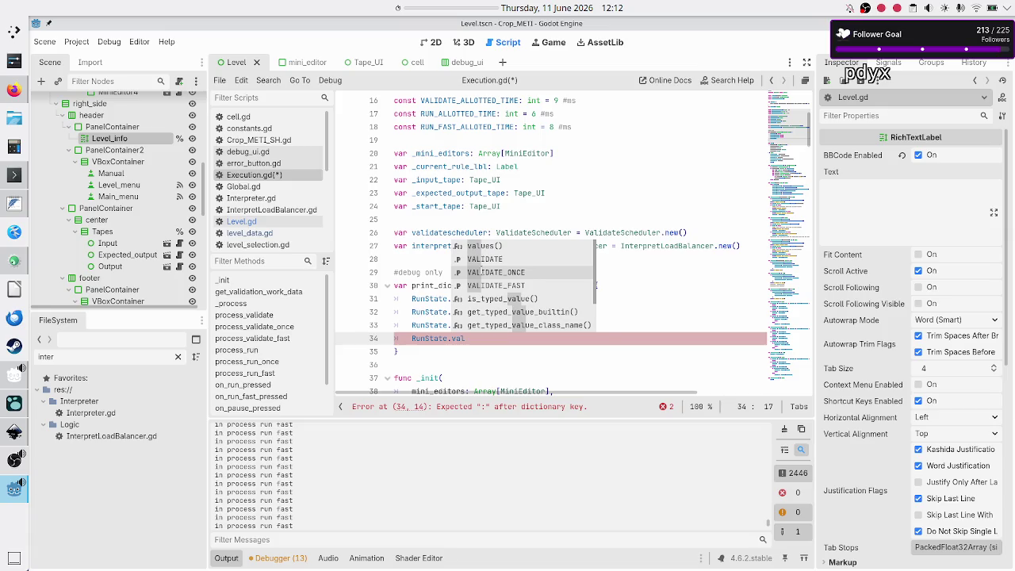
{"action": "key", "text": "Up"}
{"action": "key", "text": "Return"}
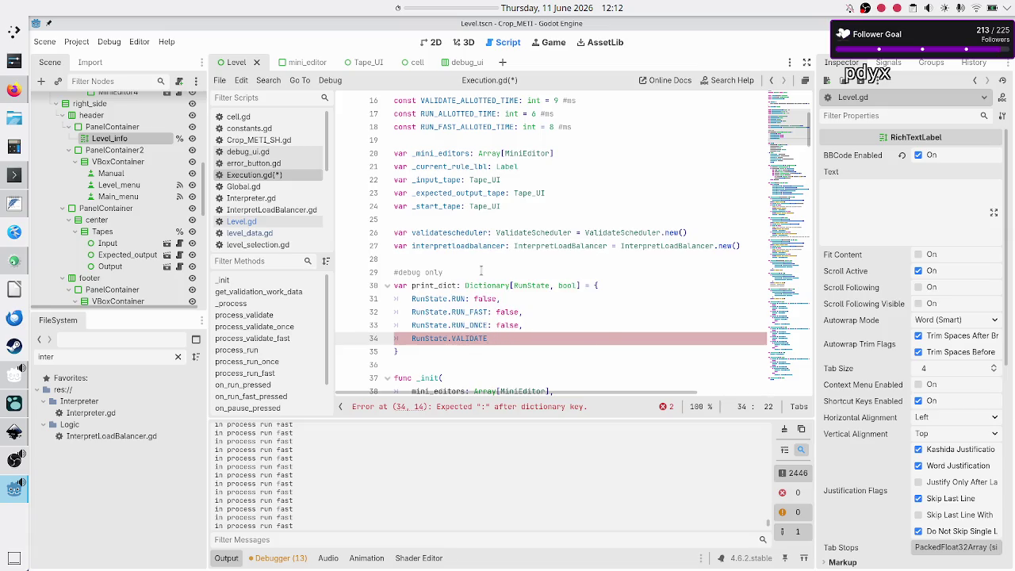
{"action": "key", "text": "shift+Home"}
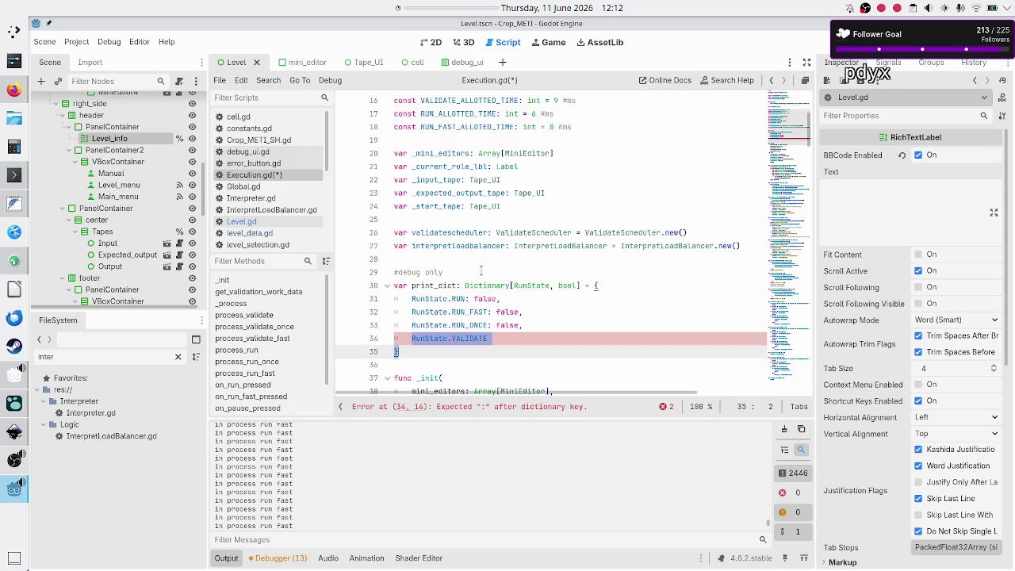
{"action": "key", "text": "shift+Right"}
{"action": "key", "text": "BackSpace"}
{"action": "key", "text": "BackSpace"}
{"action": "key", "text": "BackSpace"}
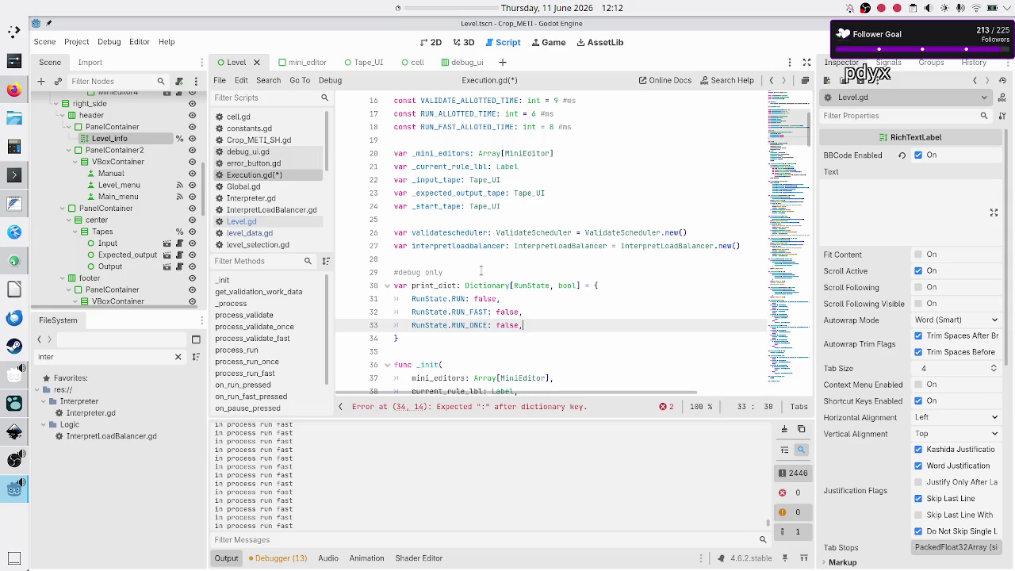
{"action": "key", "text": "Up"}
{"action": "key", "text": "Up"}
{"action": "key", "text": "Up"}
{"action": "key", "text": "End"}
{"action": "key", "text": "Return"}
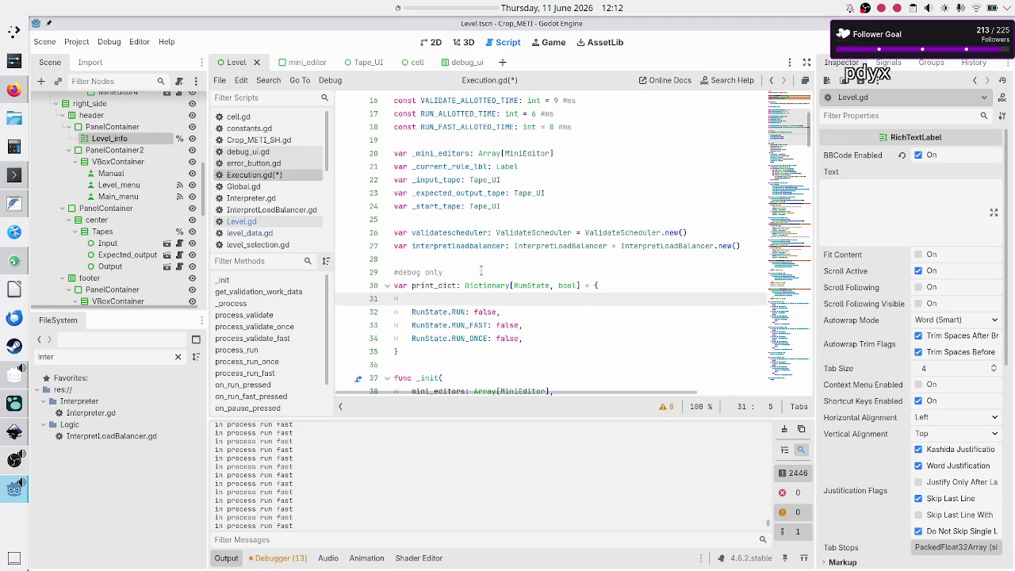
- Begin a new RunState entry and drop the trailing comma after the last dictionary entry
{"action": "type", "text": "Runsta"}
{"action": "key", "text": "Return"}
{"action": "type", "text": ".val"}
{"action": "key", "text": "BackSpace"}
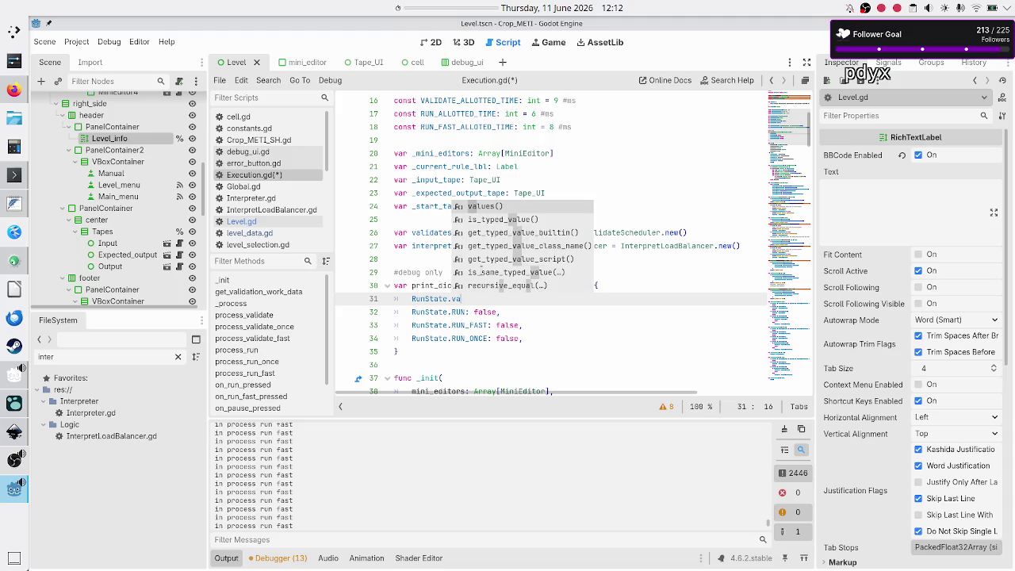
{"action": "type", "text": "li"}
{"action": "key", "text": "BackSpace"}
{"action": "key", "text": "BackSpace"}
{"action": "key", "text": "BackSpace"}
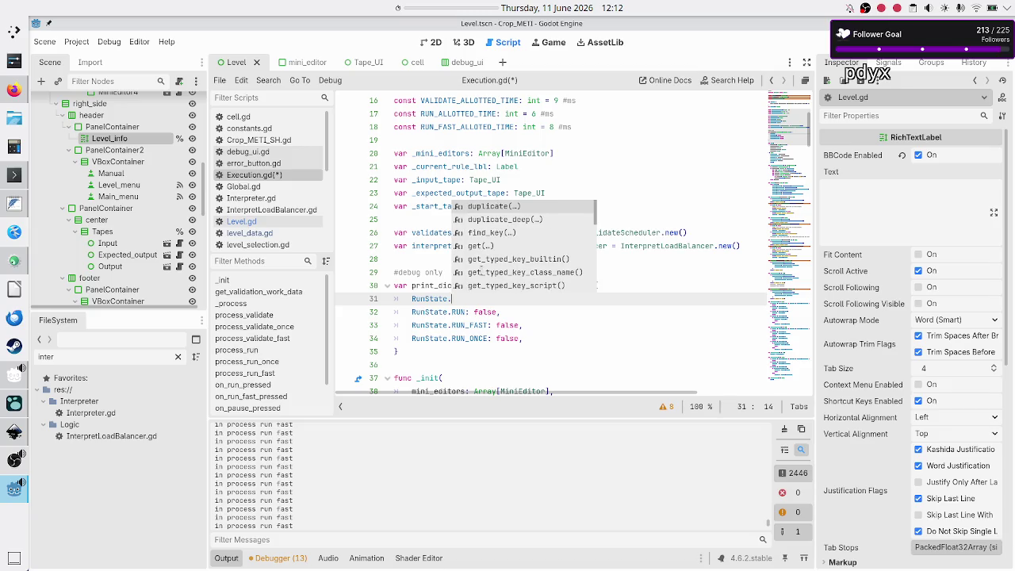
{"action": "key", "text": "Escape"}
{"action": "key", "text": "Down"}
{"action": "key", "text": "Down"}
{"action": "key", "text": "Down"}
{"action": "key", "text": "End"}
{"action": "key", "text": "BackSpace"}
- Complete the new entry as 'RunState.VALIDATE: false,'
{"action": "key", "text": "Up"}
{"action": "key", "text": "Up"}
{"action": "key", "text": "Up"}
{"action": "key", "text": "ctrl+space"}
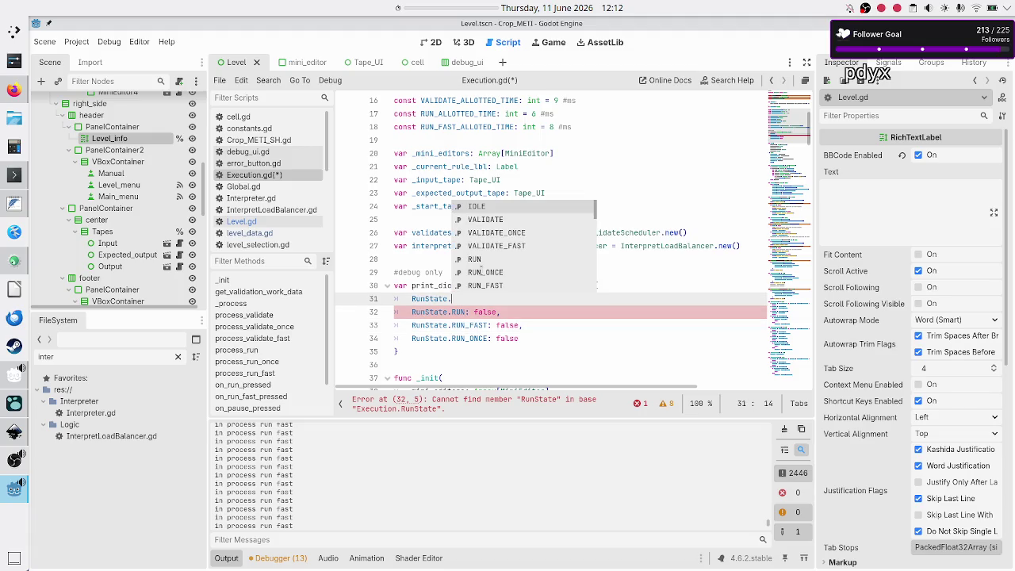
{"action": "key", "text": "Down"}
{"action": "key", "text": "Return"}
{"action": "type", "text": "false,"}
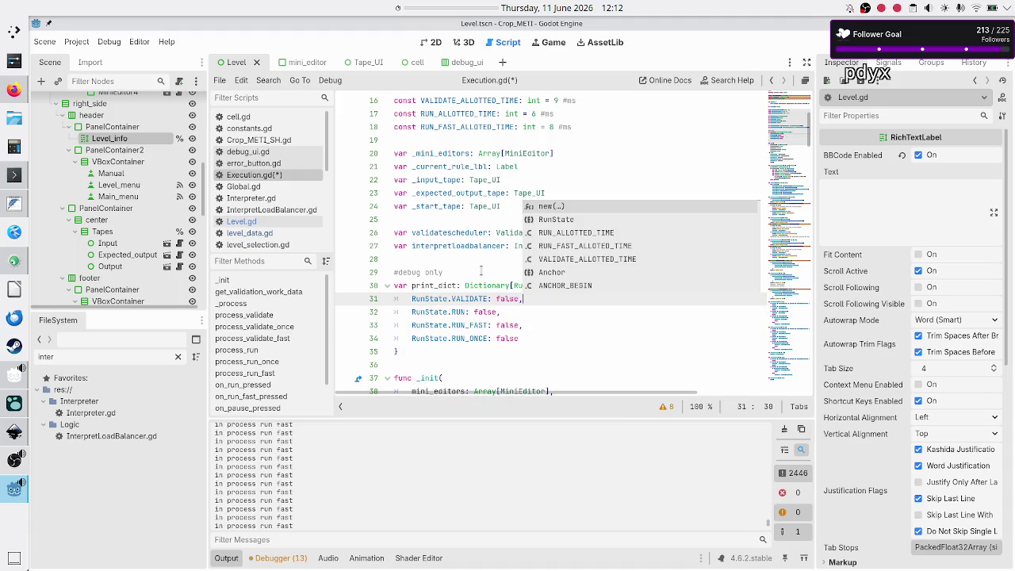
{"action": "key", "text": "Escape"}
- Add the entry 'RunState.VALIDATE_FAST: false,' below VALIDATE
{"action": "key", "text": "Return"}
{"action": "type", "text": "RunState.val"}
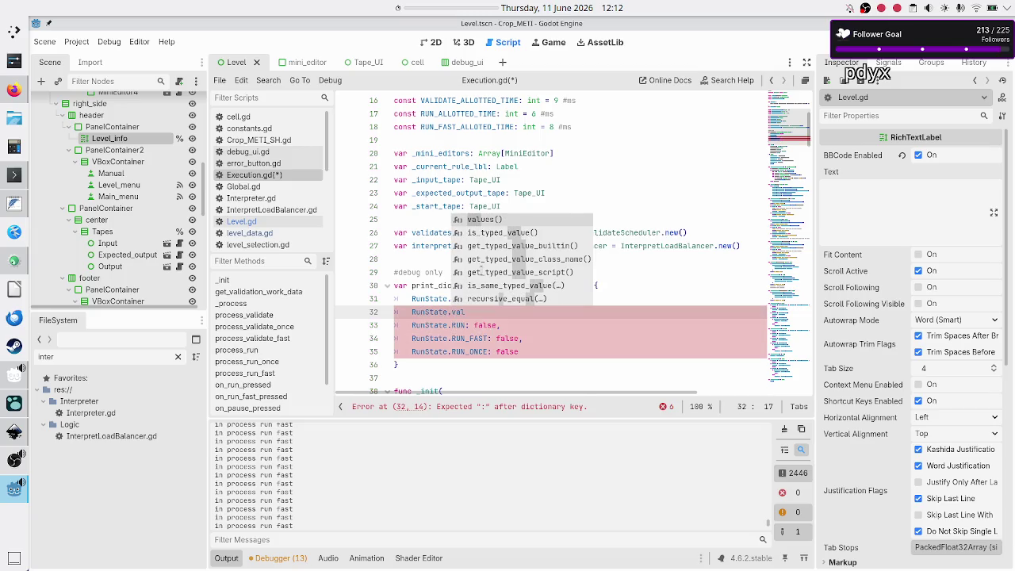
{"action": "type", "text": "i"}
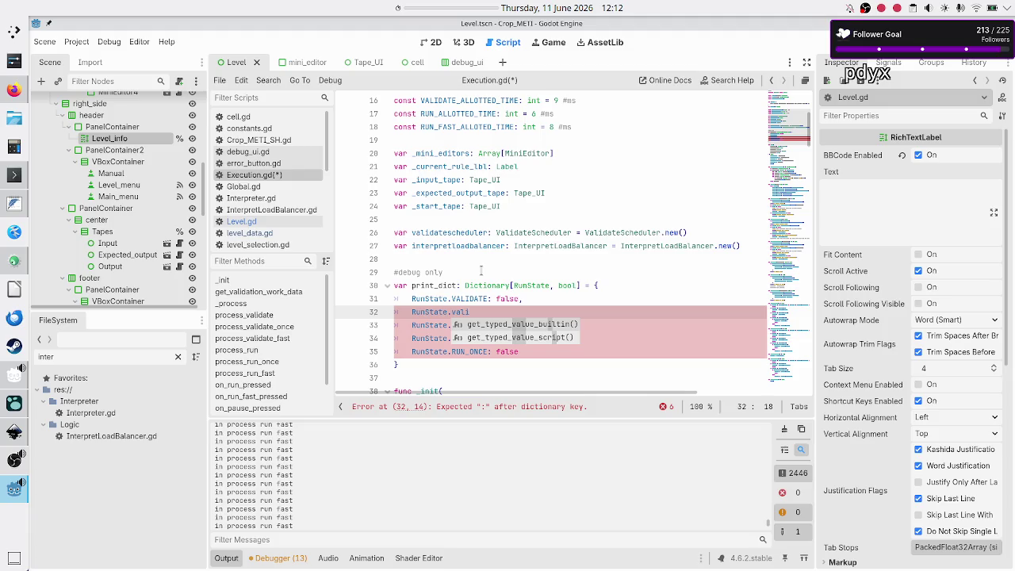
{"action": "key", "text": "BackSpace"}
{"action": "key", "text": "BackSpace"}
{"action": "key", "text": "BackSpace"}
{"action": "type", "text": "VAL"}
{"action": "key", "text": "BackSpace"}
{"action": "key", "text": "BackSpace"}
{"action": "key", "text": "BackSpace"}
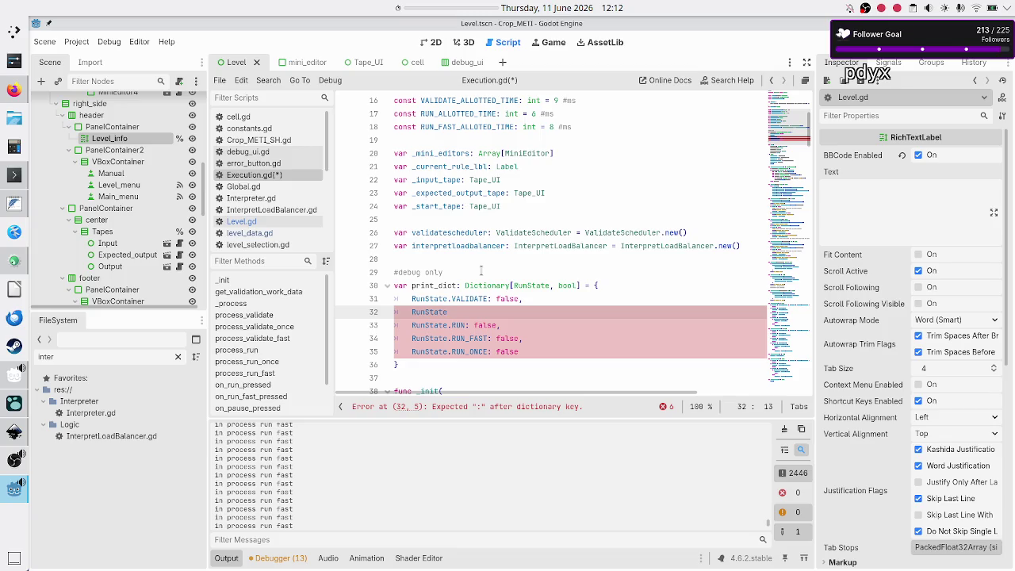
{"action": "type", "text": "."}
{"action": "key", "text": "Down"}
{"action": "key", "text": "Down"}
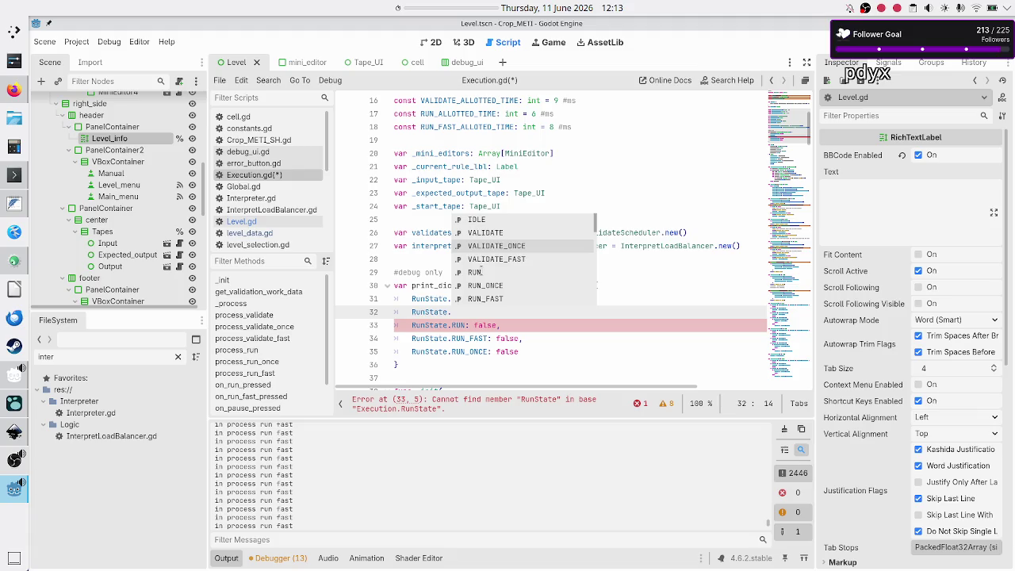
{"action": "key", "text": "Return"}
{"action": "key", "text": "BackSpace"}
{"action": "key", "text": "BackSpace"}
{"action": "key", "text": "BackSpace"}
{"action": "type", "text": "F"}
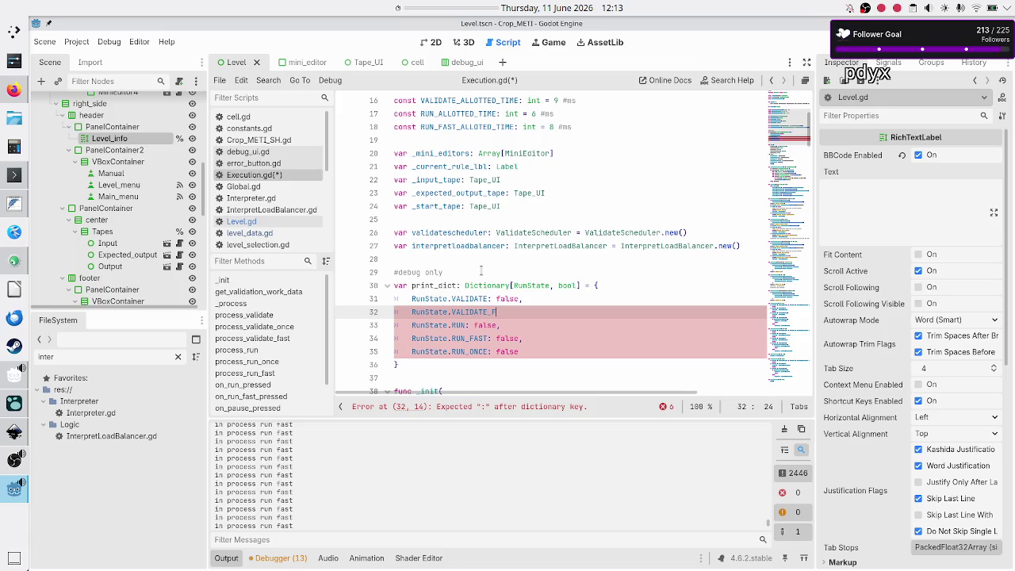
{"action": "key", "text": "BackSpace"}
{"action": "key", "text": "BackSpace"}
{"action": "key", "text": "BackSpace"}
{"action": "type", "text": "."}
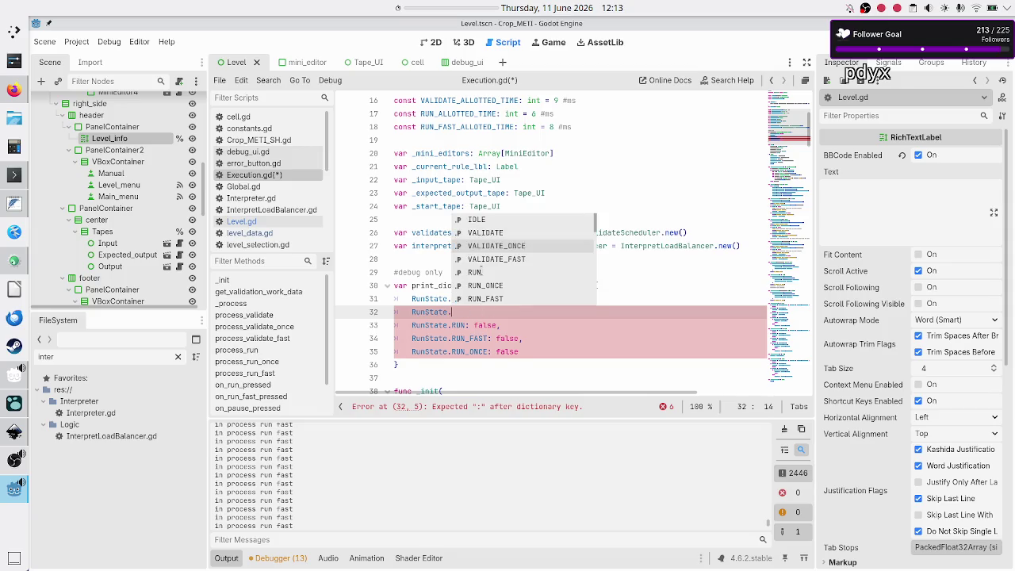
{"action": "key", "text": "Down"}
{"action": "key", "text": "Return"}
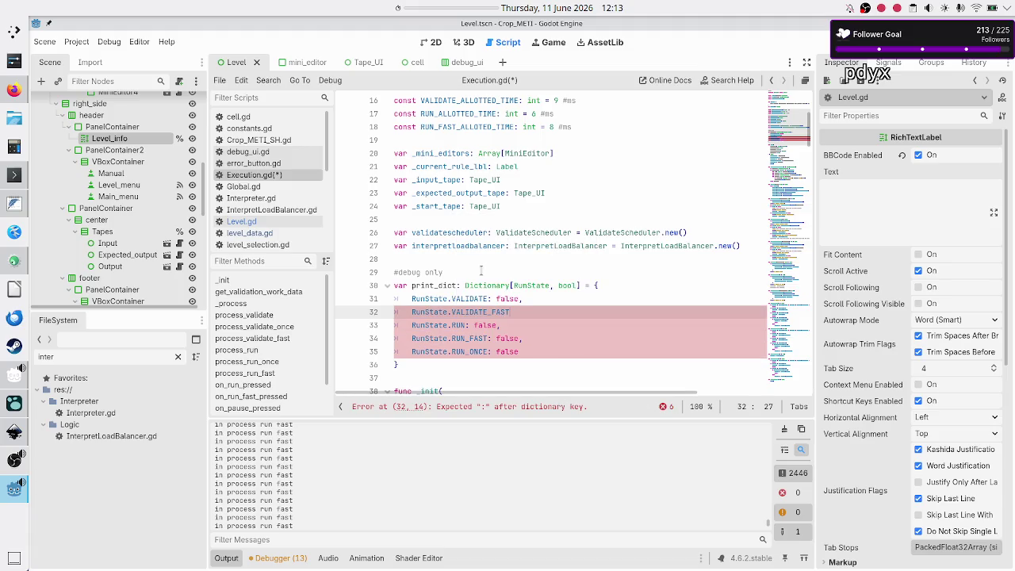
{"action": "type", "text": "false,new("}
{"action": "key", "text": "BackSpace"}
{"action": "key", "text": "BackSpace"}
{"action": "key", "text": "BackSpace"}
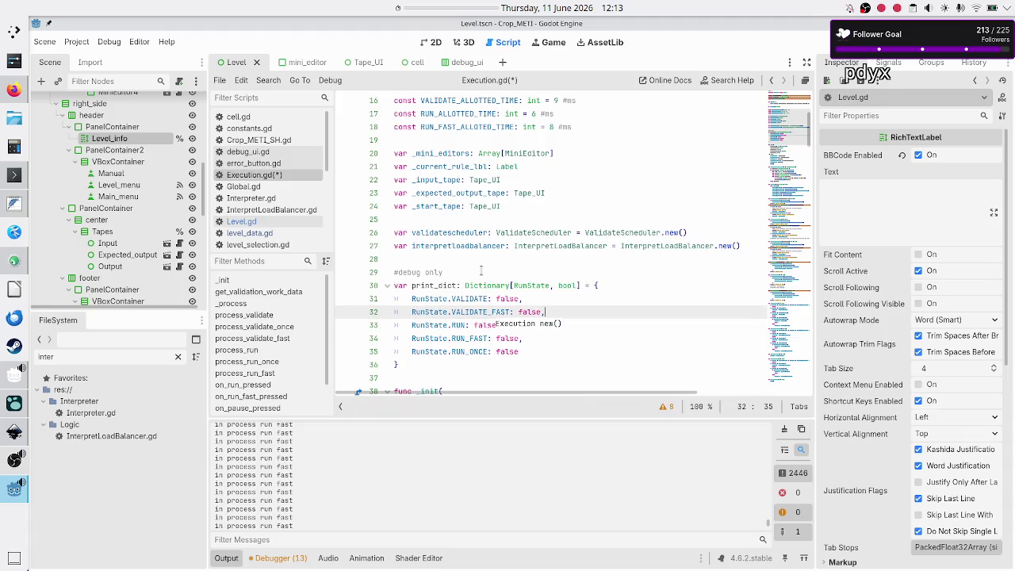
- Add the entry 'RunState.VALIDATE_ONCE: false,' below VALIDATE_FAST
{"action": "key", "text": "Return"}
{"action": "type", "text": "RunSta"}
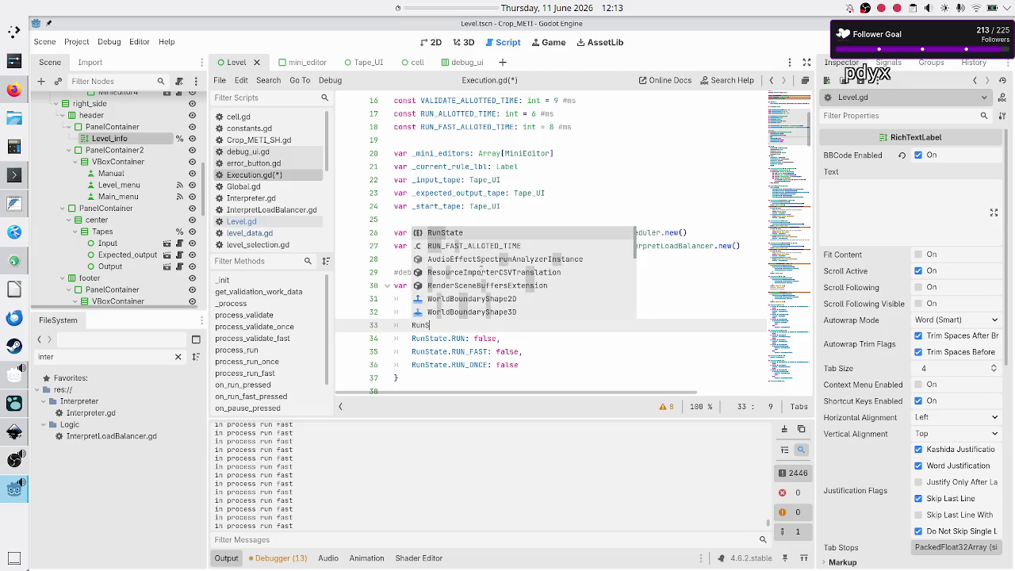
{"action": "key", "text": "Return"}
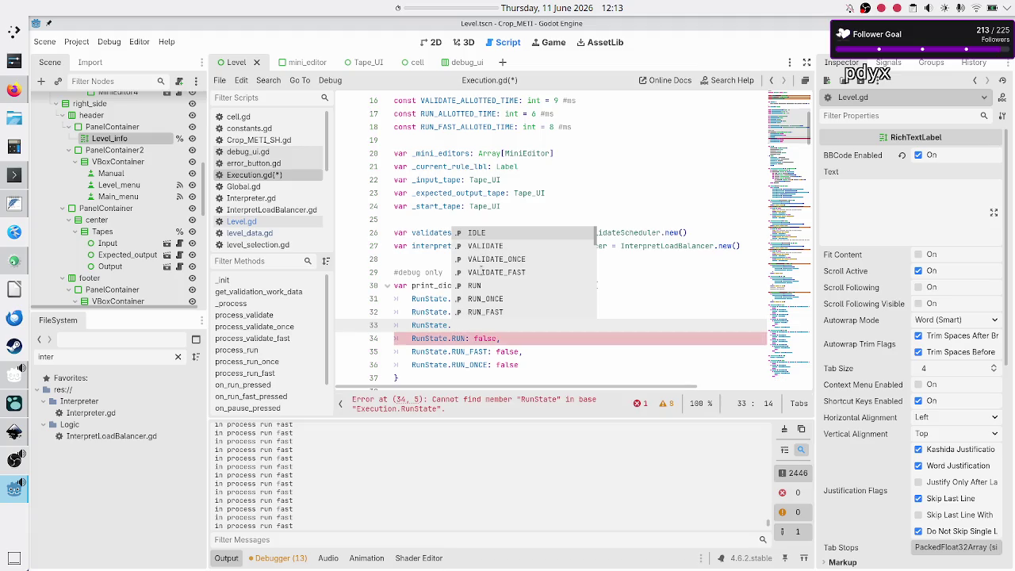
{"action": "key", "text": "Down"}
{"action": "key", "text": "Down"}
{"action": "key", "text": "Return"}
{"action": "type", "text": ": "}
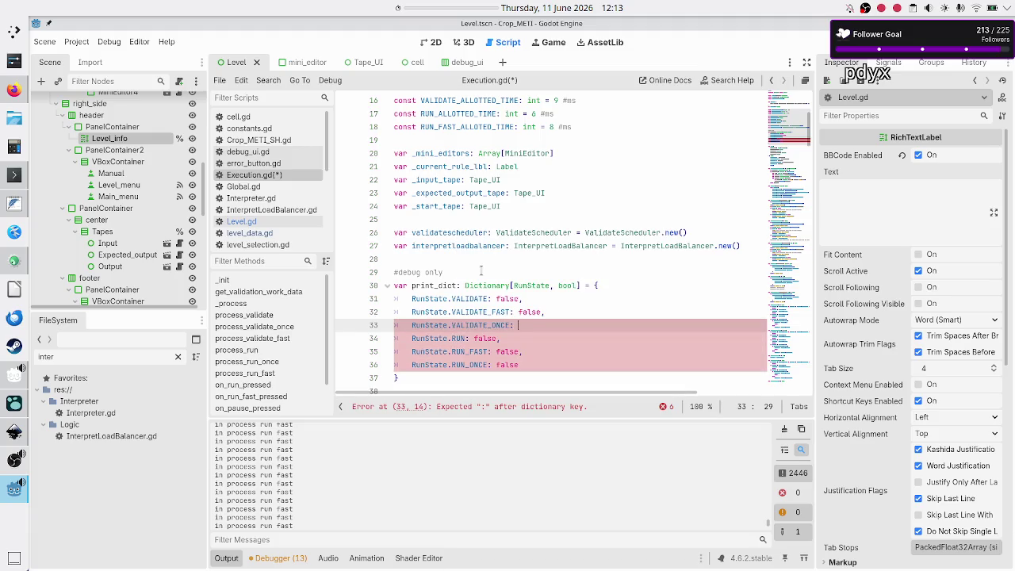
{"action": "type", "text": "false,"}
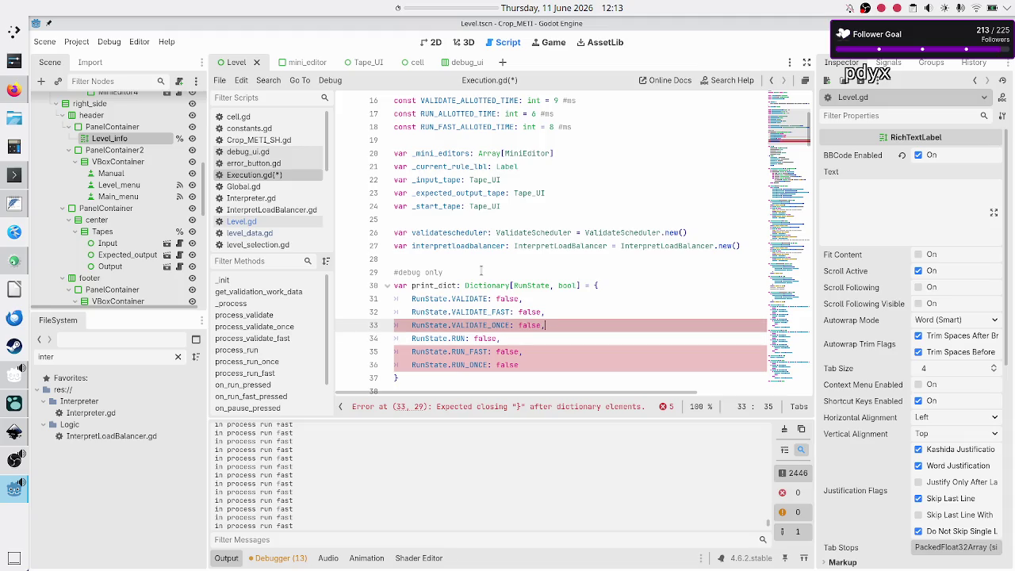
{"action": "key", "text": "Escape"}
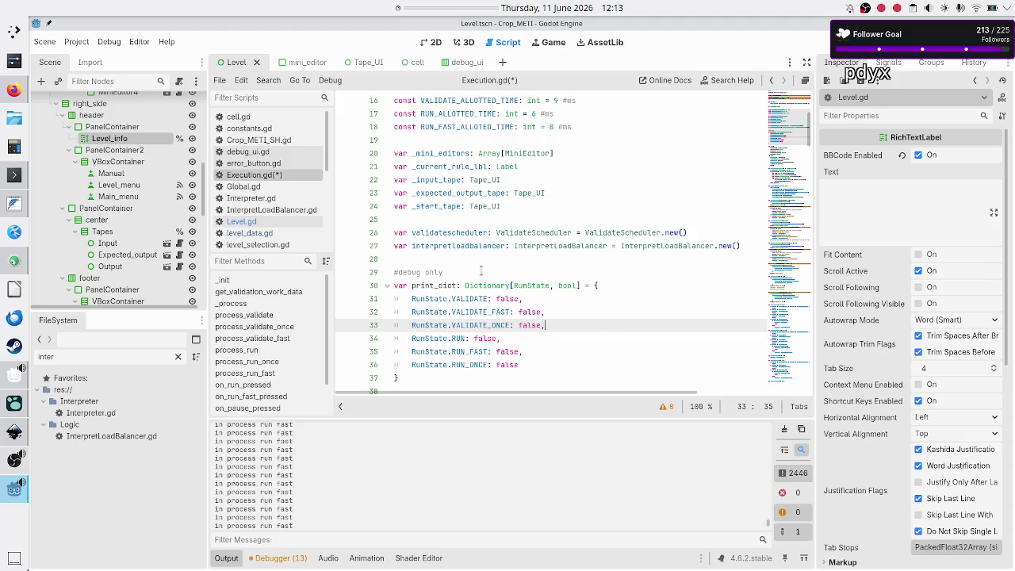
{"action": "scroll", "coordinate": [496, 192], "scroll_direction": "up", "scroll_amount": 5}
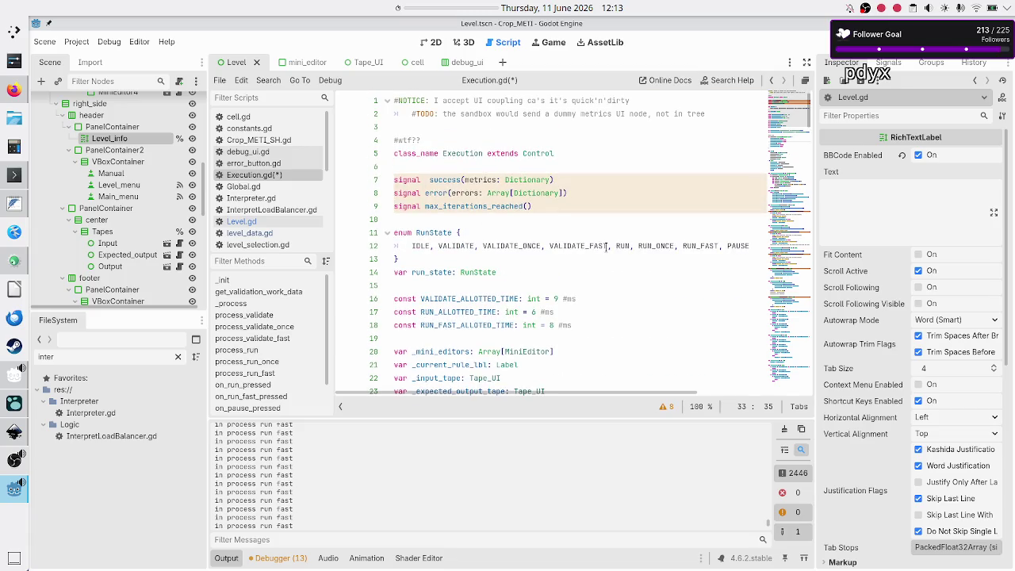
- Insert a blank line after the init_work_data line in process_validate
{"action": "scroll", "coordinate": [626, 246], "scroll_direction": "down", "scroll_amount": 4}
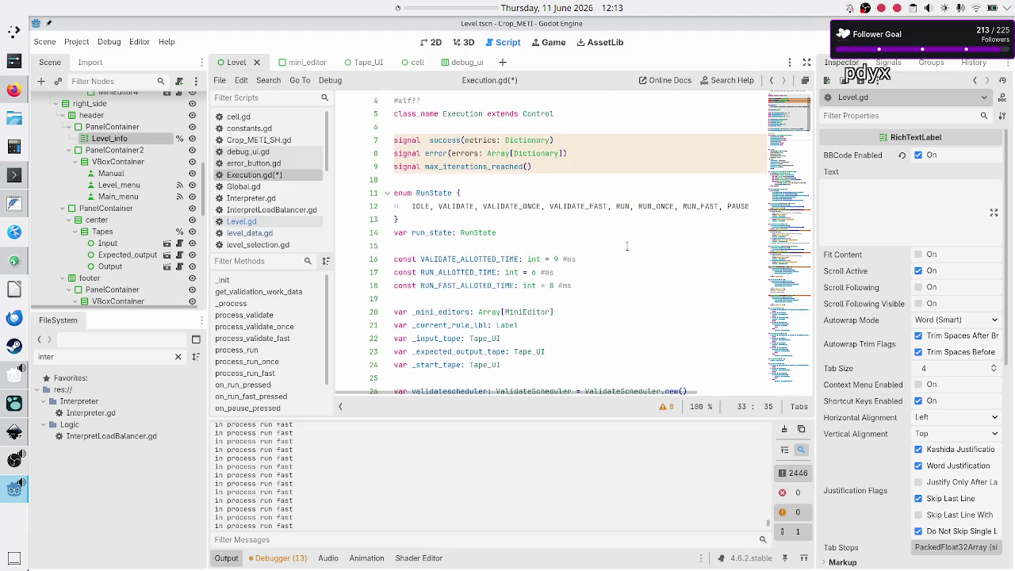
{"action": "scroll", "coordinate": [626, 246], "scroll_direction": "down", "scroll_amount": 1}
{"action": "scroll", "coordinate": [536, 267], "scroll_direction": "down", "scroll_amount": 5}
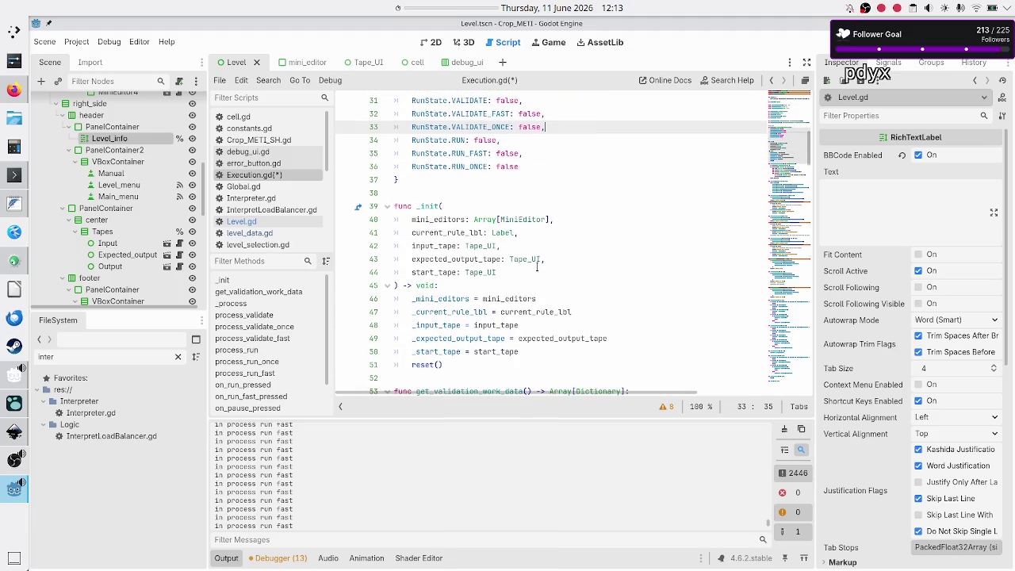
{"action": "scroll", "coordinate": [537, 267], "scroll_direction": "up", "scroll_amount": 4}
{"action": "scroll", "coordinate": [536, 267], "scroll_direction": "down", "scroll_amount": 3}
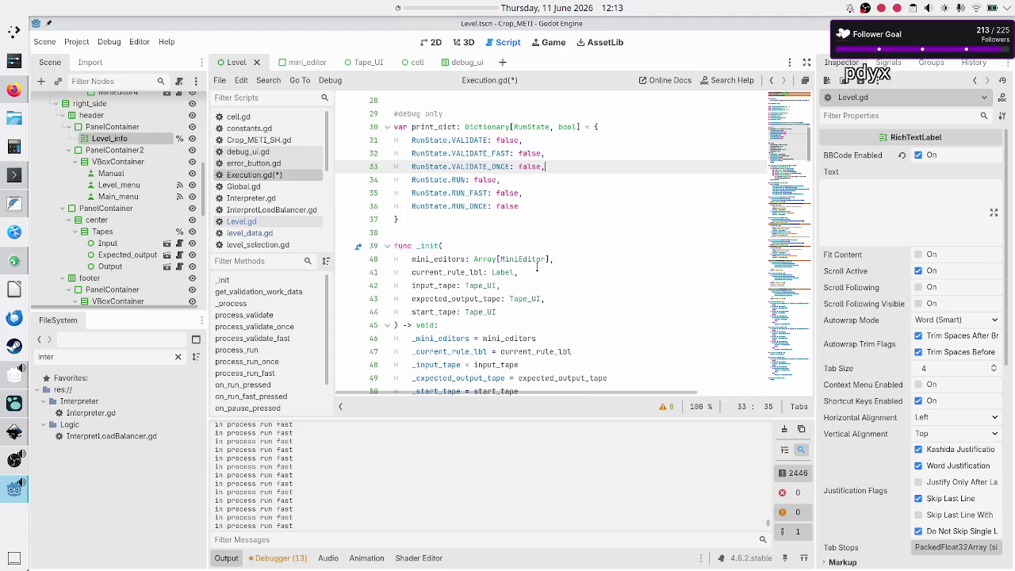
{"action": "scroll", "coordinate": [537, 266], "scroll_direction": "down", "scroll_amount": 6}
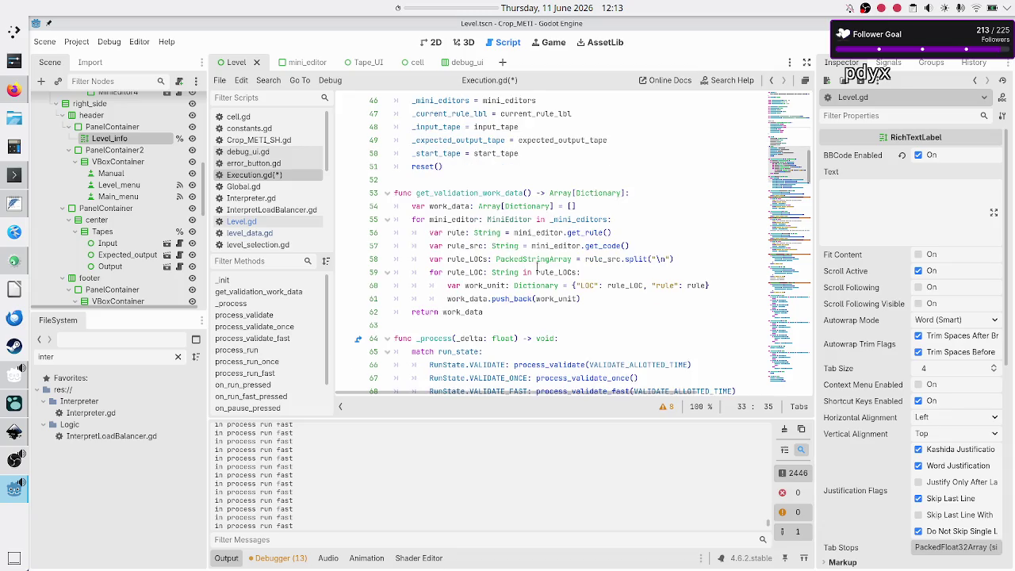
{"action": "scroll", "coordinate": [537, 267], "scroll_direction": "down", "scroll_amount": 7}
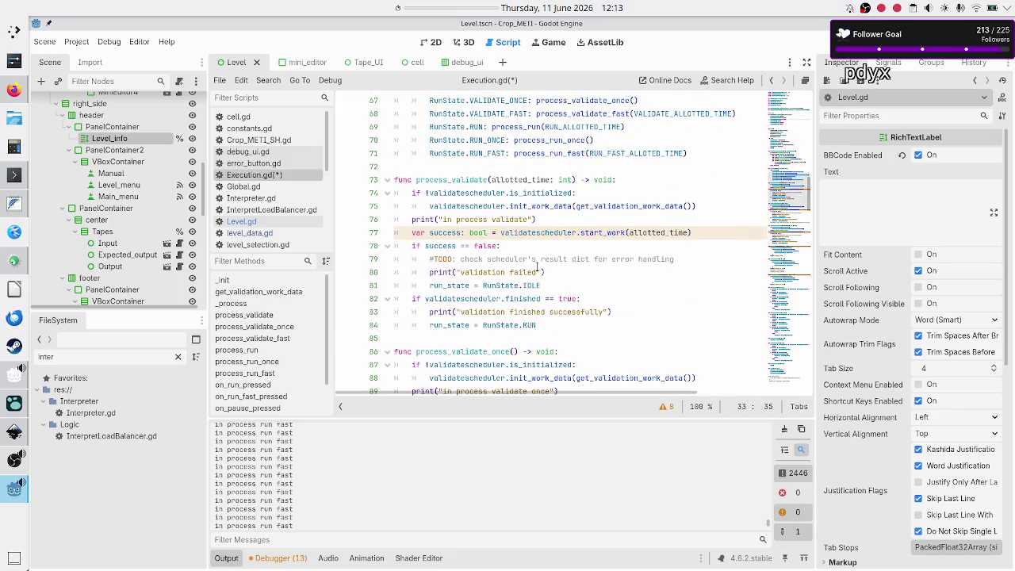
{"action": "double_click", "coordinate": [453, 180]}
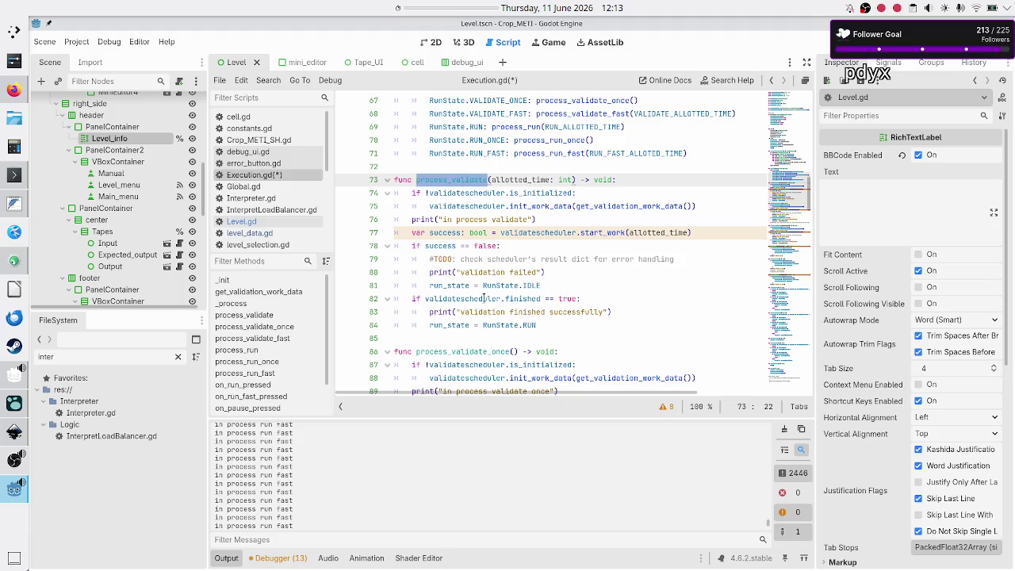
{"action": "mouse_move", "coordinate": [486, 299]}
{"action": "left_click", "coordinate": [547, 220]}
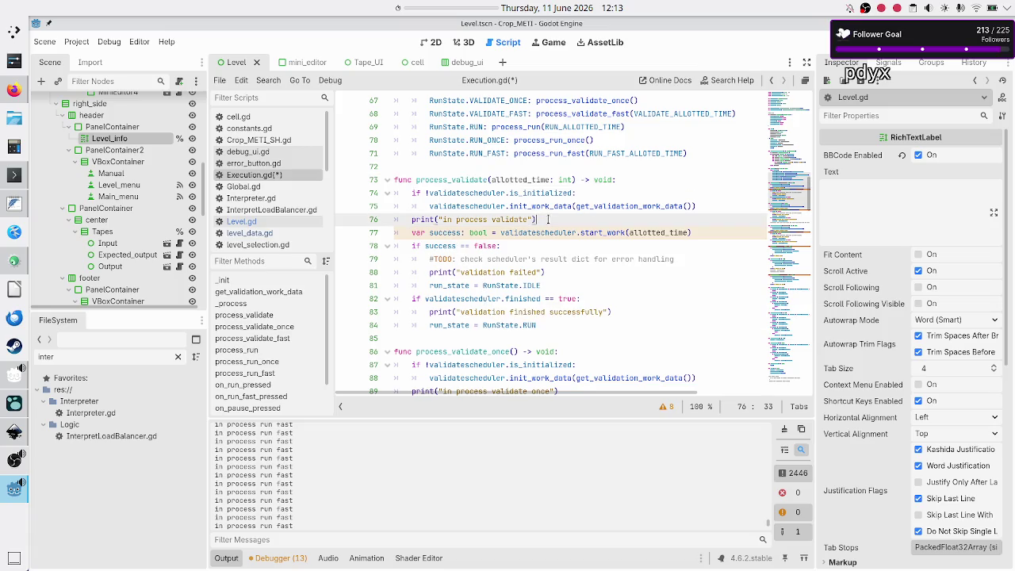
{"action": "key", "text": "Right"}
{"action": "key", "text": "Up"}
{"action": "key", "text": "Left"}
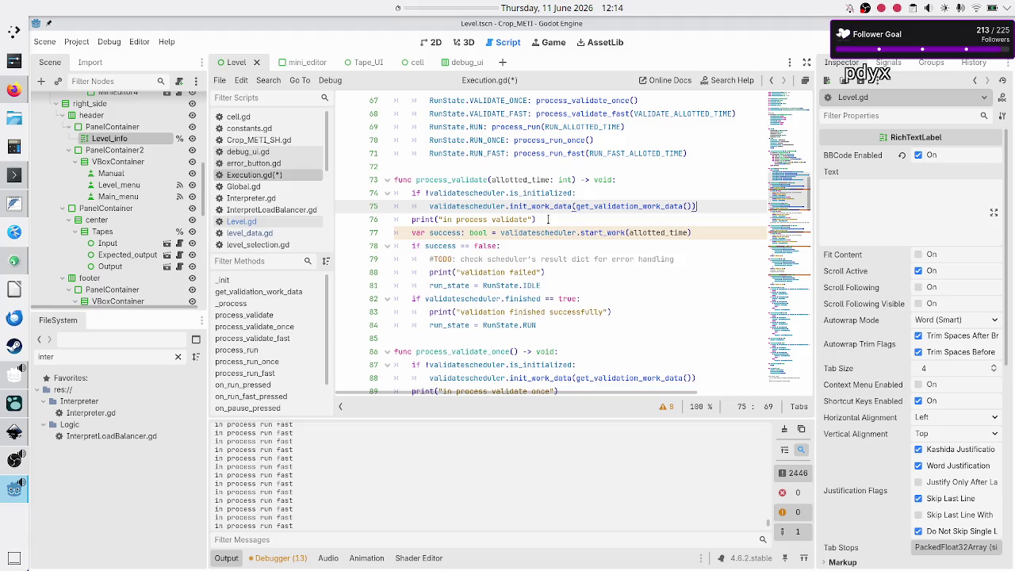
{"action": "key", "text": "Return"}
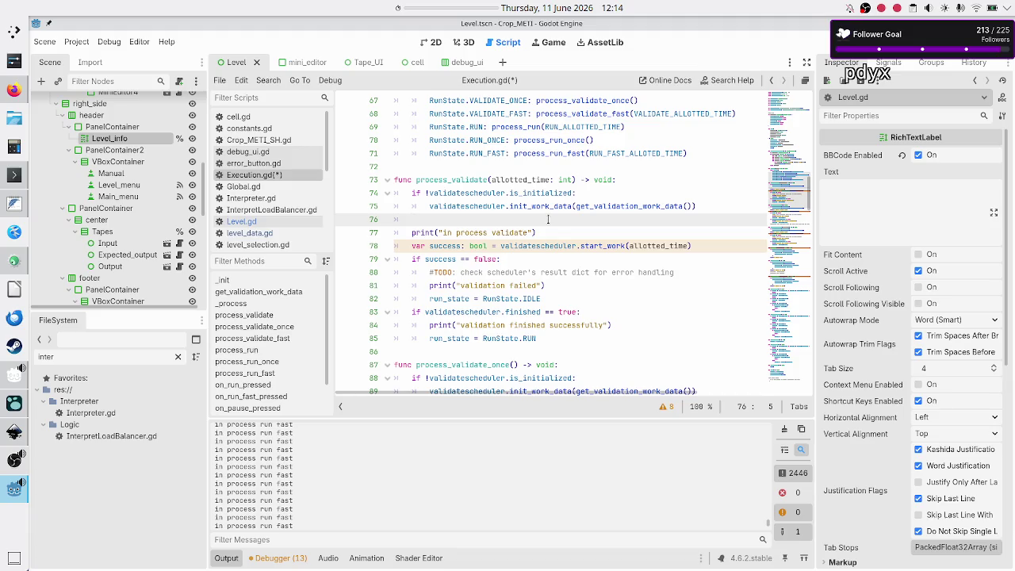
- Add a blank line below the print_dict dictionary, leaving two before func _init
{"action": "key", "text": "Up"}
{"action": "key", "text": "Up"}
{"action": "key", "text": "Up"}
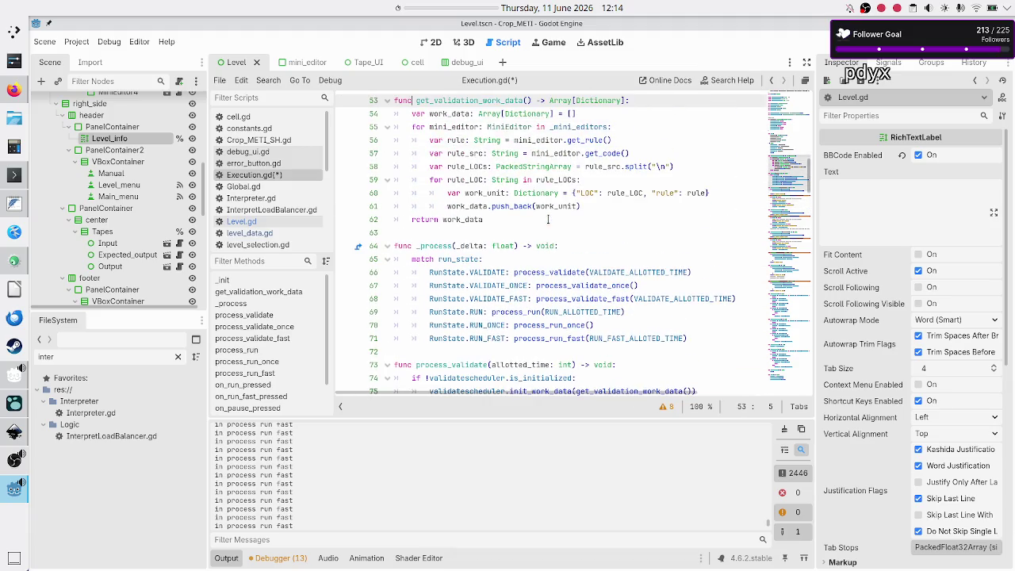
{"action": "key", "text": "Up"}
{"action": "key", "text": "Up"}
{"action": "key", "text": "Up"}
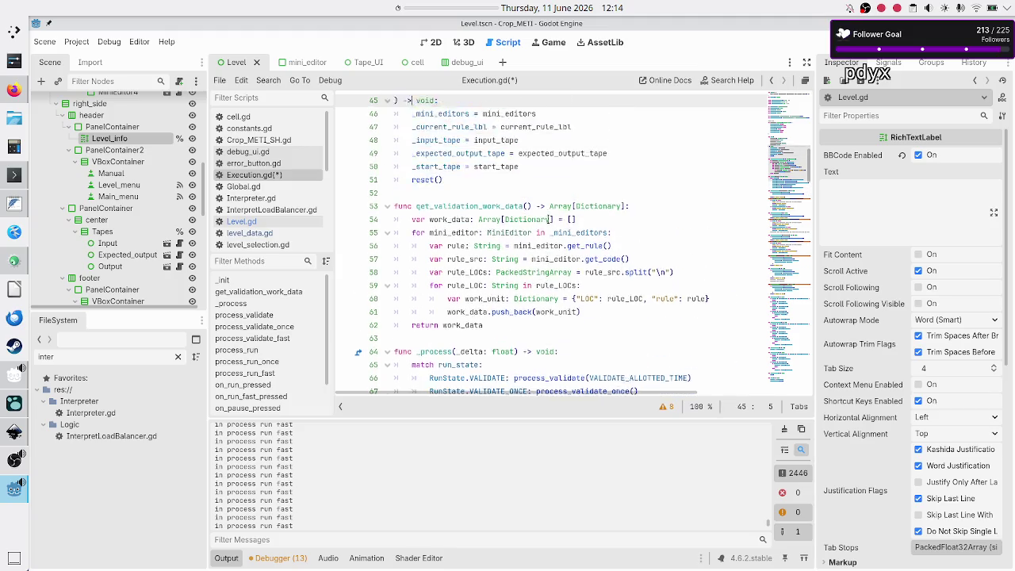
{"action": "key", "text": "Up"}
{"action": "key", "text": "Up"}
{"action": "key", "text": "Up"}
{"action": "key", "text": "Down"}
{"action": "key", "text": "Down"}
{"action": "key", "text": "Down"}
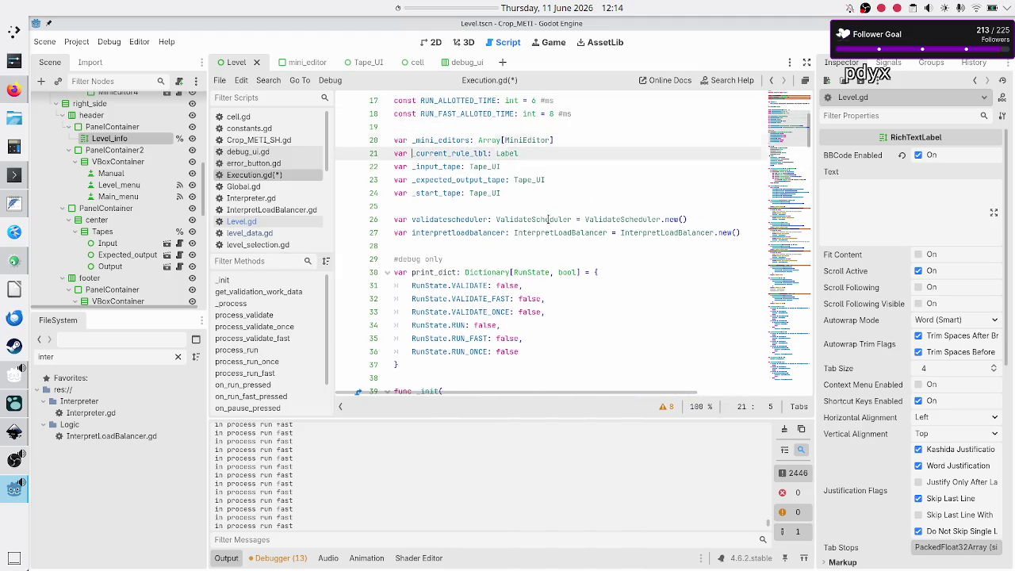
{"action": "key", "text": "Return"}
{"action": "key", "text": "Return"}
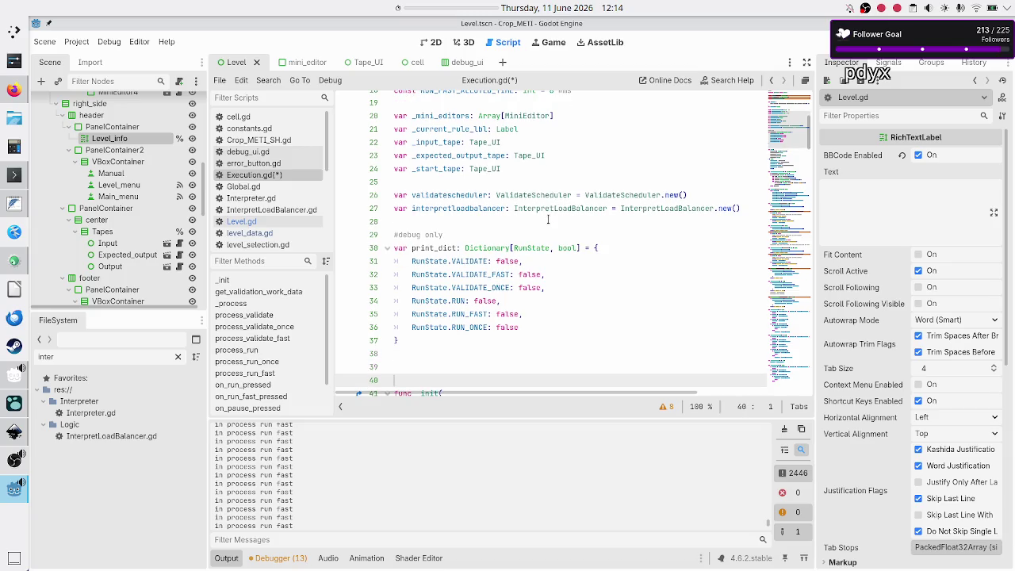
- On line 39, write the header func debug_print(state: RunState, messages: Array[String]) -> void: and start its body
{"action": "key", "text": "Up"}
{"action": "key", "text": "Up"}
{"action": "type", "text": "f"}
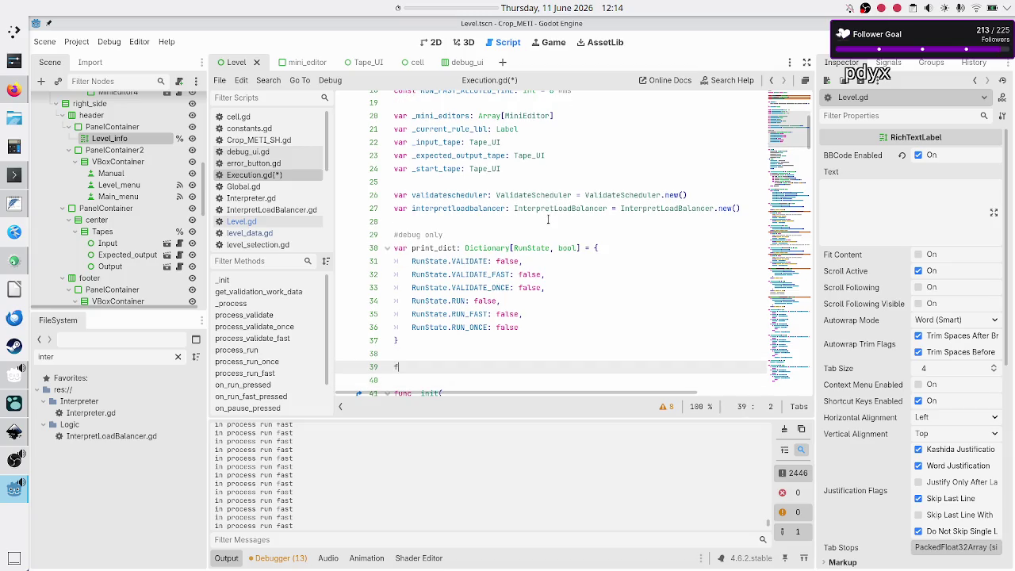
{"action": "type", "text": "unc debug_pr"}
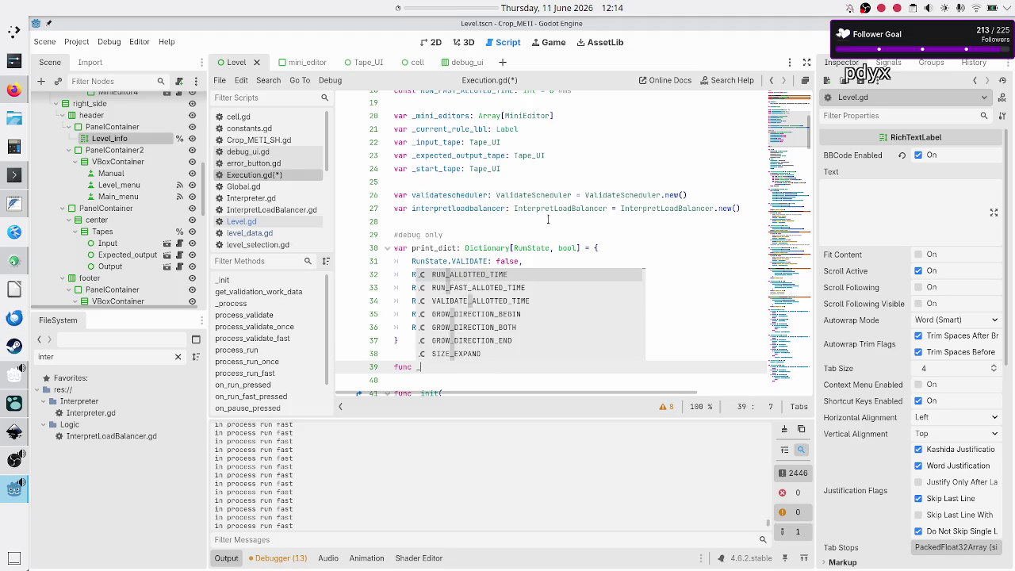
{"action": "type", "text": "int("}
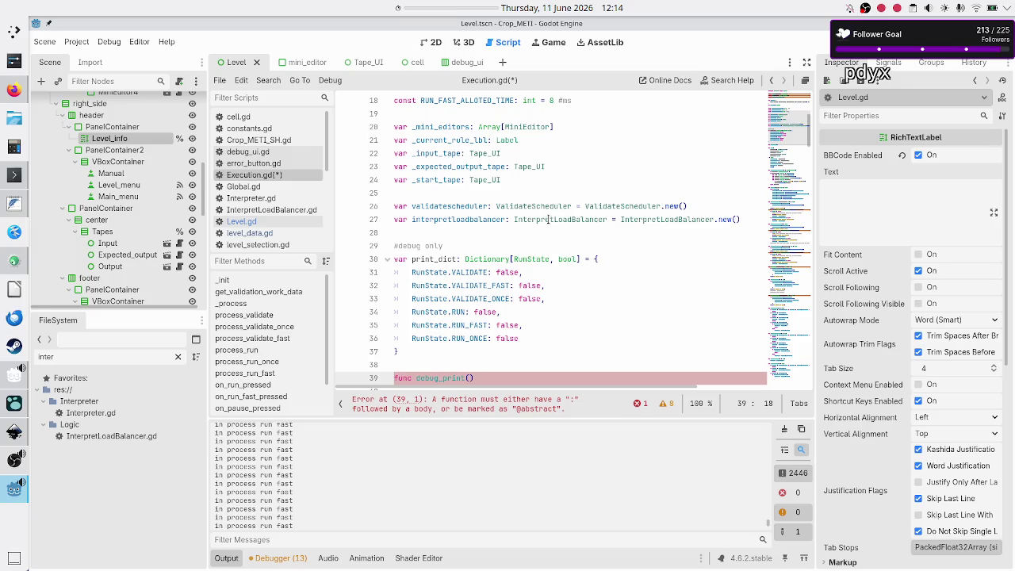
{"action": "type", "text": "state: RunState,"}
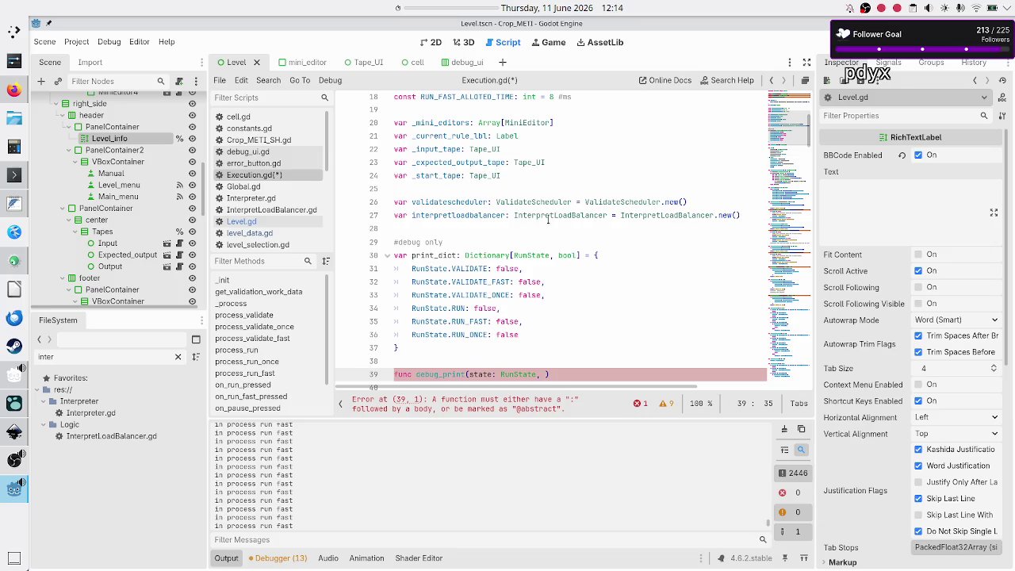
{"action": "type", "text": "messages: "}
{"action": "type", "text": "Array["}
{"action": "type", "text": "String"}
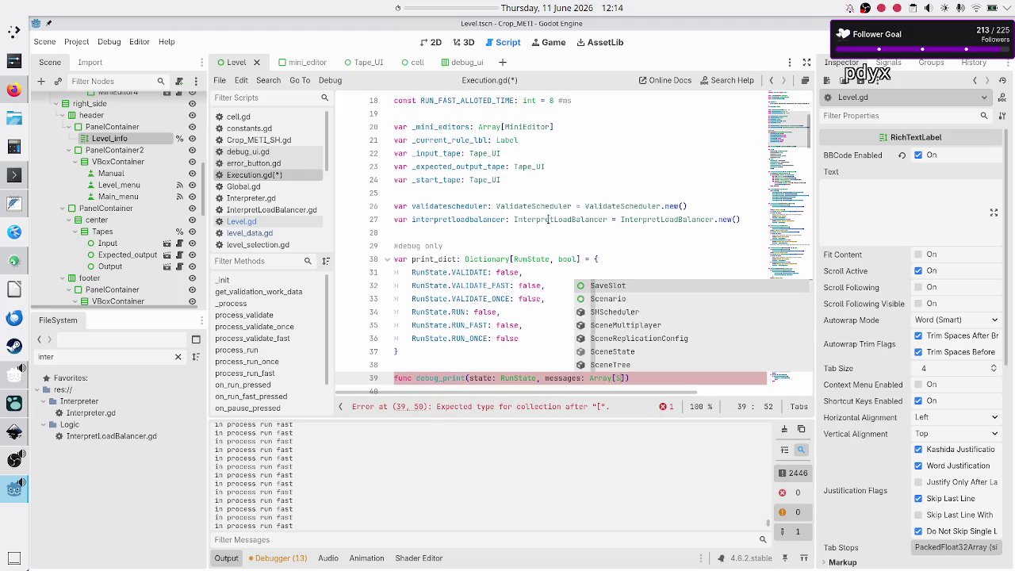
{"action": "type", "text": "]"}
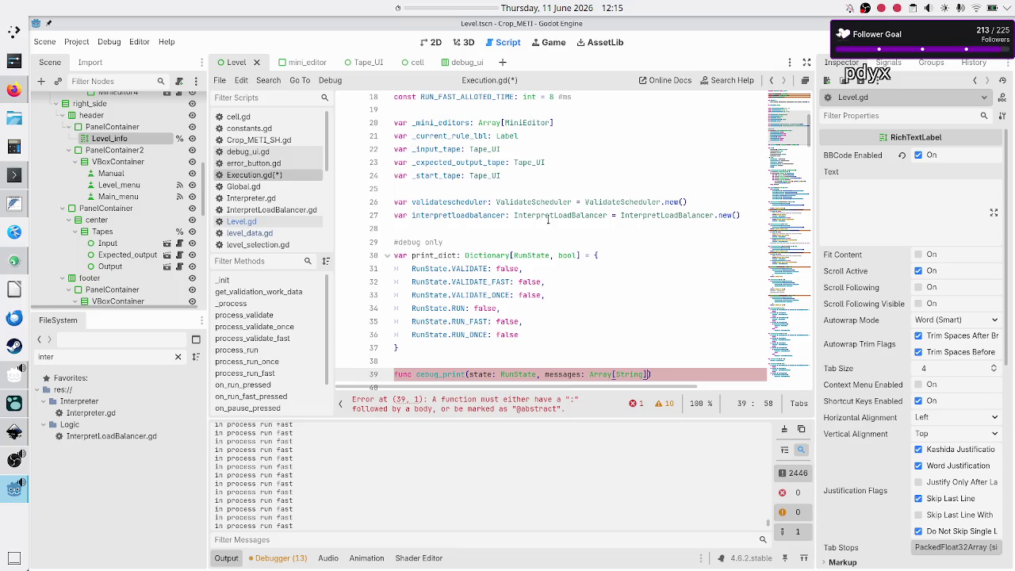
{"action": "type", "text": ") -"}
{"action": "type", "text": "> void:"}
{"action": "key", "text": "Return"}
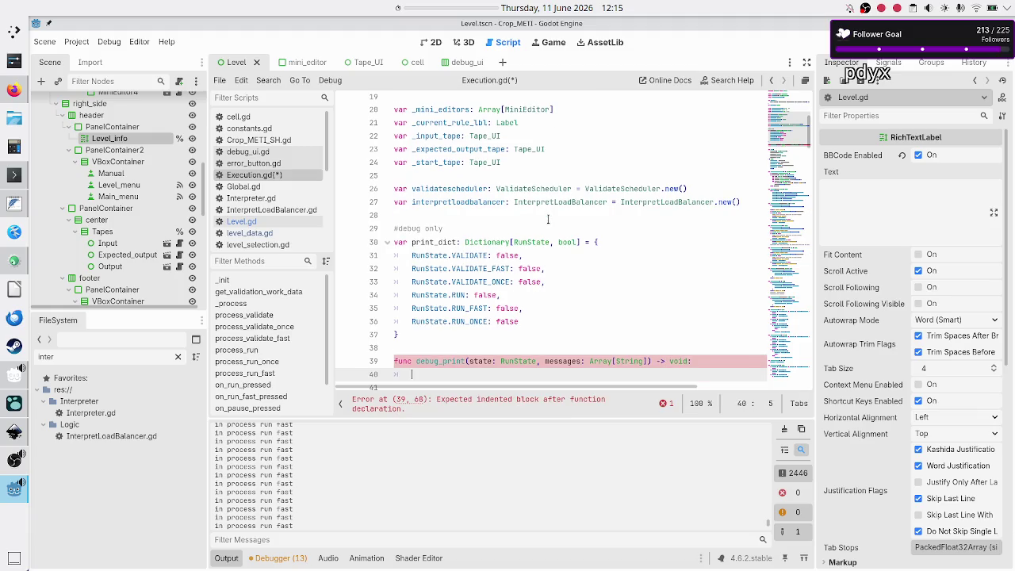
{"action": "left_click", "coordinate": [548, 220]}
{"action": "key", "text": "Down"}
{"action": "key", "text": "Down"}
{"action": "key", "text": "Down"}
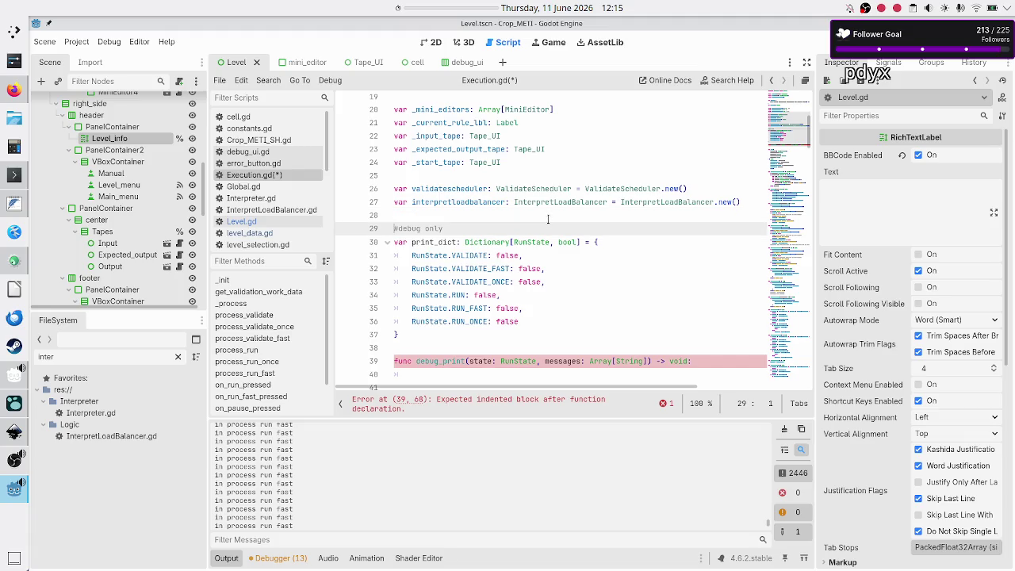
- Begin debug_print's body with the condition if !print_dict[state]:
{"action": "key", "text": "Up"}
{"action": "key", "text": "End"}
{"action": "type", "text": "if"}
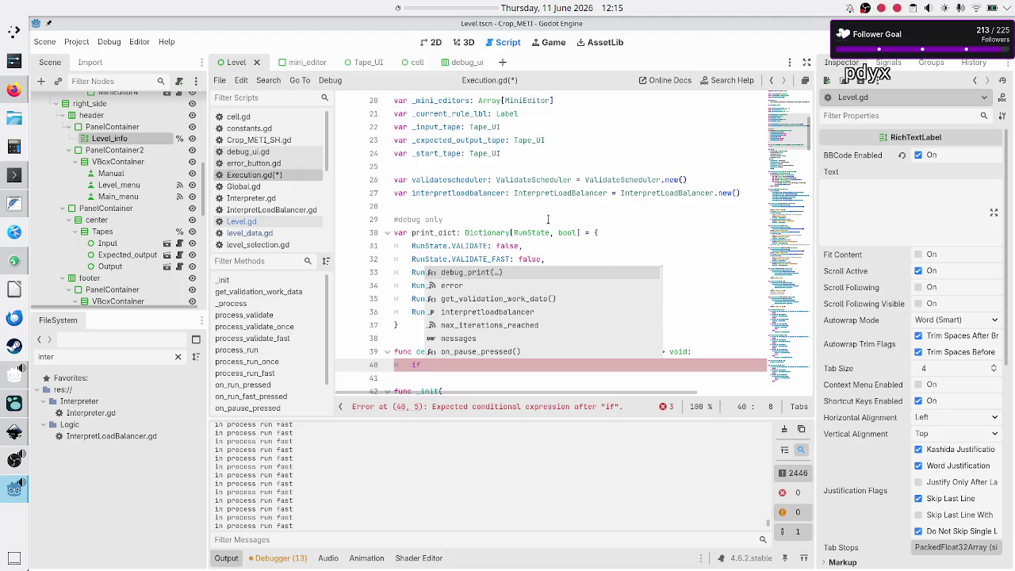
{"action": "type", "text": "print_"}
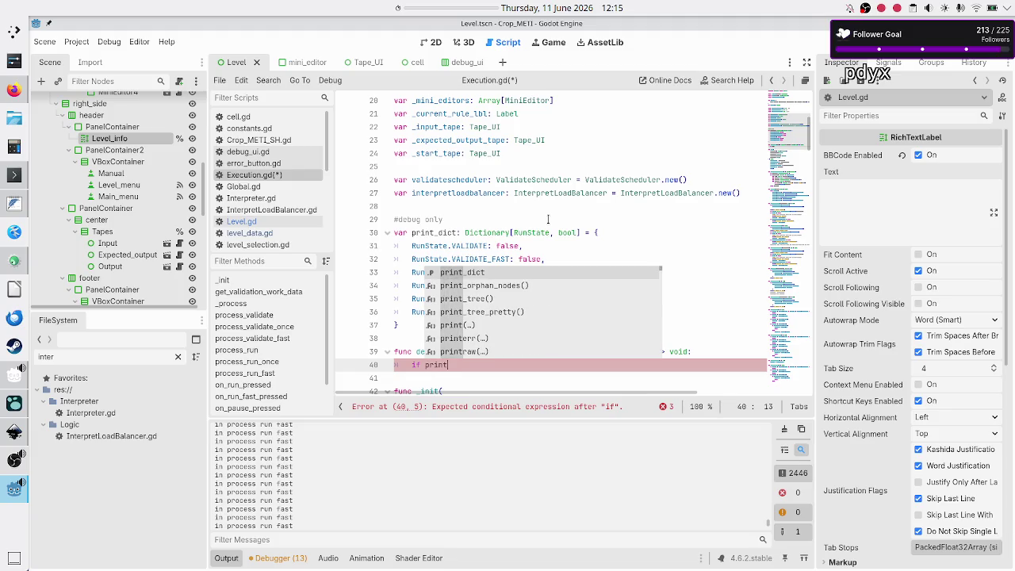
{"action": "key", "text": "Return"}
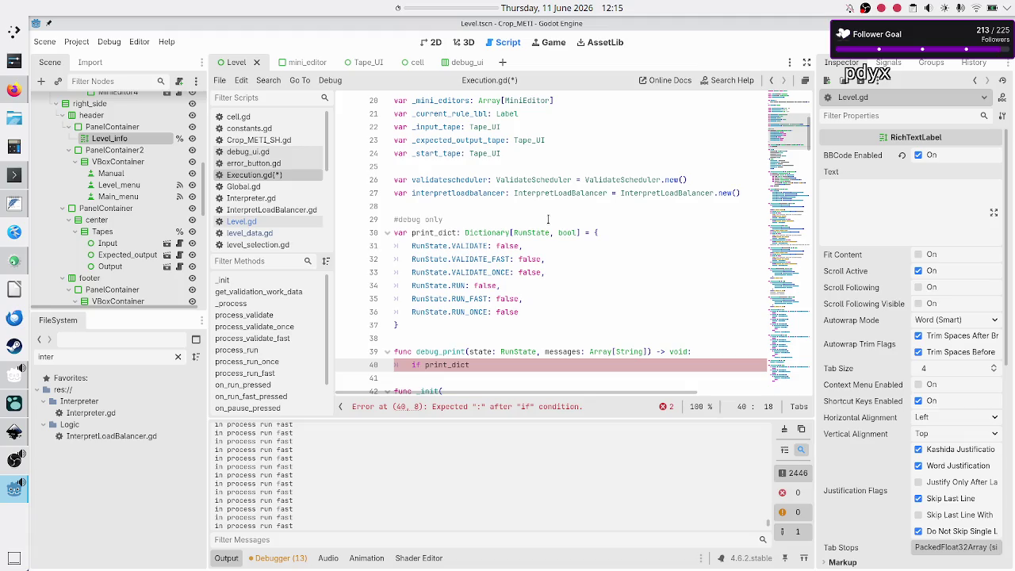
{"action": "type", "text": "[state"}
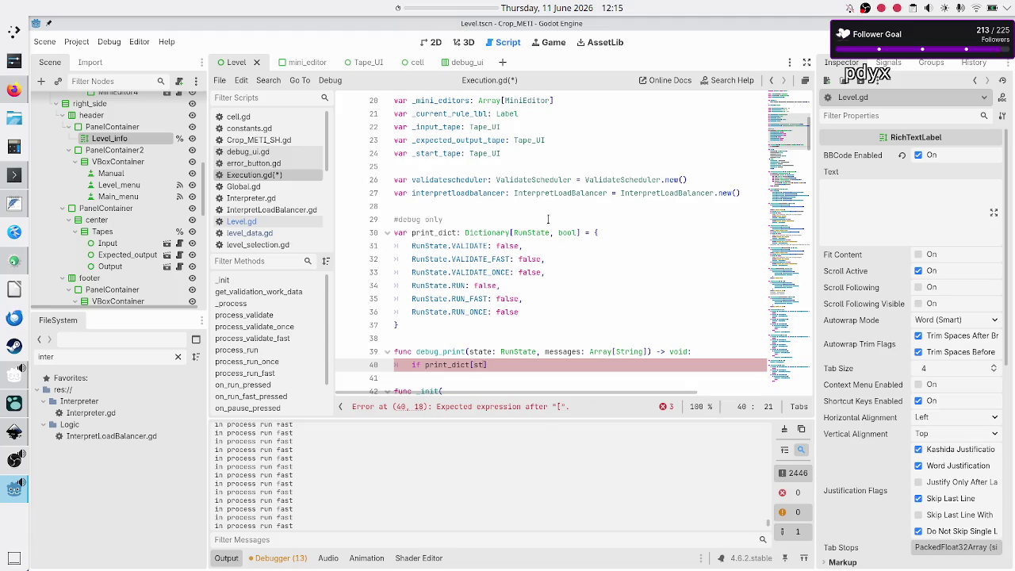
{"action": "type", "text": "]"}
{"action": "key", "text": "Left"}
{"action": "key", "text": "Left"}
{"action": "key", "text": "Left"}
{"action": "key", "text": "Left"}
{"action": "type", "text": "!"}
{"action": "key", "text": "End"}
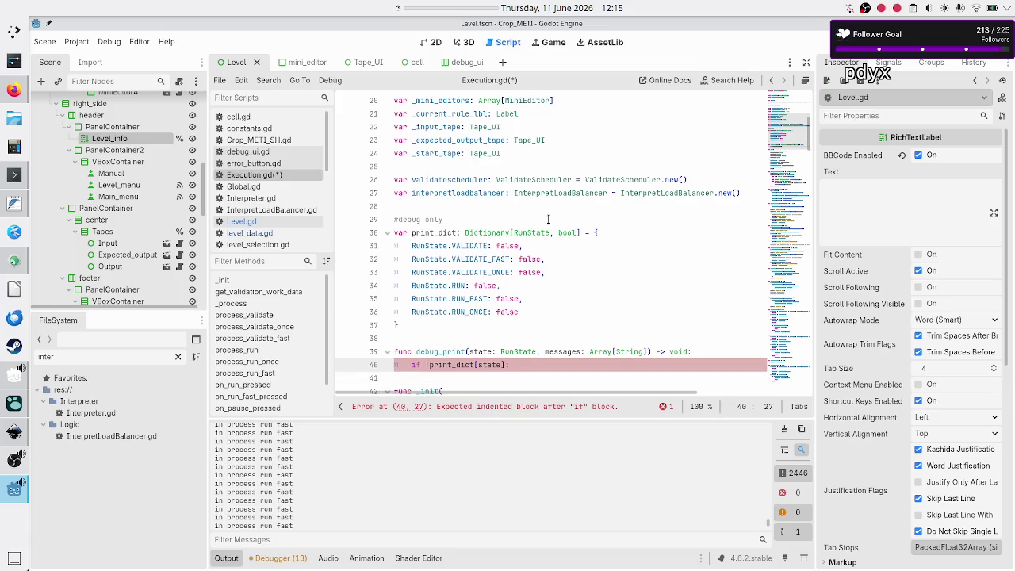
{"action": "key", "text": "Return"}
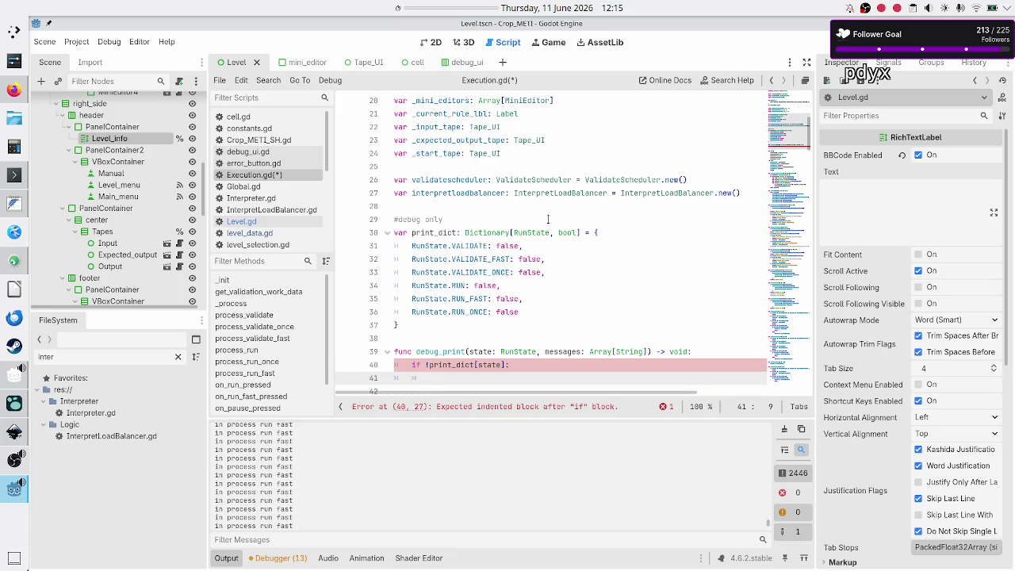
- Inside the if block, print the messages with prints(messages)
{"action": "type", "text": "prints"}
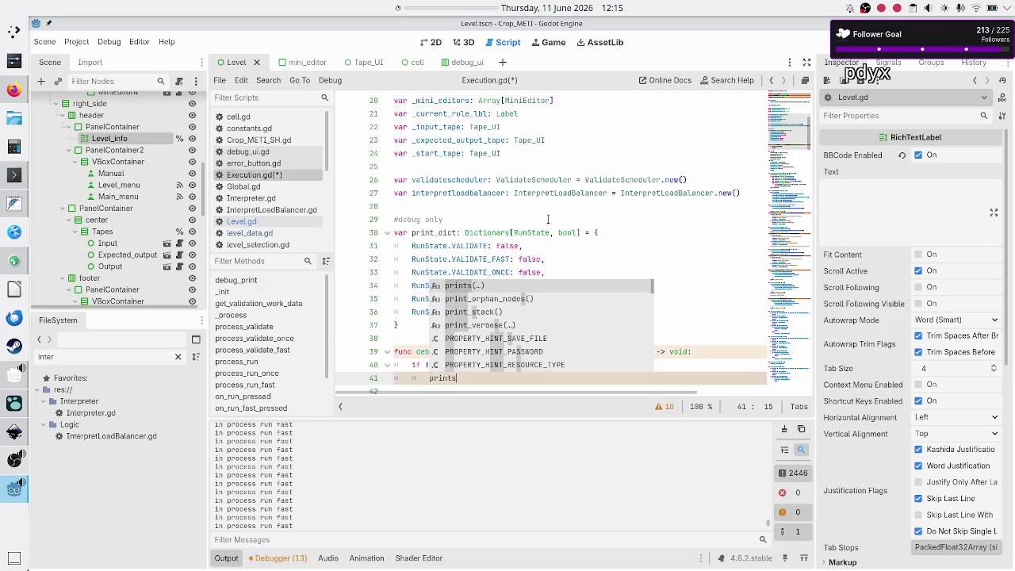
{"action": "key", "text": "Escape"}
{"action": "type", "text": "("}
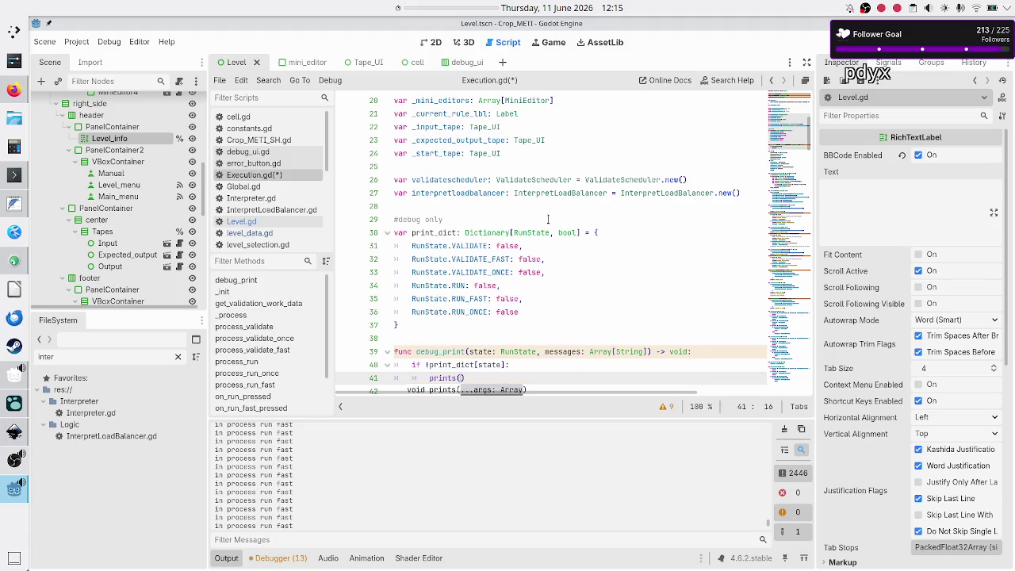
{"action": "type", "text": "mess"}
{"action": "key", "text": "Return"}
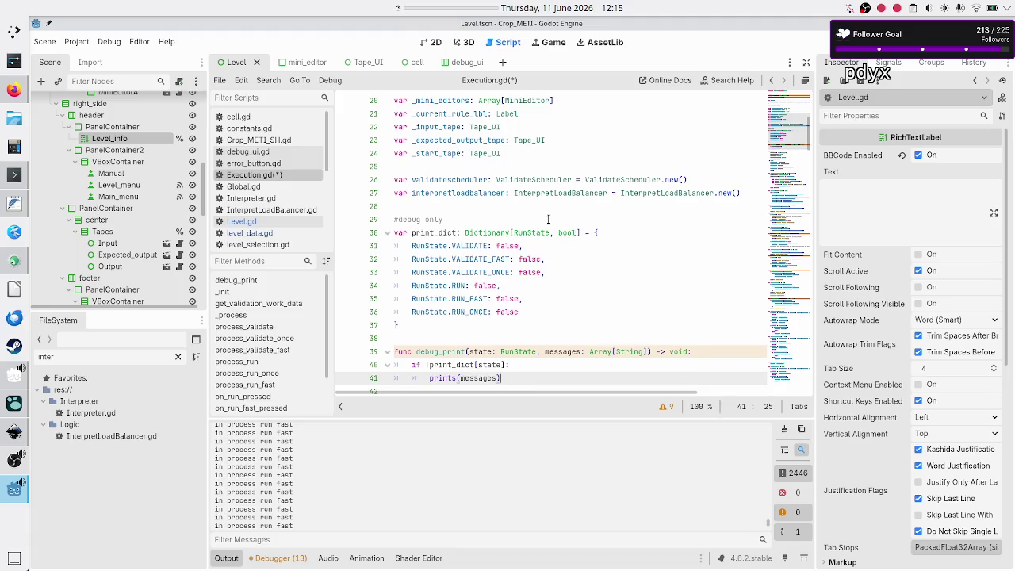
{"action": "key", "text": "Return"}
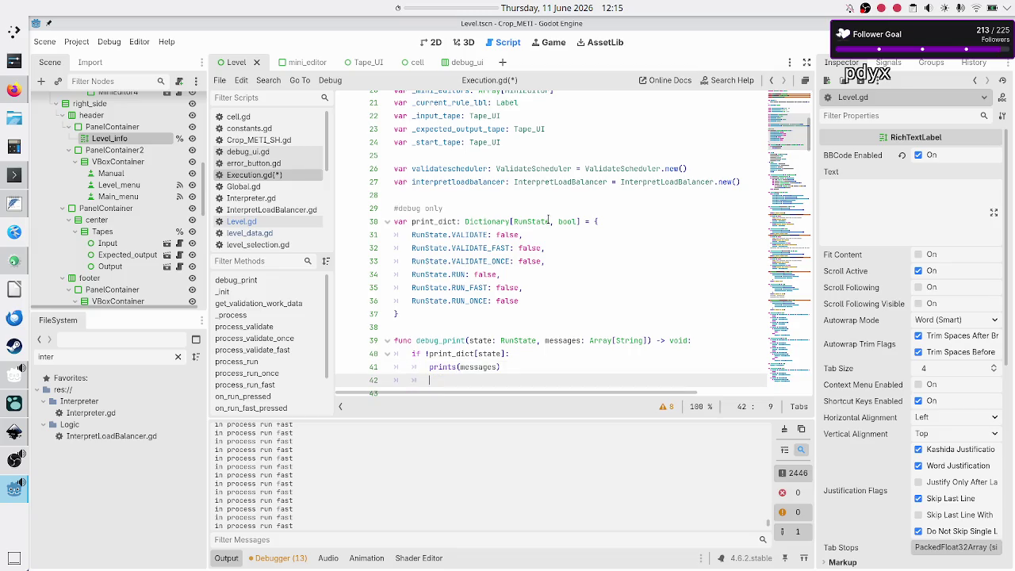
- Add print_dict[state] = true under the prints call and save Execution.gd
{"action": "key", "text": "Up"}
{"action": "key", "text": "Up"}
{"action": "key", "text": "shift+Right"}
{"action": "key", "text": "shift+Right"}
{"action": "key", "text": "shift+Right"}
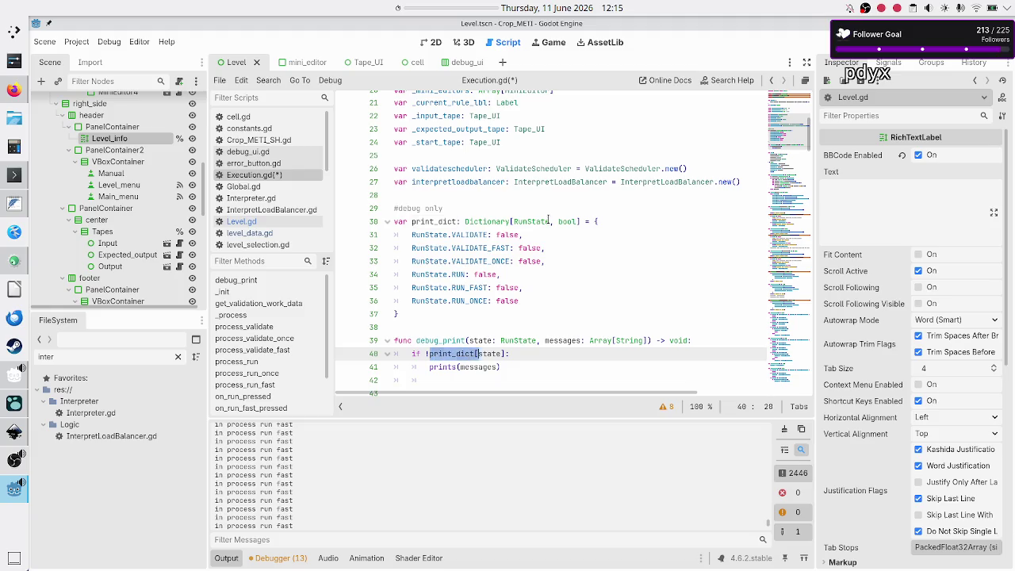
{"action": "key", "text": "ctrl+c"}
{"action": "key", "text": "Down"}
{"action": "key", "text": "Down"}
{"action": "key", "text": "ctrl+v"}
{"action": "type", "text": "= true"}
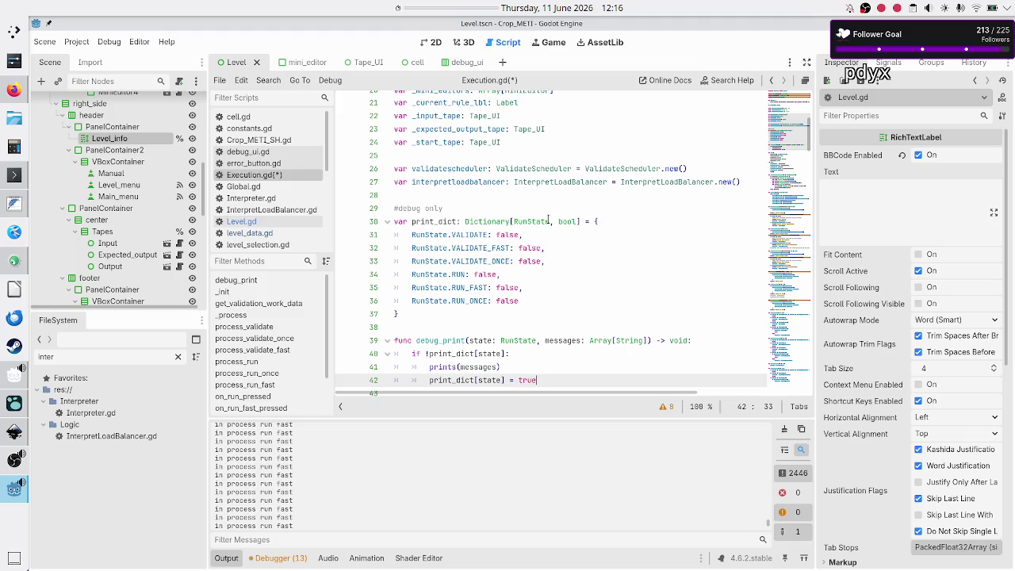
{"action": "scroll", "coordinate": [548, 219], "scroll_direction": "down", "scroll_amount": 1}
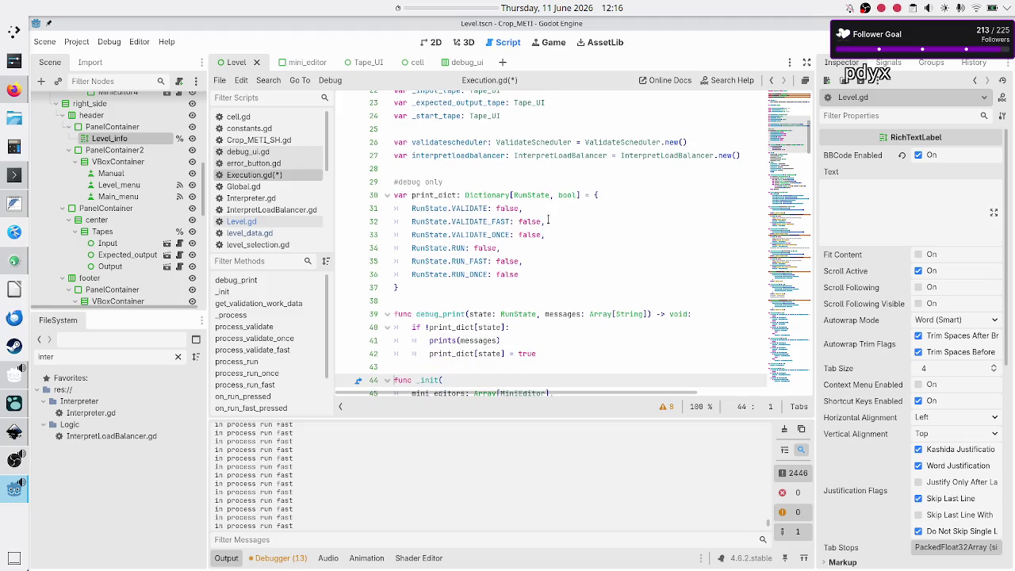
{"action": "key", "text": "Down"}
{"action": "key", "text": "ctrl+s"}
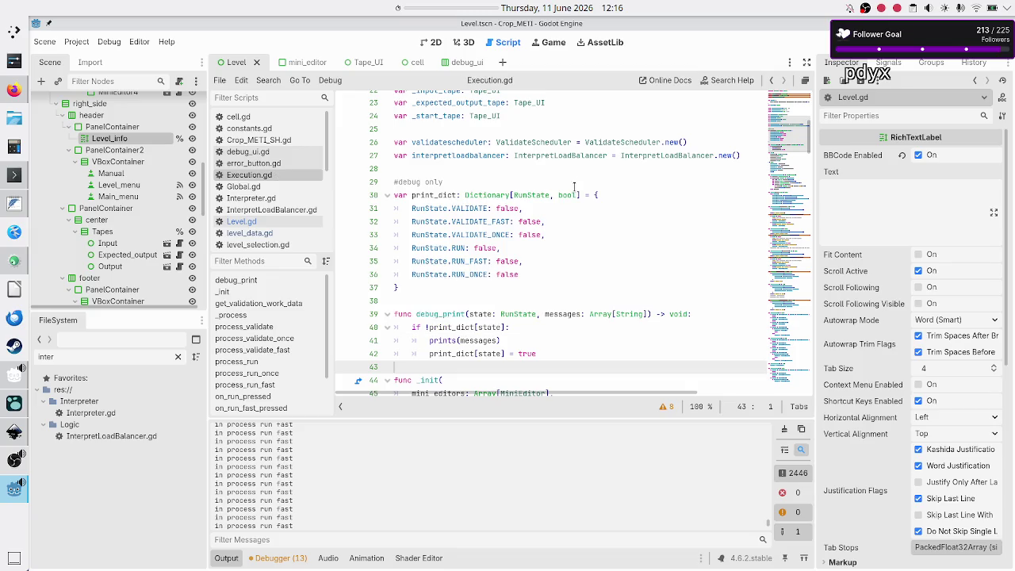
- Turn line 82's print into a debug_print call wrapping "in process validate" in a list
{"action": "scroll", "coordinate": [575, 186], "scroll_direction": "down", "scroll_amount": 2}
{"action": "scroll", "coordinate": [574, 186], "scroll_direction": "down", "scroll_amount": 5}
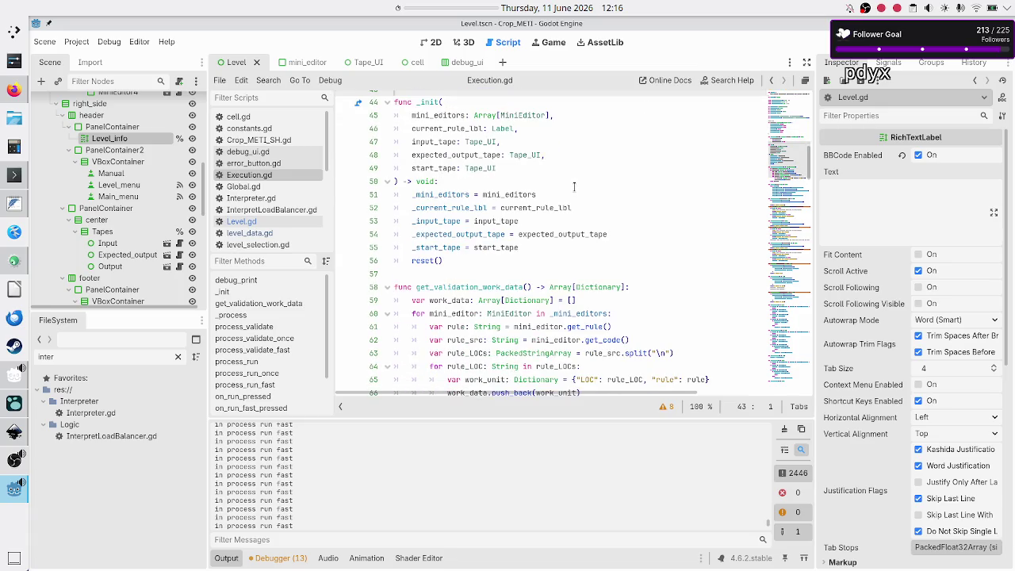
{"action": "scroll", "coordinate": [574, 186], "scroll_direction": "down", "scroll_amount": 10}
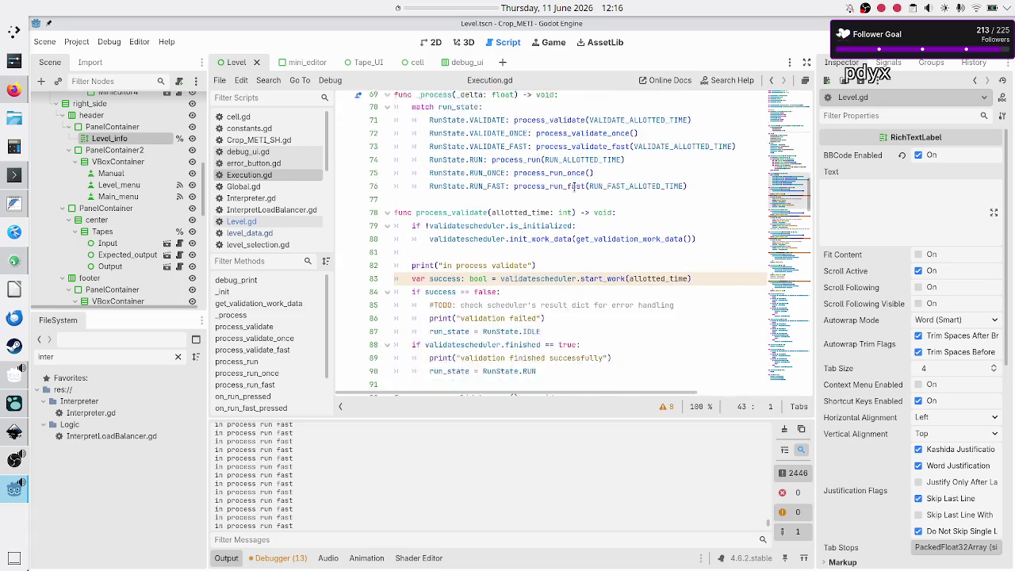
{"action": "left_click", "coordinate": [574, 207]}
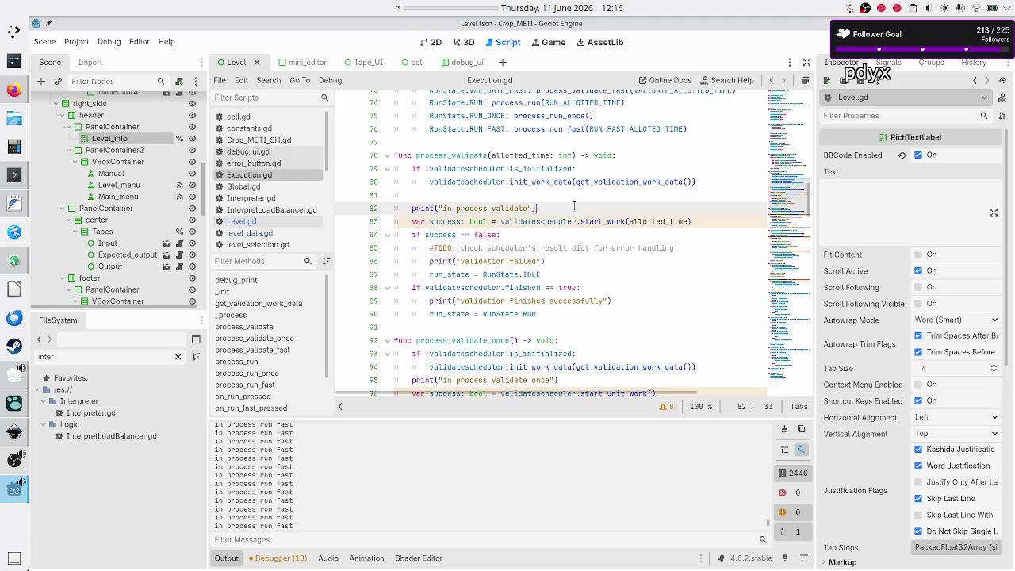
{"action": "key", "text": "Home"}
{"action": "type", "text": "debug"}
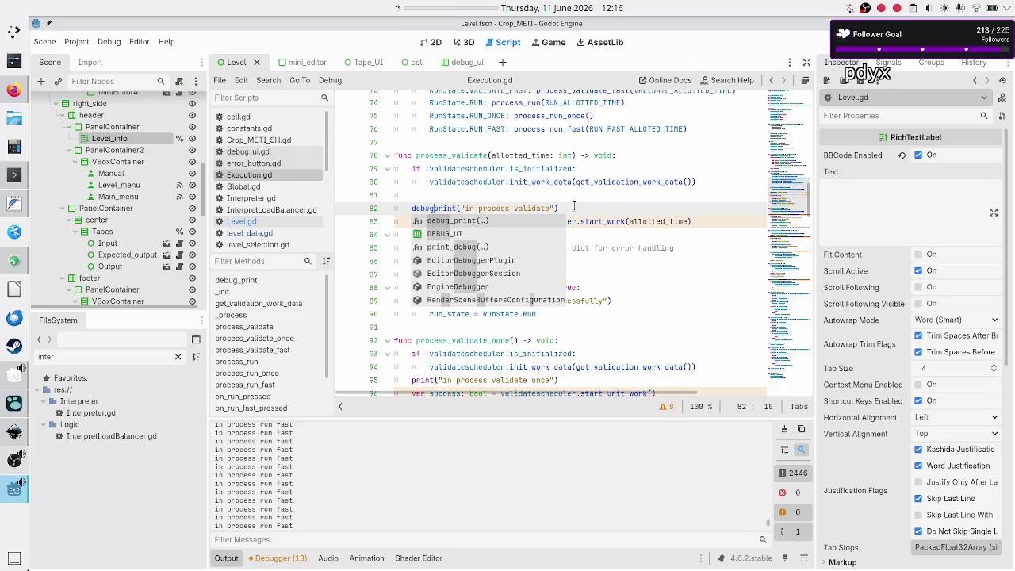
{"action": "key", "text": "Return"}
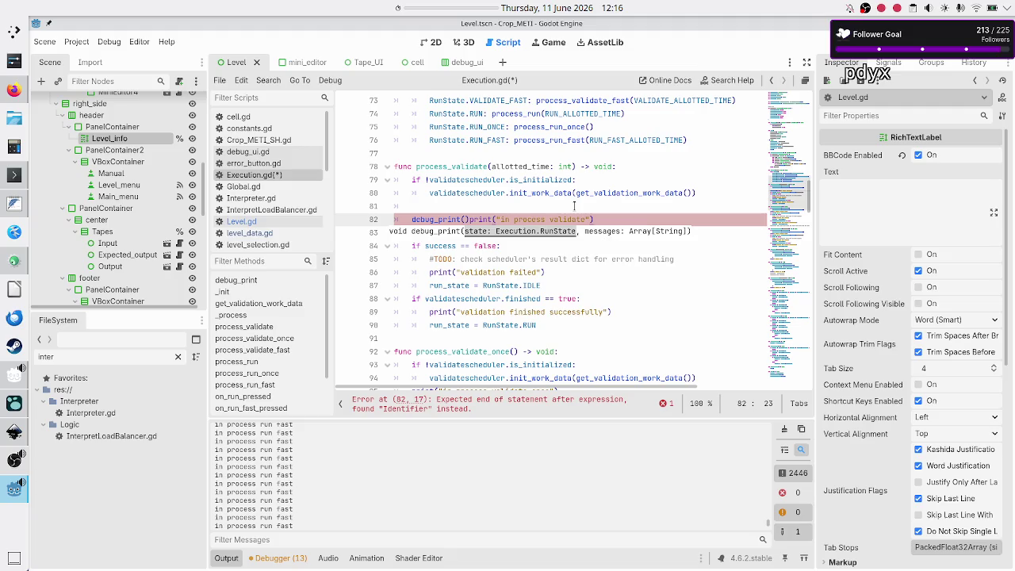
{"action": "key", "text": "BackSpace"}
{"action": "key", "text": "BackSpace"}
{"action": "key", "text": "BackSpace"}
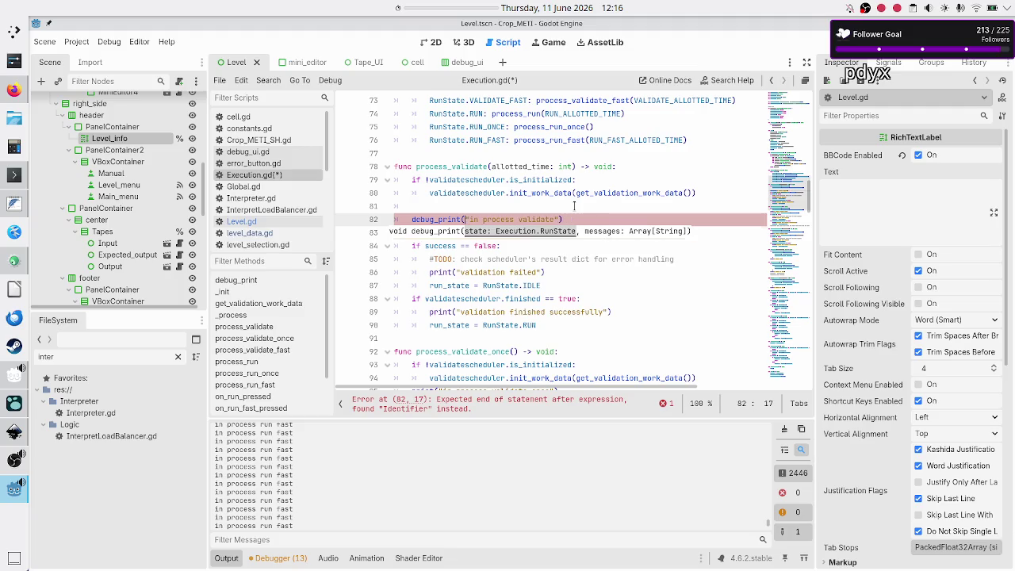
{"action": "type", "text": "["}
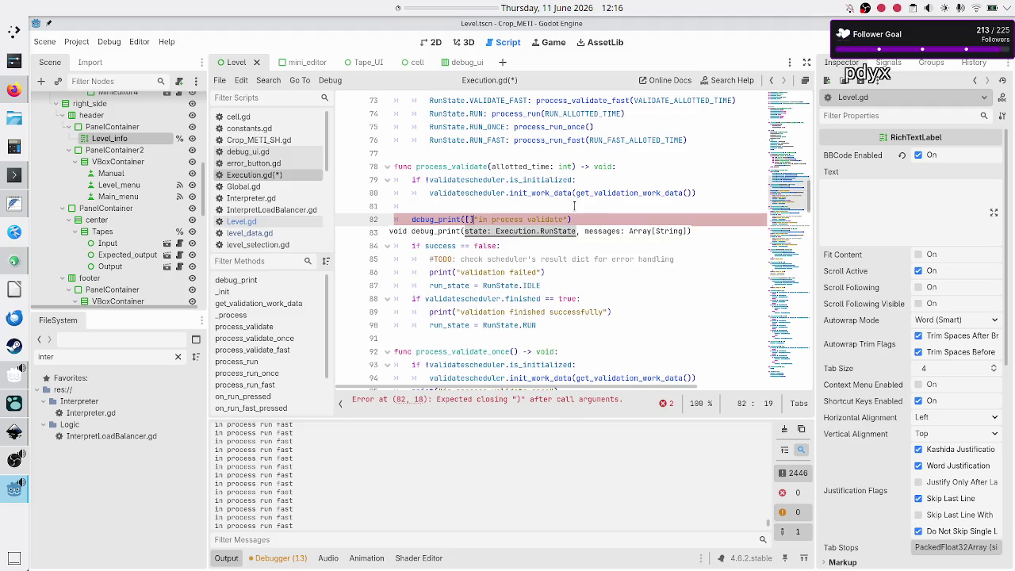
{"action": "key", "text": "End"}
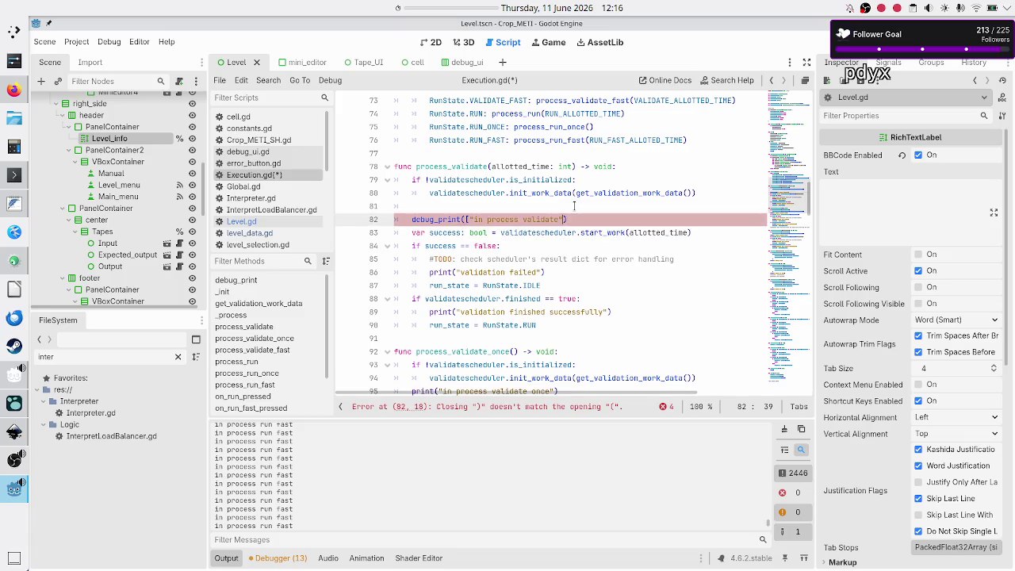
{"action": "key", "text": "Left"}
{"action": "type", "text": "]"}
- Add RunState.VALIDATE as the first argument and copy the finished debug_print line
{"action": "key", "text": "Home"}
{"action": "key", "text": "Right"}
{"action": "key", "text": "Right"}
{"action": "key", "text": "Right"}
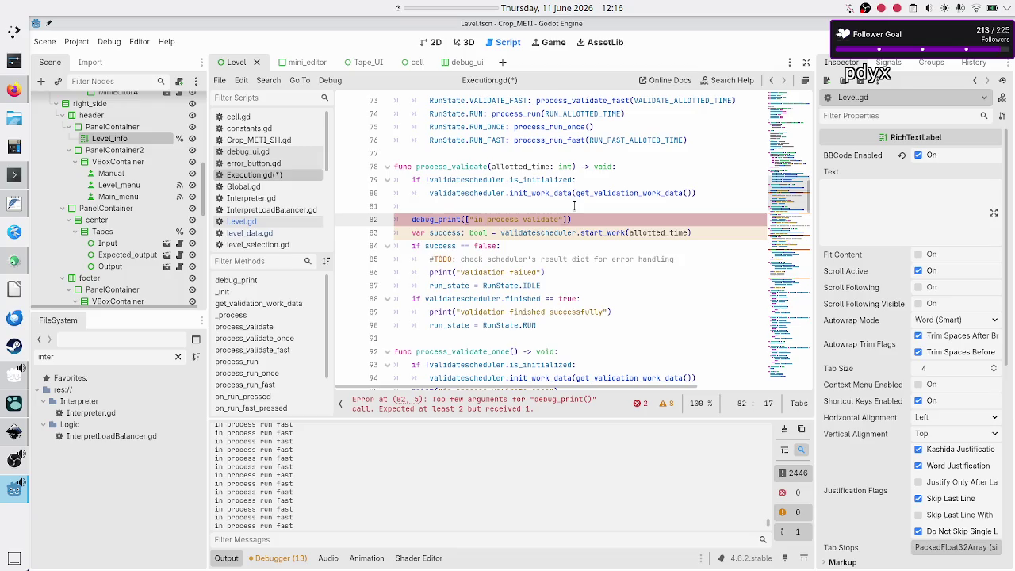
{"action": "type", "text": ", "}
{"action": "type", "text": "RunState"}
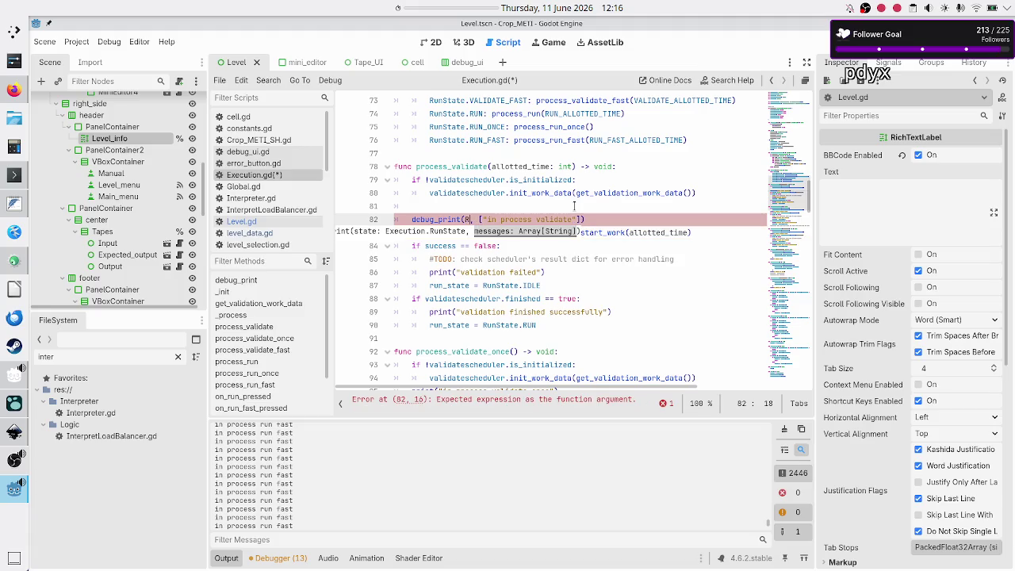
{"action": "type", "text": ".val"}
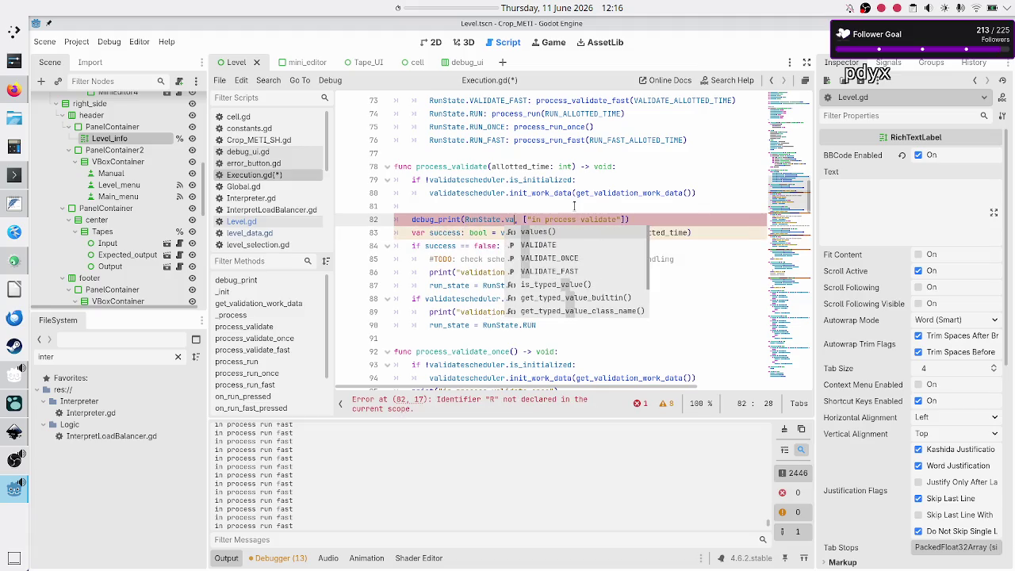
{"action": "key", "text": "Return"}
{"action": "key", "text": "Home"}
{"action": "key", "text": "shift+End"}
{"action": "key", "text": "ctrl+c"}
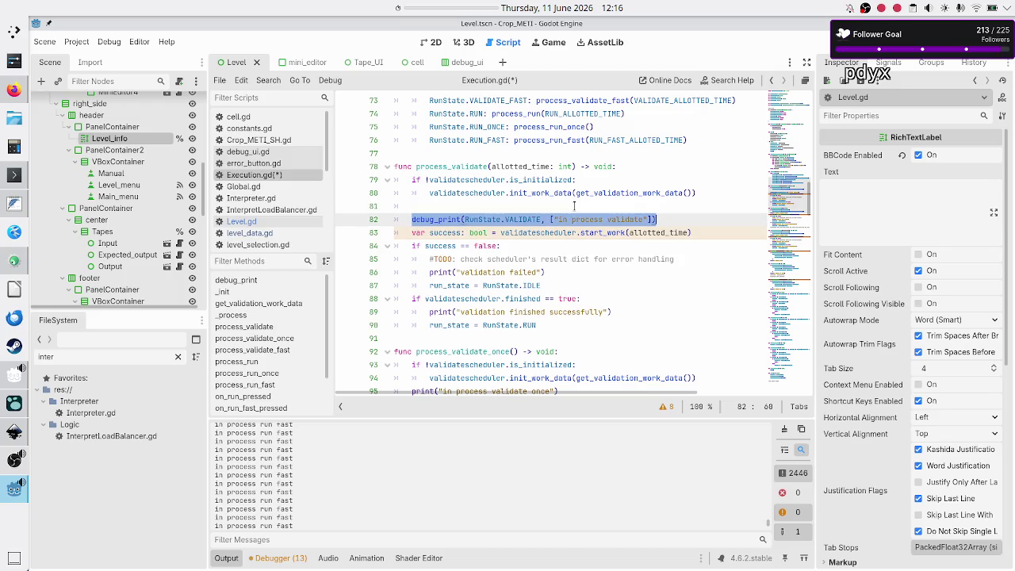
{"action": "key", "text": "Home"}
{"action": "key", "text": "Down"}
{"action": "key", "text": "Down"}
{"action": "key", "text": "Down"}
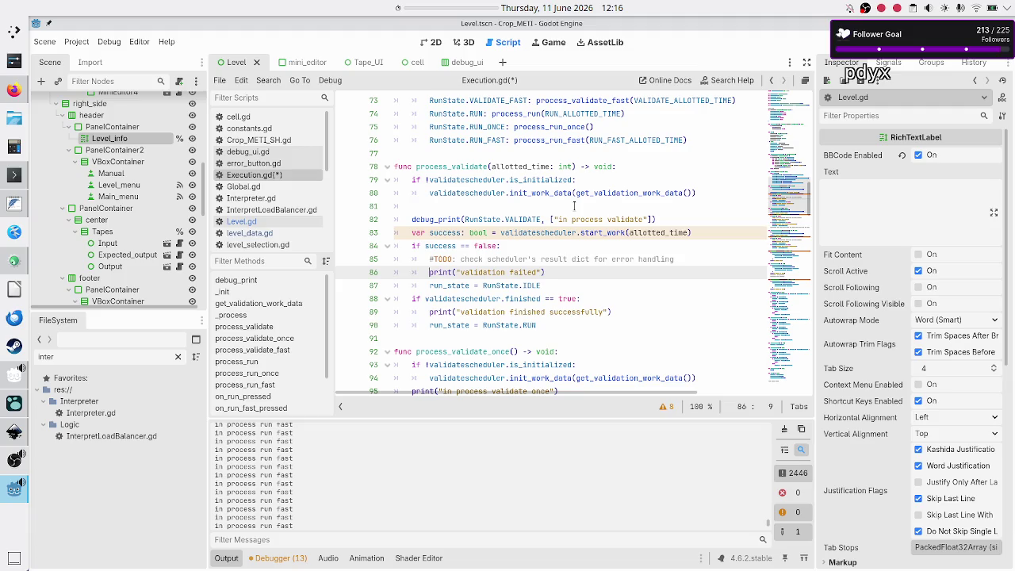
{"action": "key", "text": "Down"}
{"action": "key", "text": "Down"}
{"action": "key", "text": "Down"}
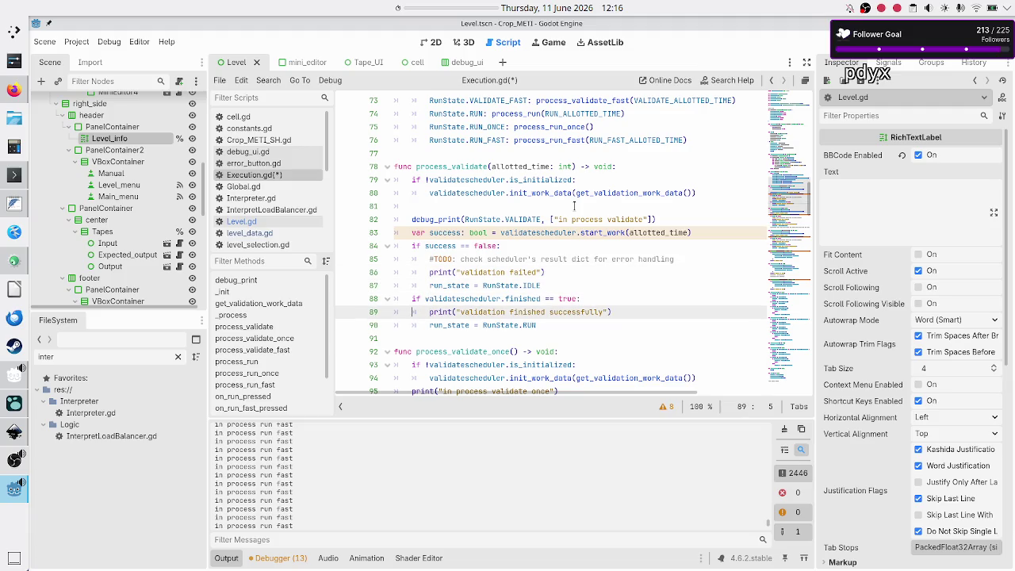
{"action": "key", "text": "Down"}
{"action": "key", "text": "Down"}
{"action": "key", "text": "Down"}
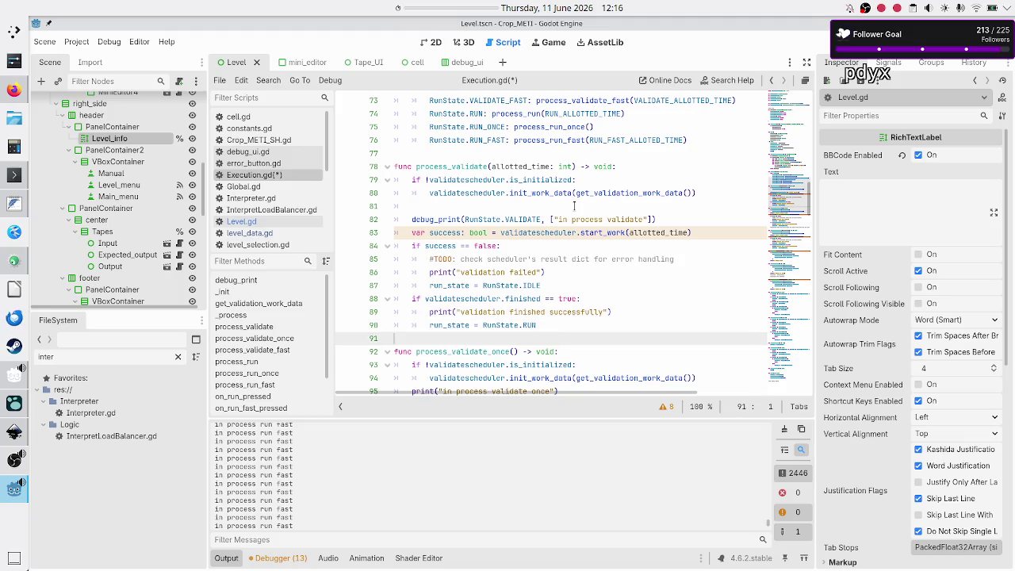
{"action": "key", "text": "Down"}
{"action": "key", "text": "Down"}
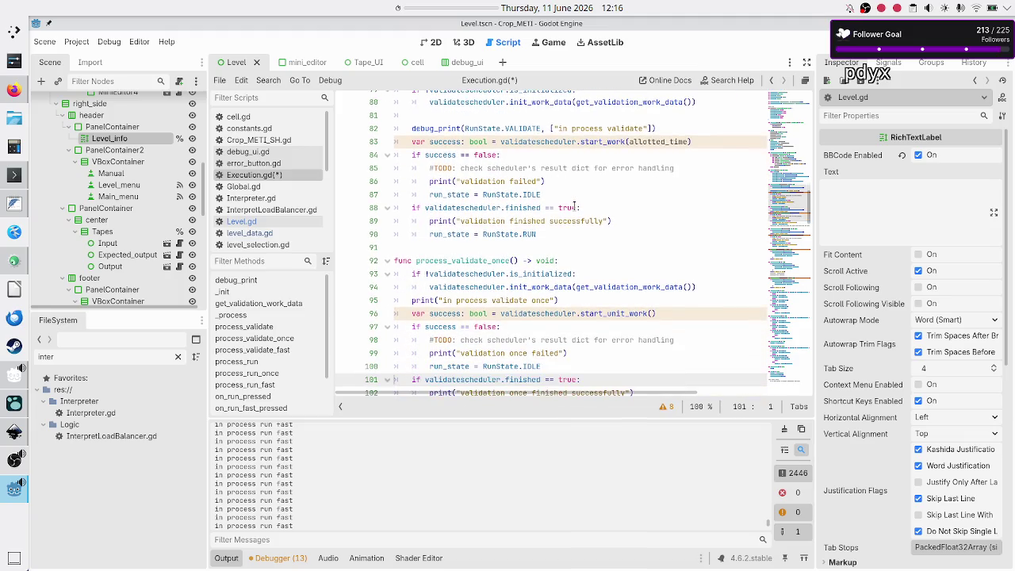
- In process_validate_once, use debug_print with VALIDATE_ONCE and a "once" message, removing the old print
{"action": "key", "text": "Up"}
{"action": "key", "text": "Up"}
{"action": "key", "text": "Up"}
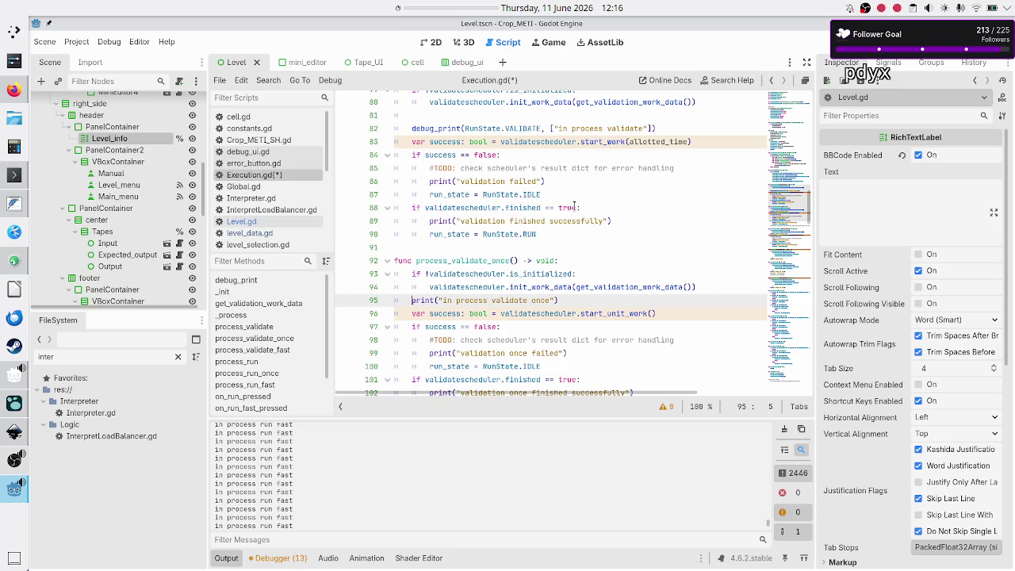
{"action": "key", "text": "ctrl+v"}
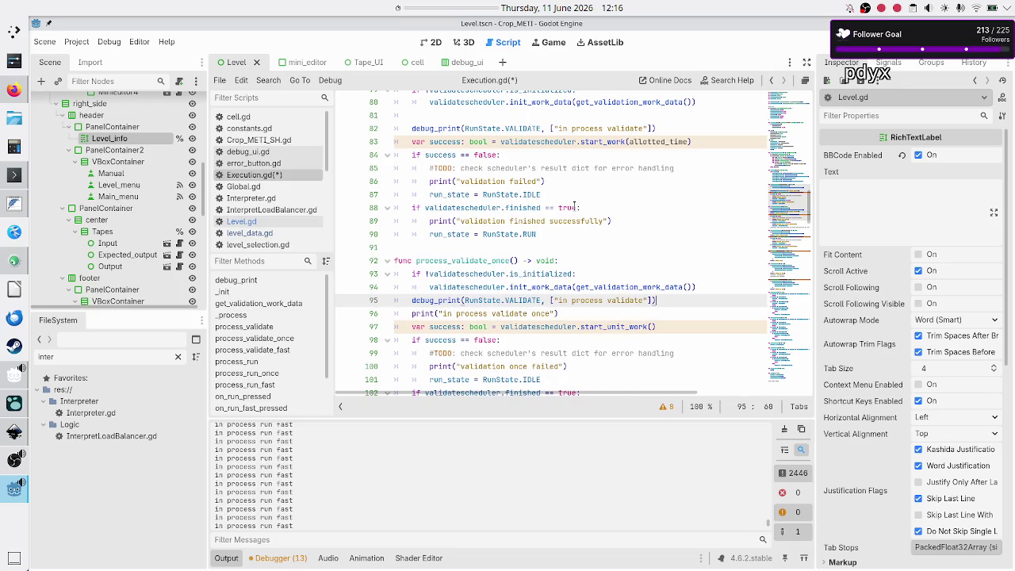
{"action": "key", "text": "Left"}
{"action": "key", "text": "ctrl+Left"}
{"action": "key", "text": "ctrl+Left"}
{"action": "key", "text": "ctrl+Left"}
{"action": "key", "text": "ctrl+space"}
{"action": "key", "text": "Down"}
{"action": "key", "text": "Return"}
{"action": "key", "text": "ctrl+Right"}
{"action": "key", "text": "ctrl+Right"}
{"action": "key", "text": "ctrl+Right"}
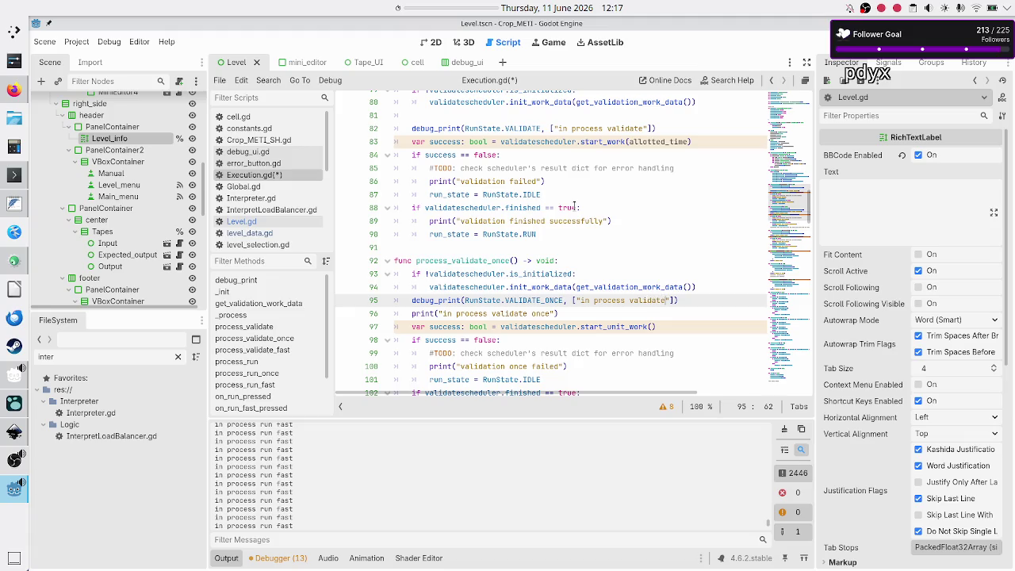
{"action": "type", "text": "once"}
{"action": "key", "text": "End"}
{"action": "key", "text": "Right"}
{"action": "key", "text": "shift+Down"}
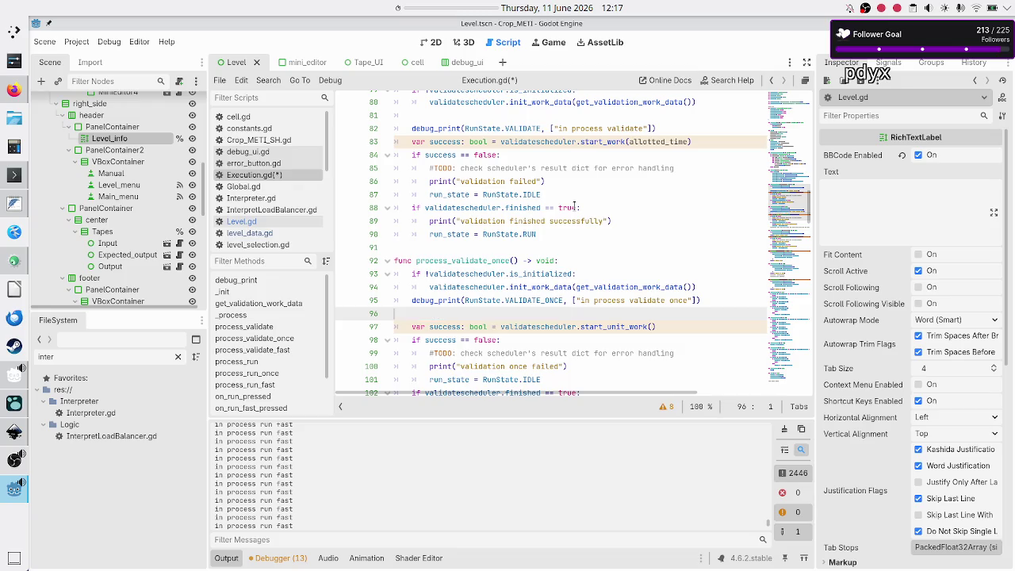
{"action": "key", "text": "ctrl+x"}
{"action": "key", "text": "Down"}
{"action": "key", "text": "Down"}
{"action": "key", "text": "Down"}
{"action": "key", "text": "Down"}
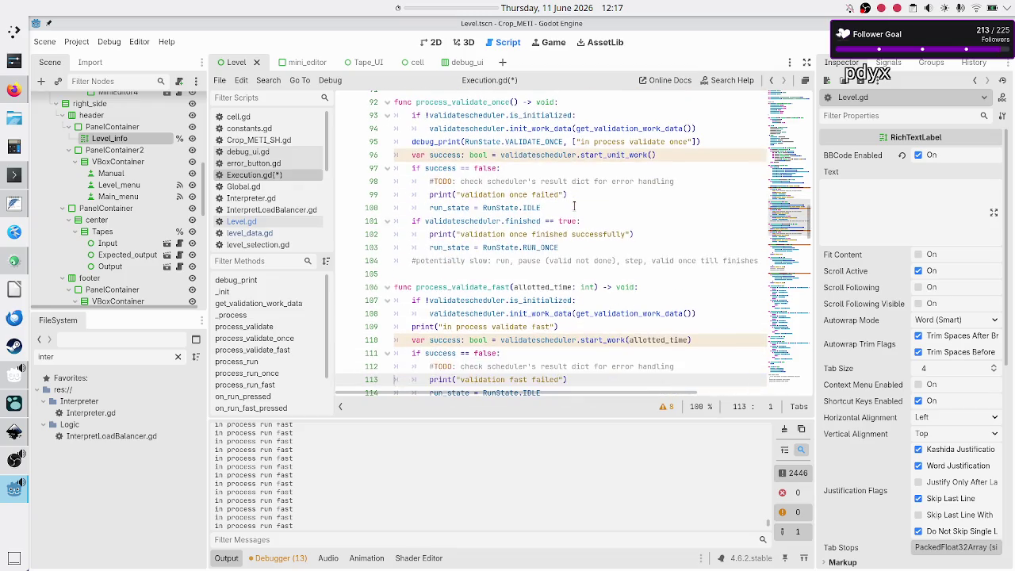
- In process_validate_fast, use debug_print with VALIDATE_FAST and a "fast" message, removing the old print
{"action": "key", "text": "ctrl+v"}
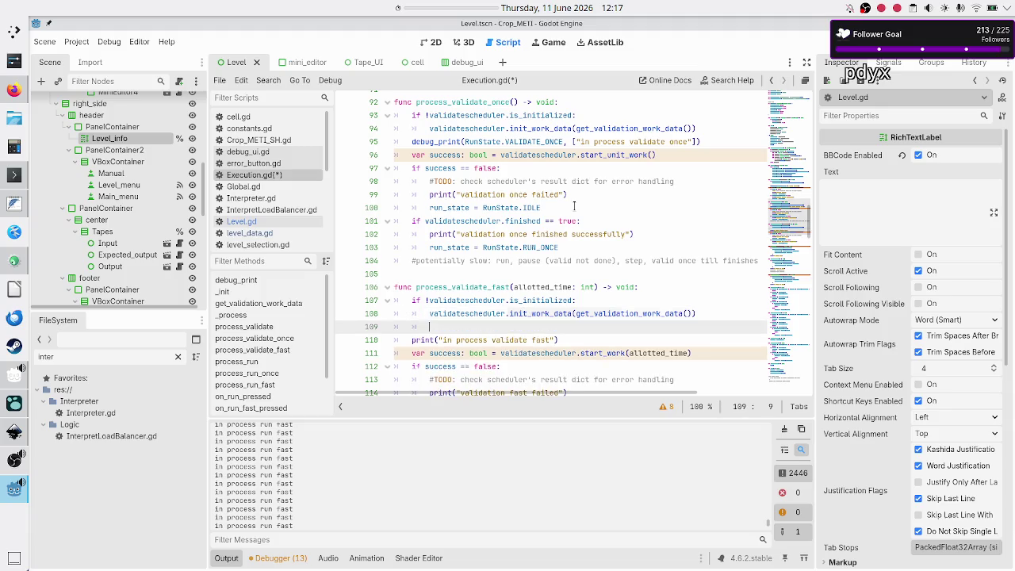
{"action": "key", "text": "Up"}
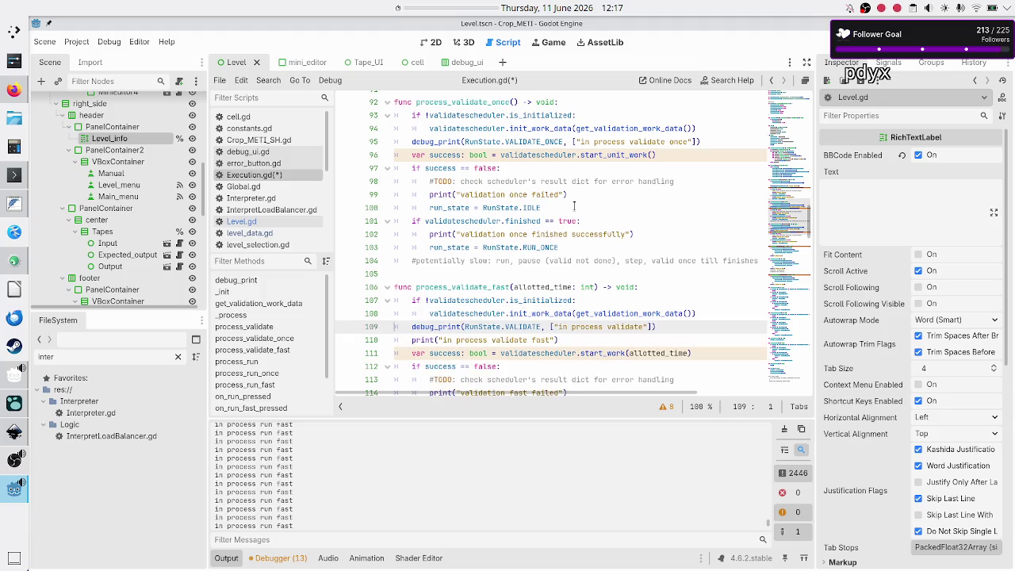
{"action": "key", "text": "ctrl+Right"}
{"action": "key", "text": "ctrl+Right"}
{"action": "key", "text": "ctrl+Right"}
{"action": "key", "text": "ctrl+space"}
{"action": "key", "text": "Down"}
{"action": "key", "text": "Down"}
{"action": "key", "text": "Return"}
{"action": "key", "text": "ctrl+Right"}
{"action": "key", "text": "ctrl+Right"}
{"action": "key", "text": "ctrl+Right"}
{"action": "type", "text": "fast"}
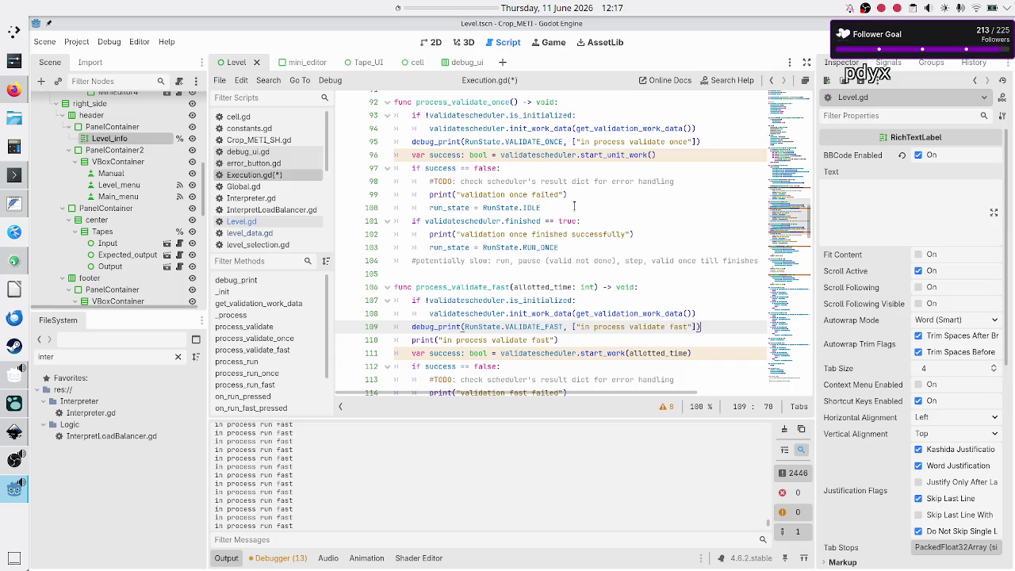
{"action": "key", "text": "End"}
{"action": "key", "text": "Right"}
{"action": "key", "text": "ctrl+shift+k"}
{"action": "key", "text": "Down"}
{"action": "key", "text": "Down"}
{"action": "key", "text": "Down"}
{"action": "key", "text": "Down"}
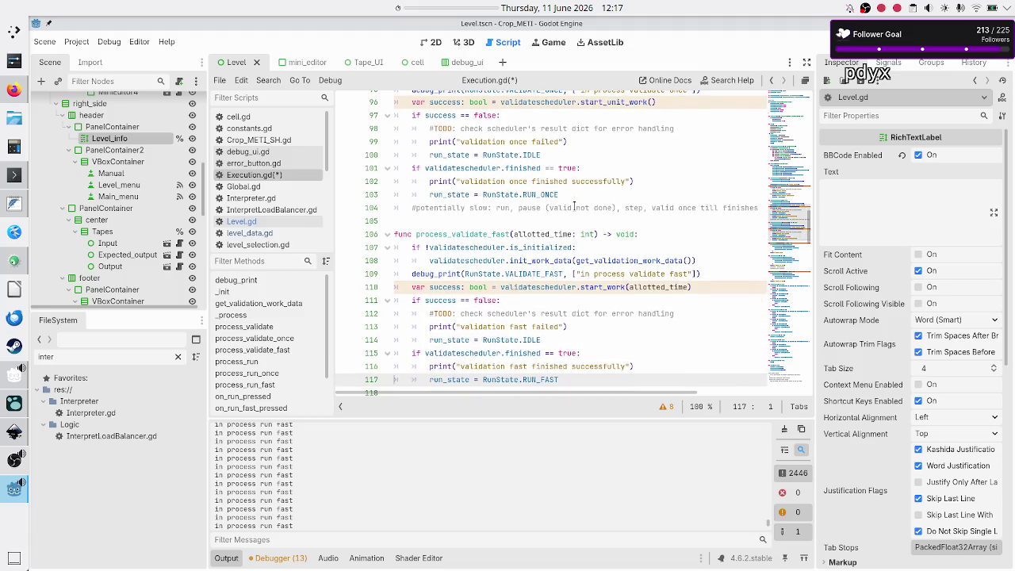
{"action": "key", "text": "Down"}
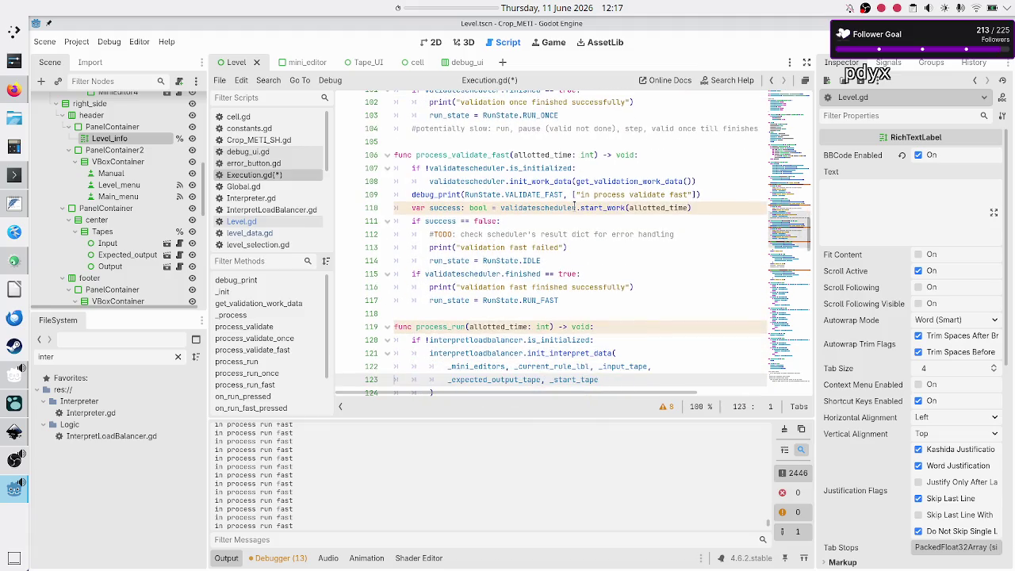
- In process_run, replace the print with debug_print(RunState.RUN, ["in process run"])
{"action": "key", "text": "Down"}
{"action": "key", "text": "Down"}
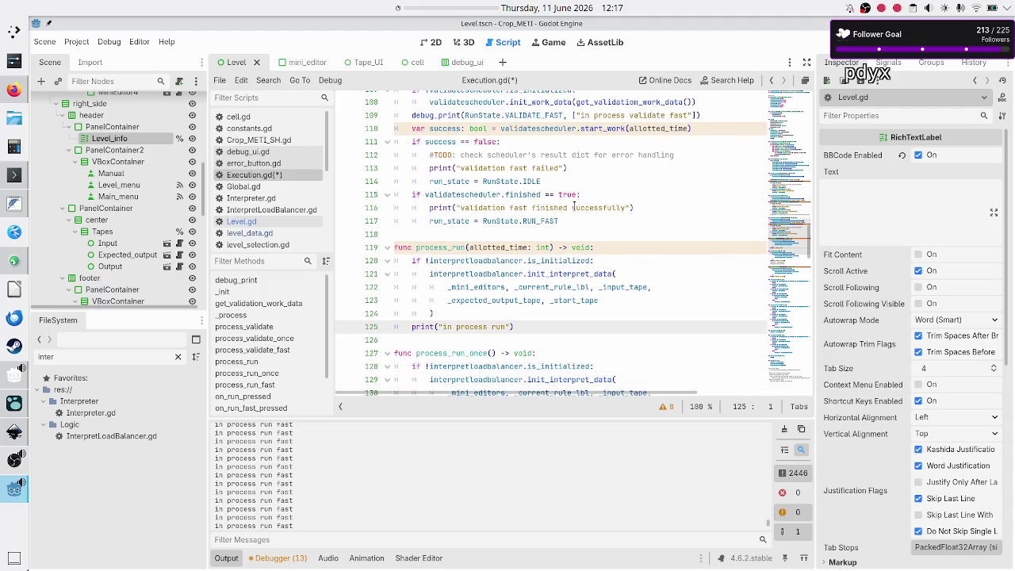
{"action": "key", "text": "End"}
{"action": "key", "text": "Return"}
{"action": "key", "text": "ctrl+v"}
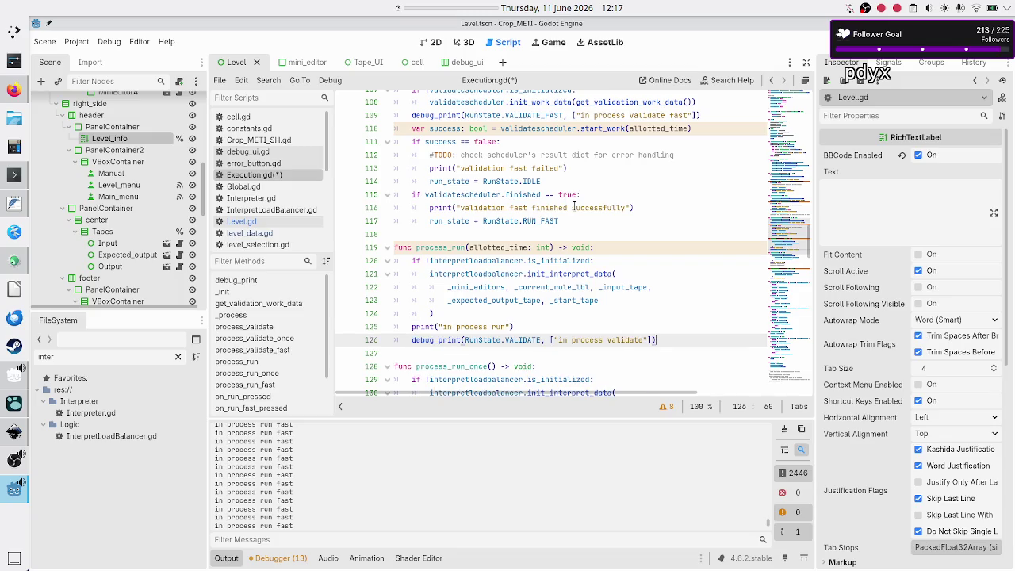
{"action": "key", "text": "Up"}
{"action": "key", "text": "Down"}
{"action": "key", "text": "Delete"}
{"action": "key", "text": "Delete"}
{"action": "key", "text": "Delete"}
{"action": "type", "text": "RUN"}
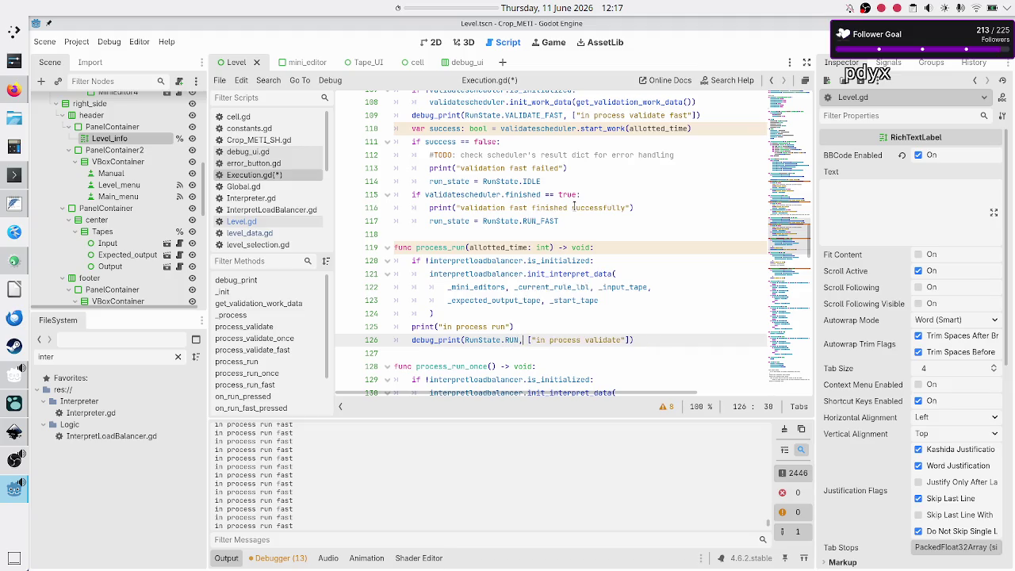
{"action": "key", "text": "ctrl+Right"}
{"action": "key", "text": "ctrl+Right"}
{"action": "key", "text": "Delete"}
{"action": "key", "text": "Delete"}
{"action": "key", "text": "Delete"}
{"action": "key", "text": "BackSpace"}
{"action": "key", "text": "BackSpace"}
{"action": "key", "text": "BackSpace"}
{"action": "type", "text": "run"}
{"action": "key", "text": "Up"}
{"action": "key", "text": "Home"}
{"action": "key", "text": "Home"}
{"action": "key", "text": "shift+Down"}
{"action": "key", "text": "Delete"}
{"action": "key", "text": "Down"}
{"action": "key", "text": "Down"}
{"action": "key", "text": "Down"}
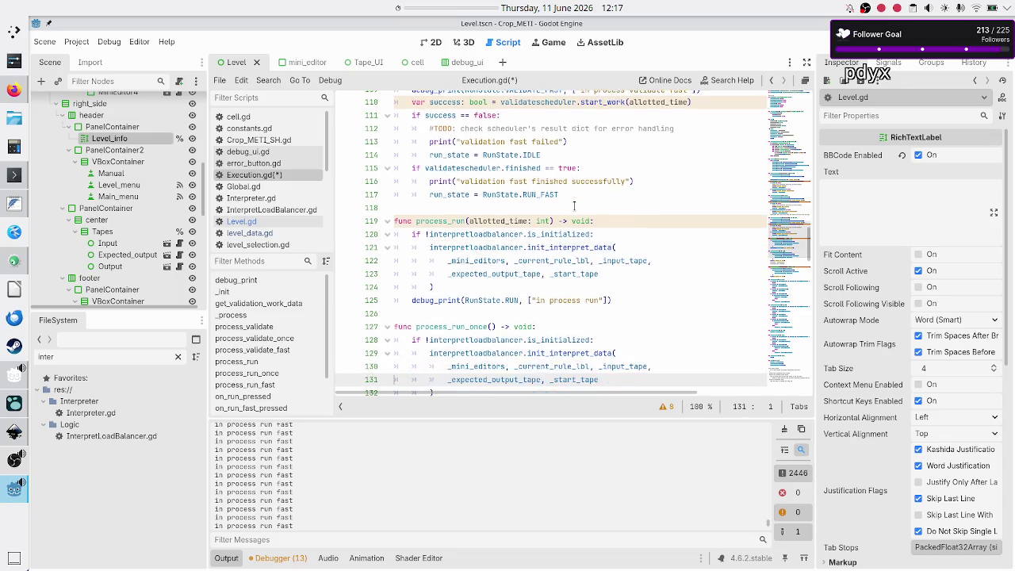
- In process_run_once, replace the print with debug_print using RUN_ONCE and a "run once" message
{"action": "key", "text": "Up"}
{"action": "key", "text": "Up"}
{"action": "key", "text": "Up"}
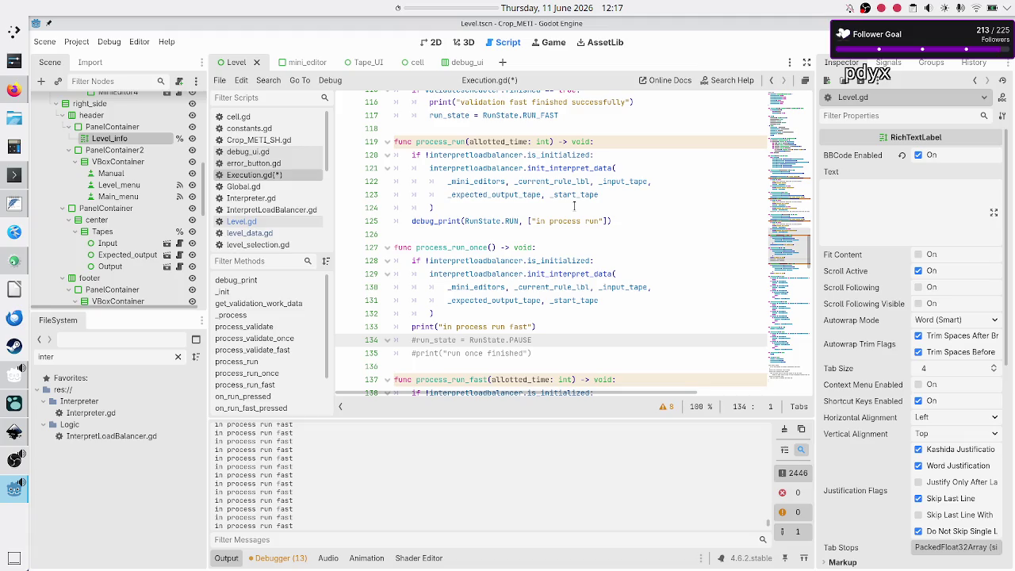
{"action": "key", "text": "Up"}
{"action": "key", "text": "End"}
{"action": "key", "text": "Return"}
{"action": "key", "text": "ctrl+v"}
{"action": "key", "text": "Home"}
{"action": "key", "text": "Right"}
{"action": "key", "text": "Right"}
{"action": "key", "text": "Right"}
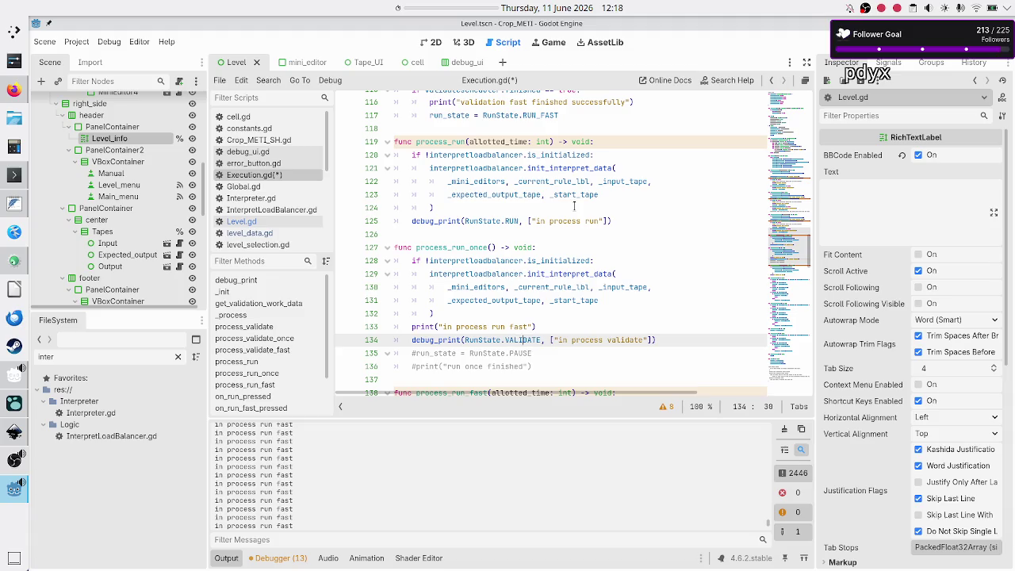
{"action": "key", "text": "BackSpace"}
{"action": "key", "text": "BackSpace"}
{"action": "key", "text": "BackSpace"}
{"action": "type", "text": "RUN"}
{"action": "key", "text": "Down"}
{"action": "key", "text": "Return"}
{"action": "key", "text": "Right"}
{"action": "key", "text": "Right"}
{"action": "key", "text": "Right"}
{"action": "key", "text": "Right"}
{"action": "key", "text": "BackSpace"}
{"action": "key", "text": "BackSpace"}
{"action": "key", "text": "BackSpace"}
{"action": "type", "text": "un once"}
{"action": "key", "text": "Down"}
{"action": "key", "text": "Down"}
{"action": "key", "text": "Home"}
{"action": "key", "text": "Home"}
{"action": "key", "text": "Up"}
{"action": "key", "text": "Up"}
{"action": "key", "text": "shift+Up"}
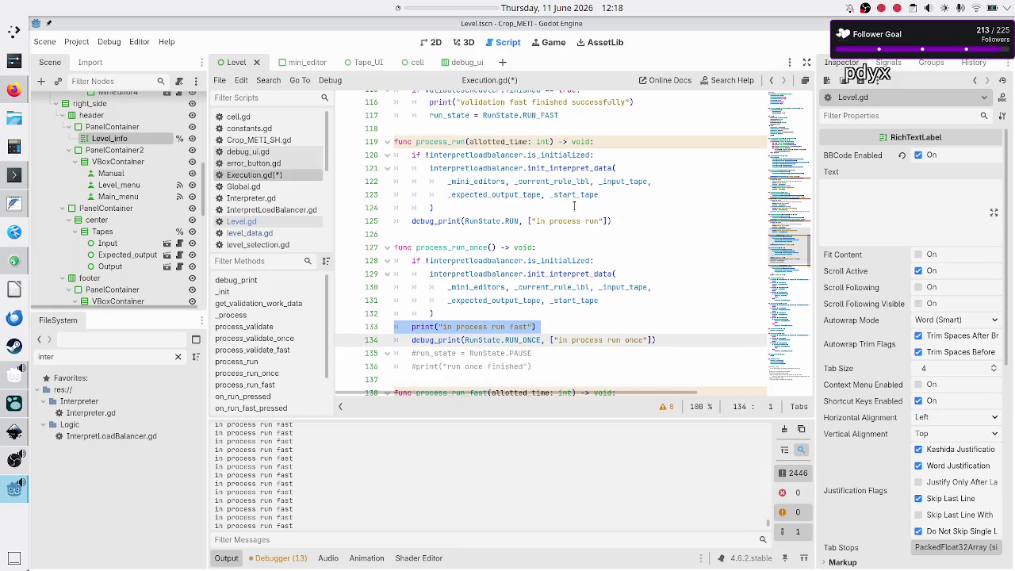
{"action": "key", "text": "BackSpace"}
{"action": "key", "text": "Delete"}
{"action": "key", "text": "Down"}
{"action": "key", "text": "Down"}
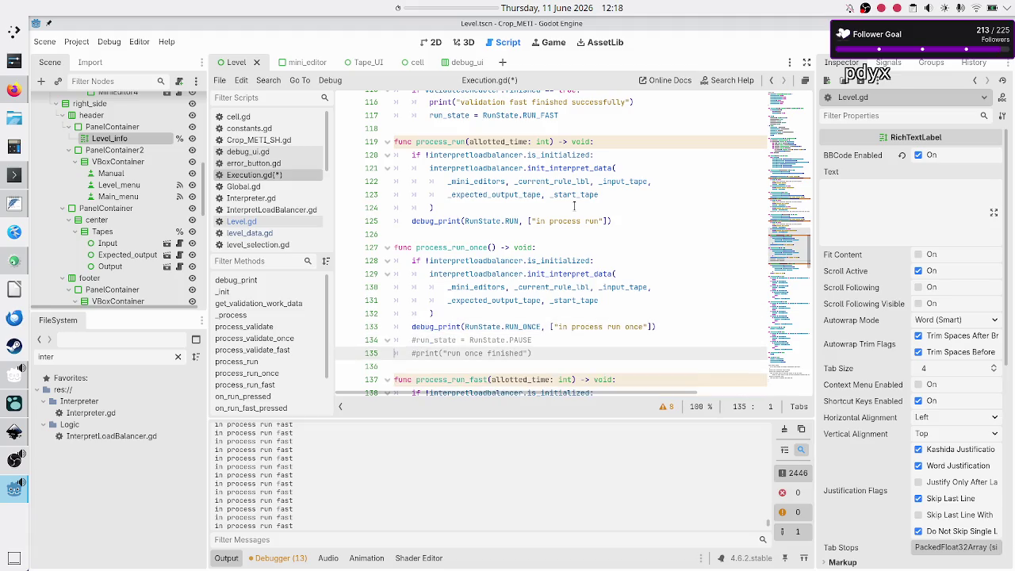
{"action": "key", "text": "Down"}
{"action": "key", "text": "Down"}
{"action": "key", "text": "Down"}
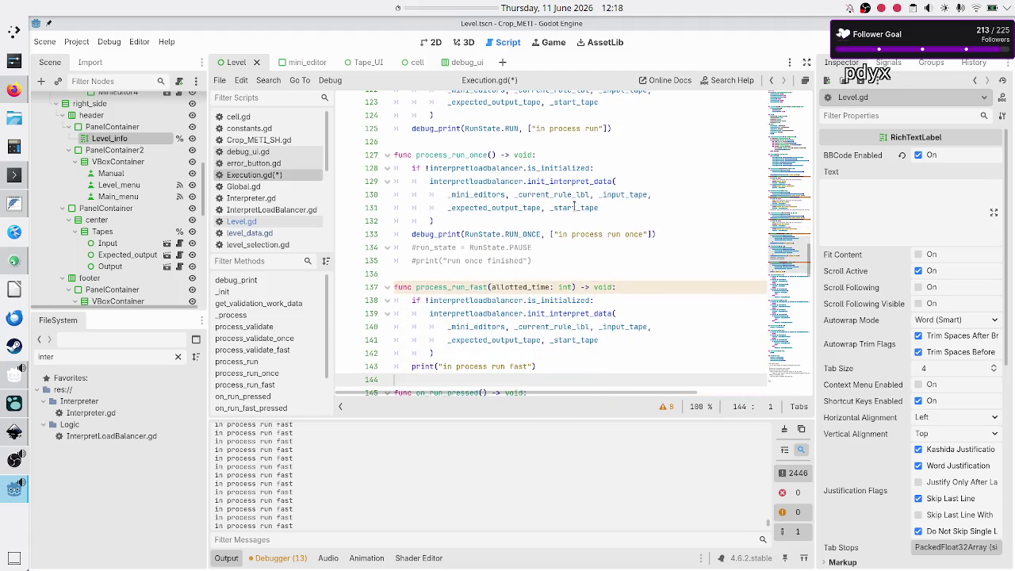
- Replace line 143's print with debug_print(RunState.RUN_FAST, ["in process run fast"]) and save Execution.gd
{"action": "key", "text": "Up"}
{"action": "key", "text": "Down"}
{"action": "key", "text": "Up"}
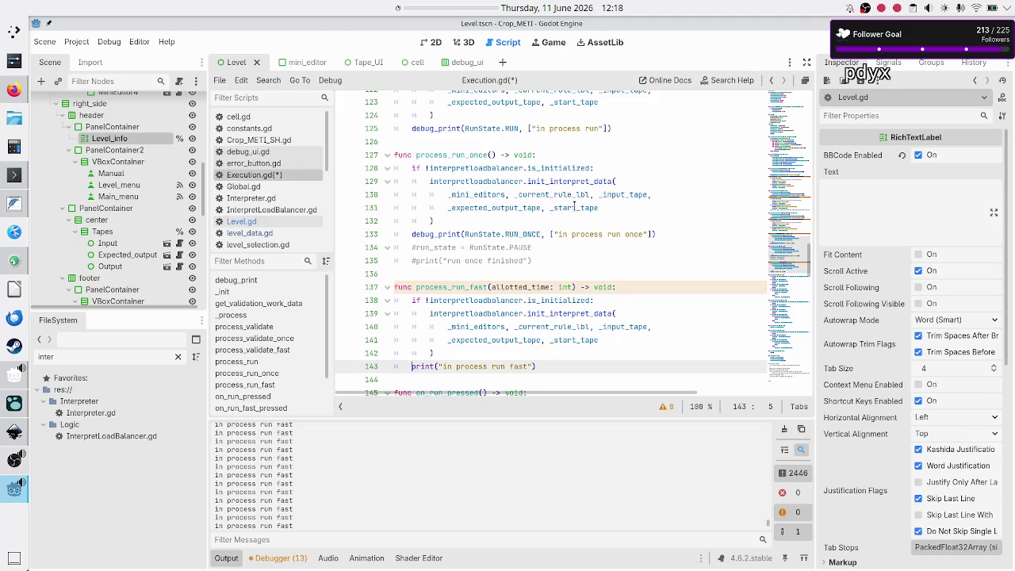
{"action": "key", "text": "shift+End"}
{"action": "key", "text": "ctrl+v"}
{"action": "key", "text": "Left"}
{"action": "key", "text": "Left"}
{"action": "key", "text": "Left"}
{"action": "key", "text": "BackSpace"}
{"action": "key", "text": "BackSpace"}
{"action": "key", "text": "BackSpace"}
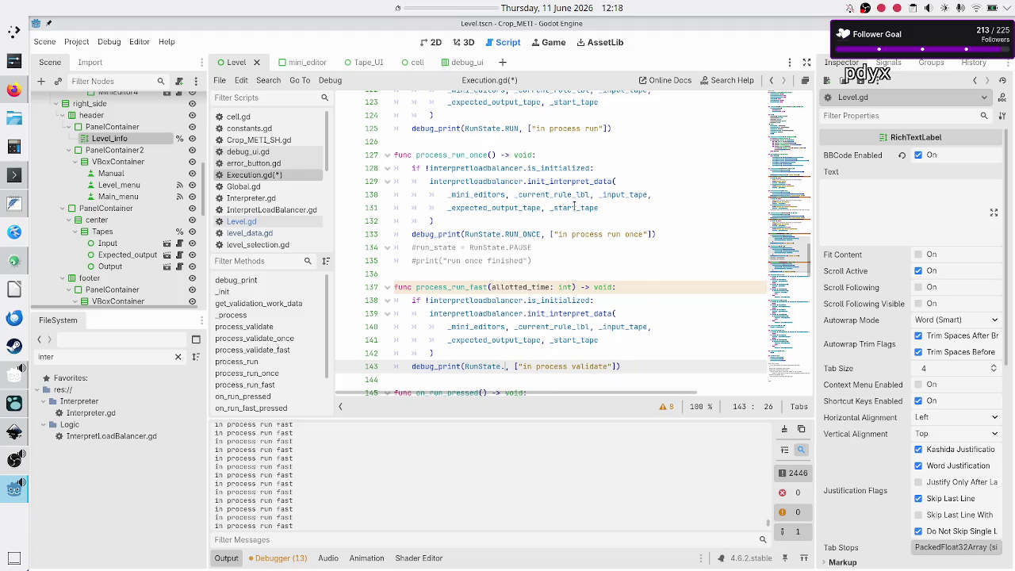
{"action": "key", "text": "Down"}
{"action": "key", "text": "Down"}
{"action": "key", "text": "Down"}
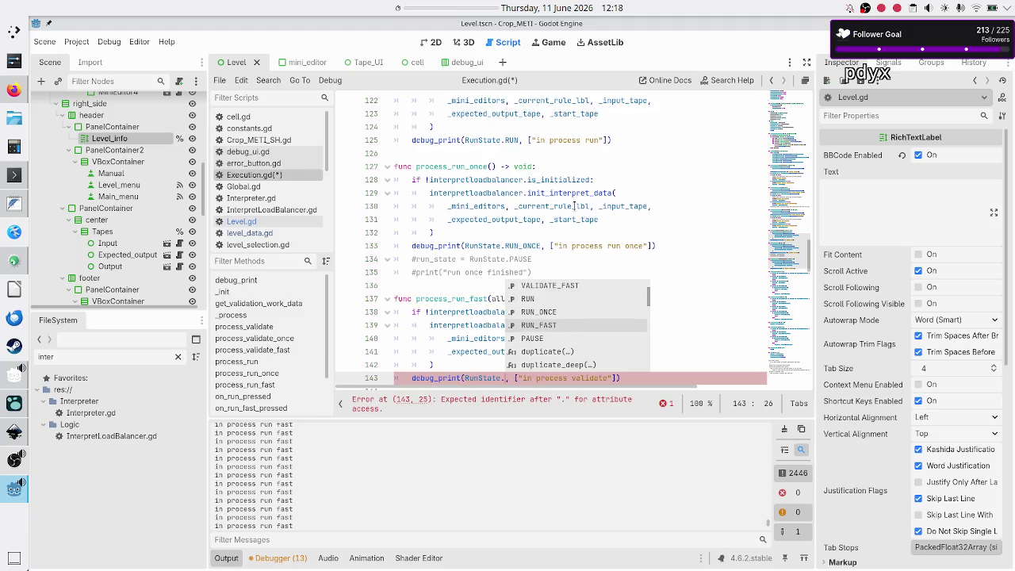
{"action": "key", "text": "Return"}
{"action": "key", "text": "Right"}
{"action": "key", "text": "Right"}
{"action": "key", "text": "Right"}
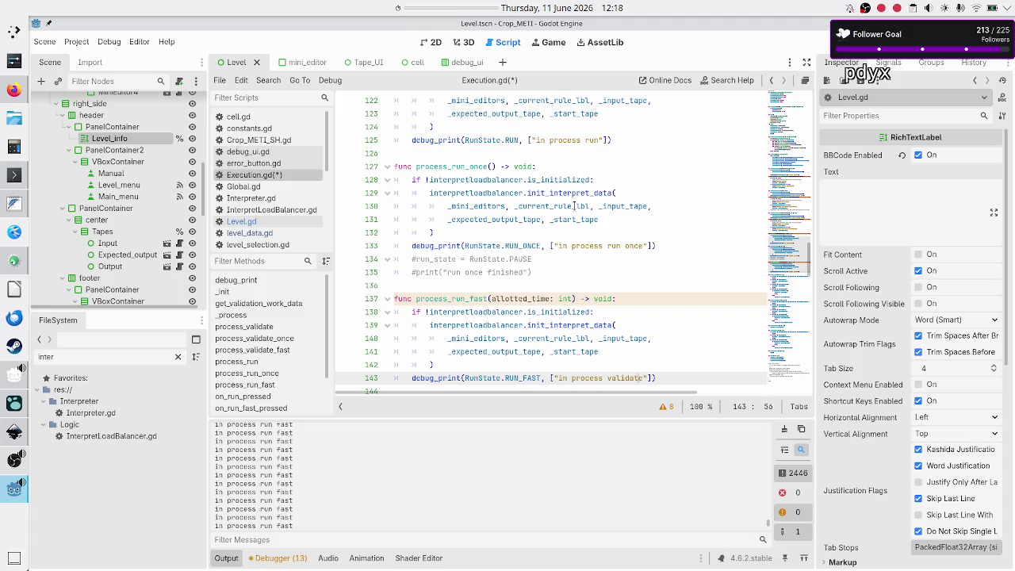
{"action": "key", "text": "BackSpace"}
{"action": "key", "text": "BackSpace"}
{"action": "key", "text": "BackSpace"}
{"action": "type", "text": "run "}
{"action": "type", "text": "fast"}
{"action": "key", "text": "Down"}
{"action": "key", "text": "Down"}
{"action": "key", "text": "Down"}
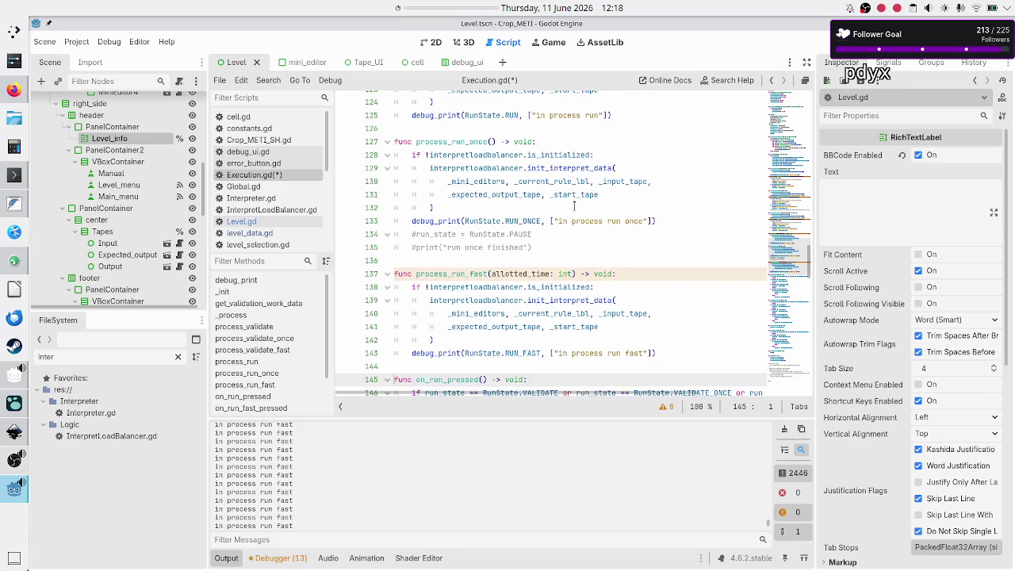
{"action": "key", "text": "Up"}
{"action": "key", "text": "Up"}
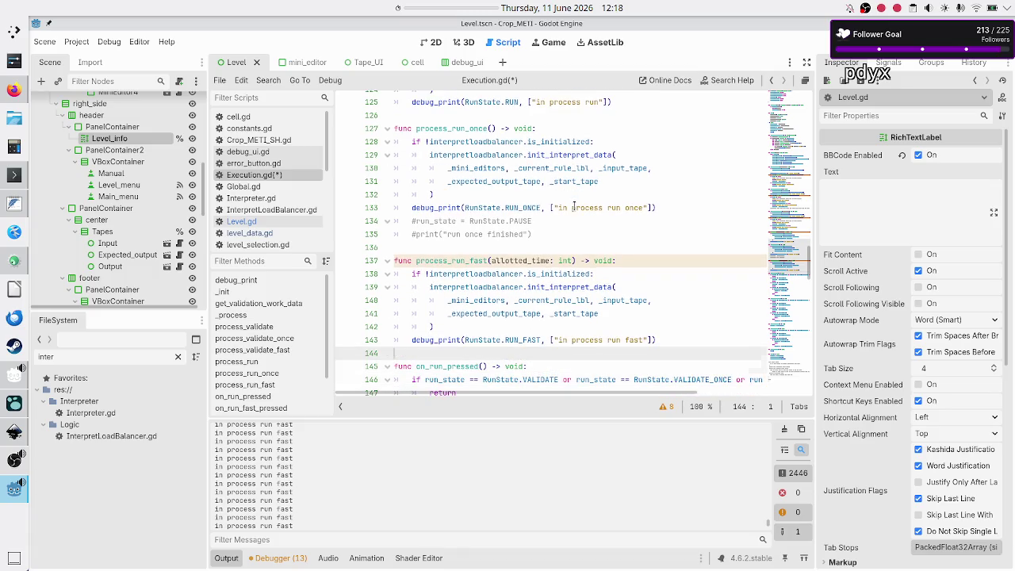
{"action": "key", "text": "ctrl+s"}
- Launch the game with F6, move its window aside, start a normal run, then return to the editor
{"action": "key", "text": "F6"}
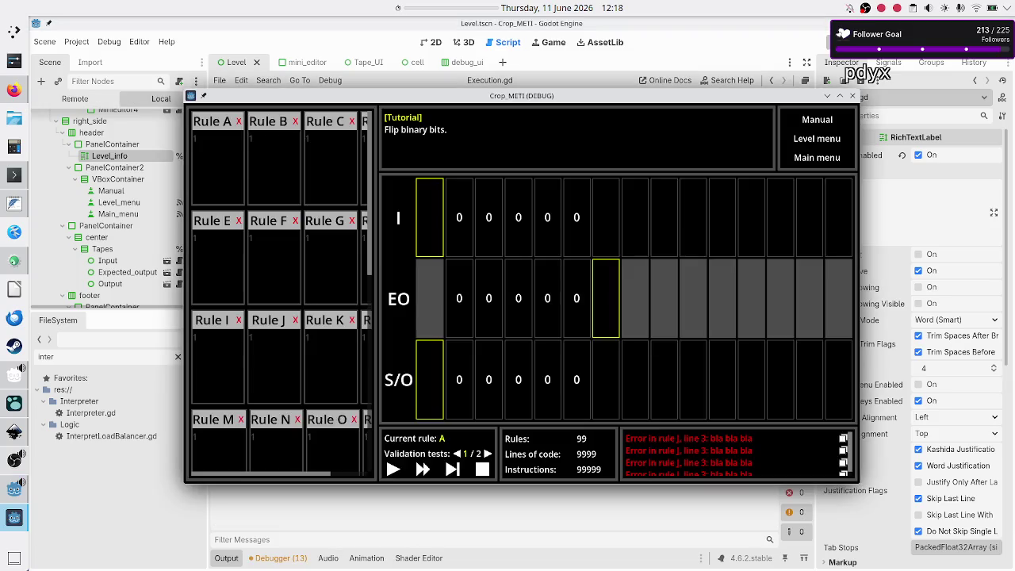
{"action": "left_click_drag", "start_coordinate": [610, 98], "coordinate": [644, 42]}
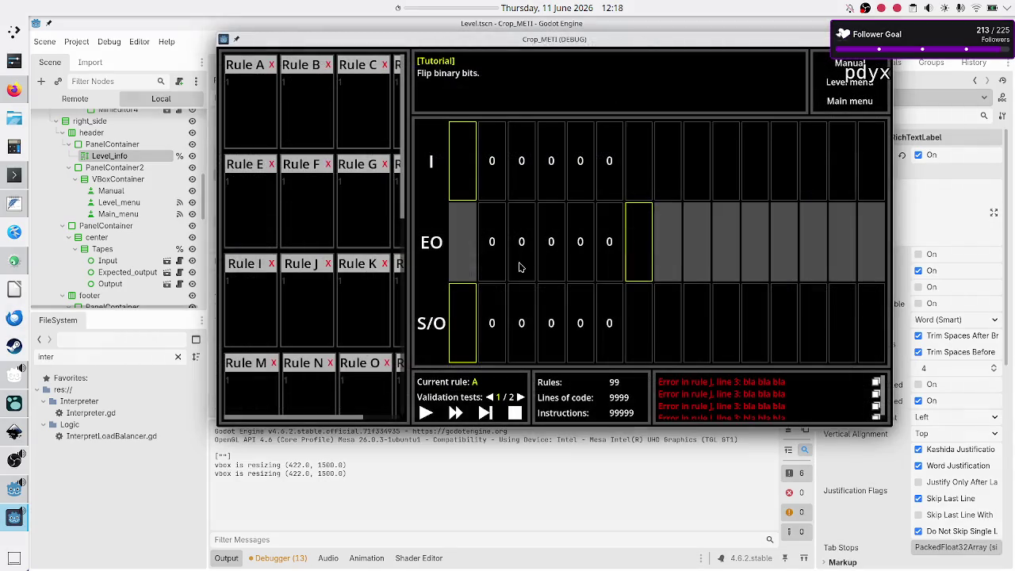
{"action": "left_click", "coordinate": [426, 414]}
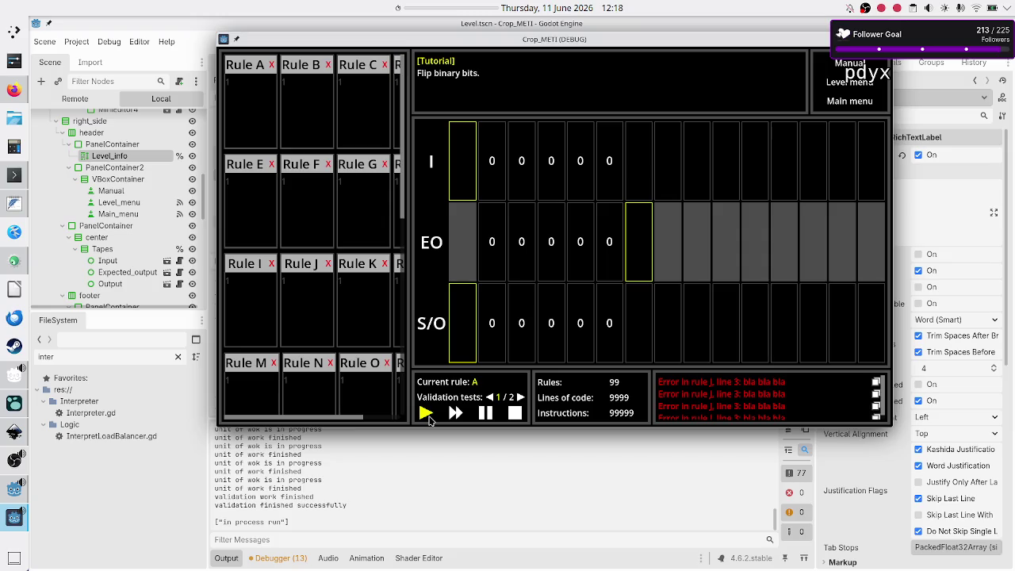
{"action": "left_click", "coordinate": [428, 475]}
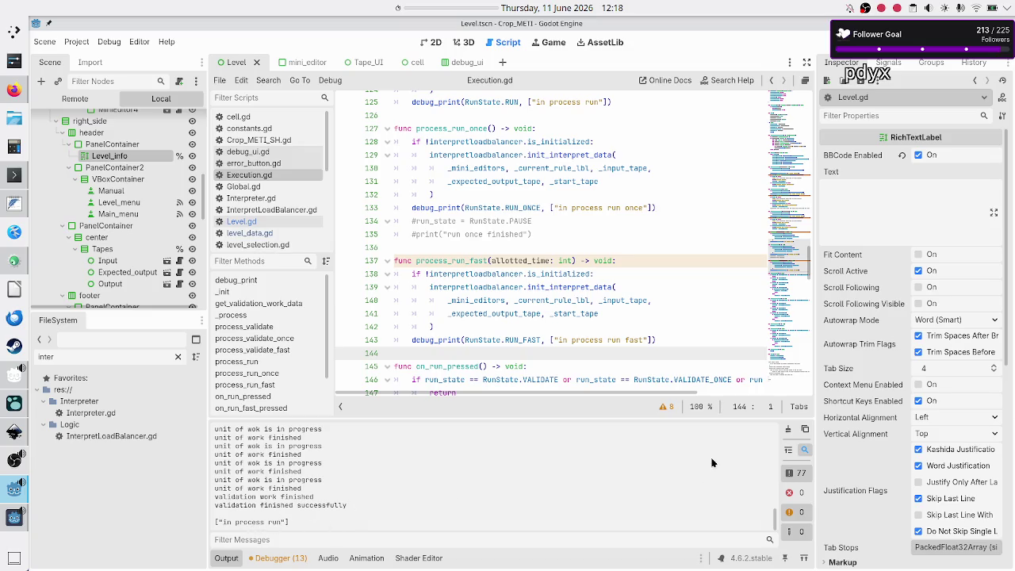
{"action": "scroll", "coordinate": [430, 474], "scroll_direction": "up", "scroll_amount": 1}
{"action": "scroll", "coordinate": [430, 474], "scroll_direction": "up", "scroll_amount": 10}
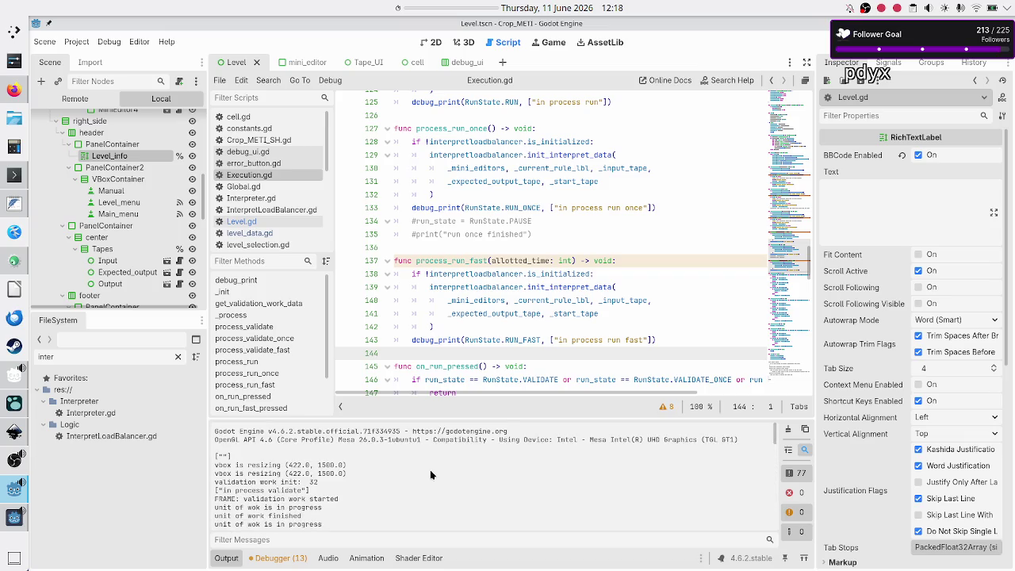
{"action": "scroll", "coordinate": [373, 456], "scroll_direction": "down", "scroll_amount": 1}
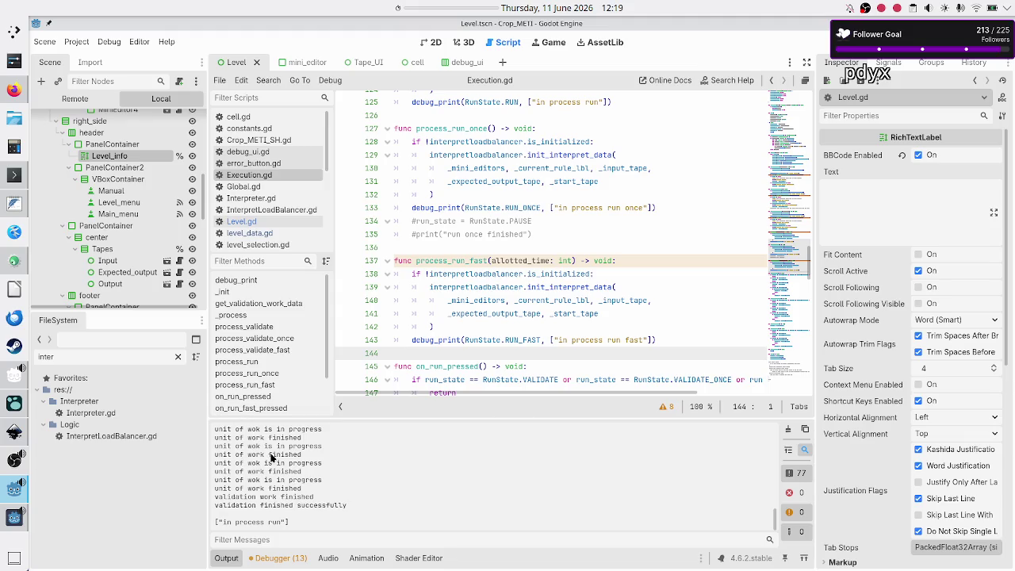
{"action": "scroll", "coordinate": [271, 458], "scroll_direction": "up", "scroll_amount": 5}
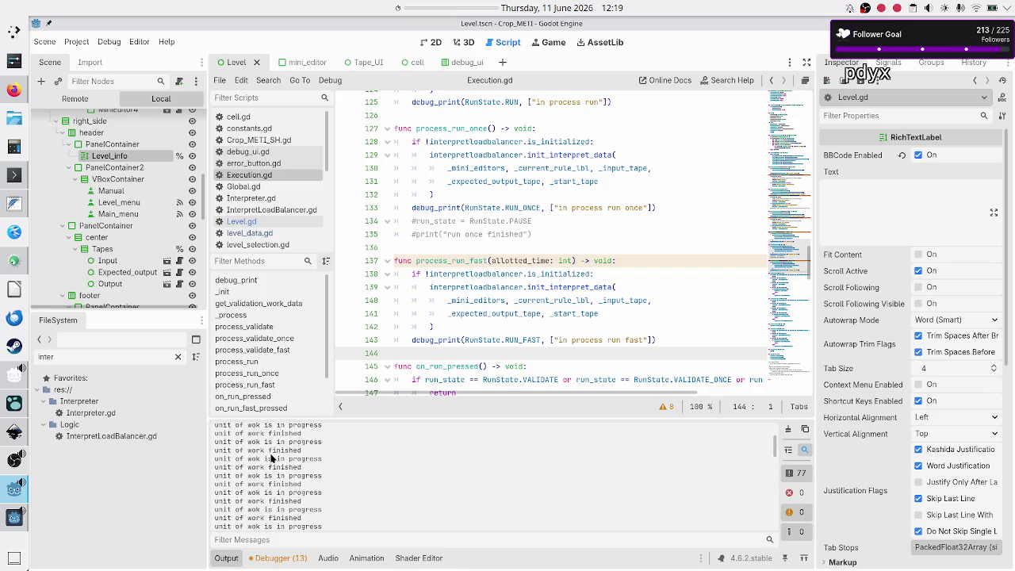
{"action": "scroll", "coordinate": [271, 458], "scroll_direction": "down", "scroll_amount": 2}
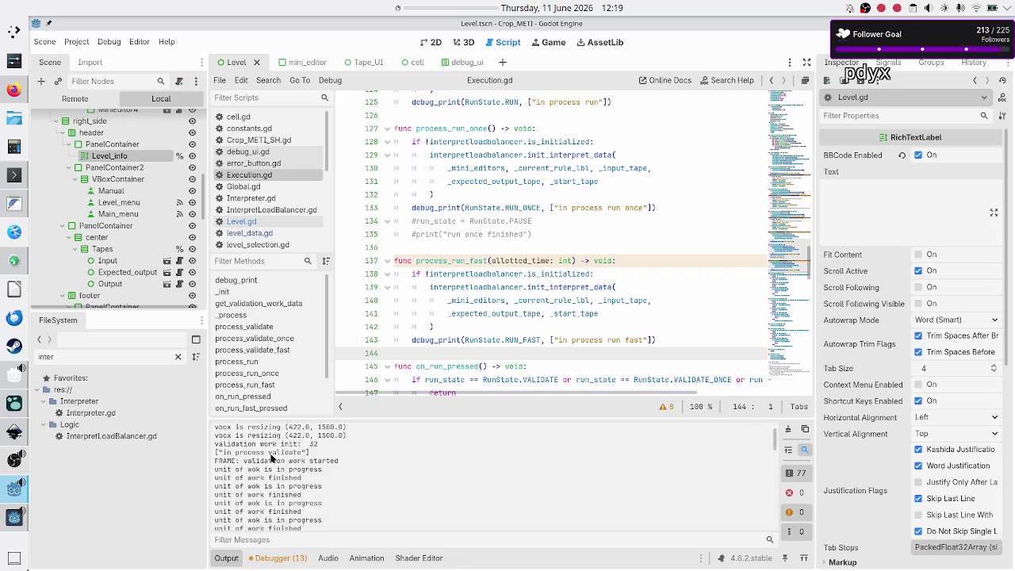
{"action": "left_click_drag", "start_coordinate": [216, 461], "coordinate": [238, 461]}
{"action": "scroll", "coordinate": [305, 468], "scroll_direction": "down", "scroll_amount": 5}
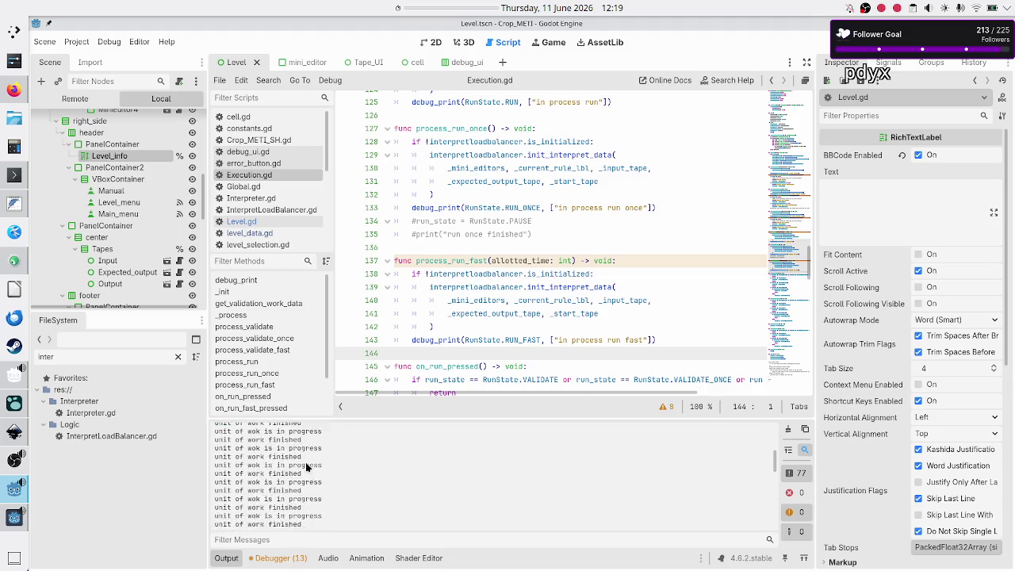
{"action": "scroll", "coordinate": [305, 468], "scroll_direction": "down", "scroll_amount": 2}
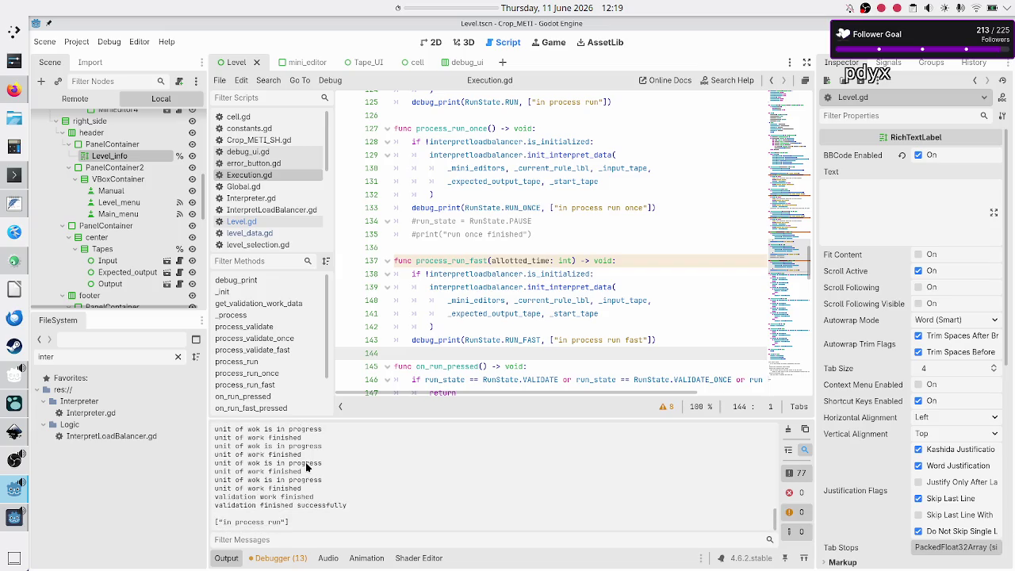
{"action": "left_click_drag", "start_coordinate": [243, 497], "coordinate": [309, 497]}
{"action": "left_click_drag", "start_coordinate": [234, 505], "coordinate": [323, 505]}
{"action": "left_click", "coordinate": [322, 506]}
{"action": "left_click", "coordinate": [15, 517]}
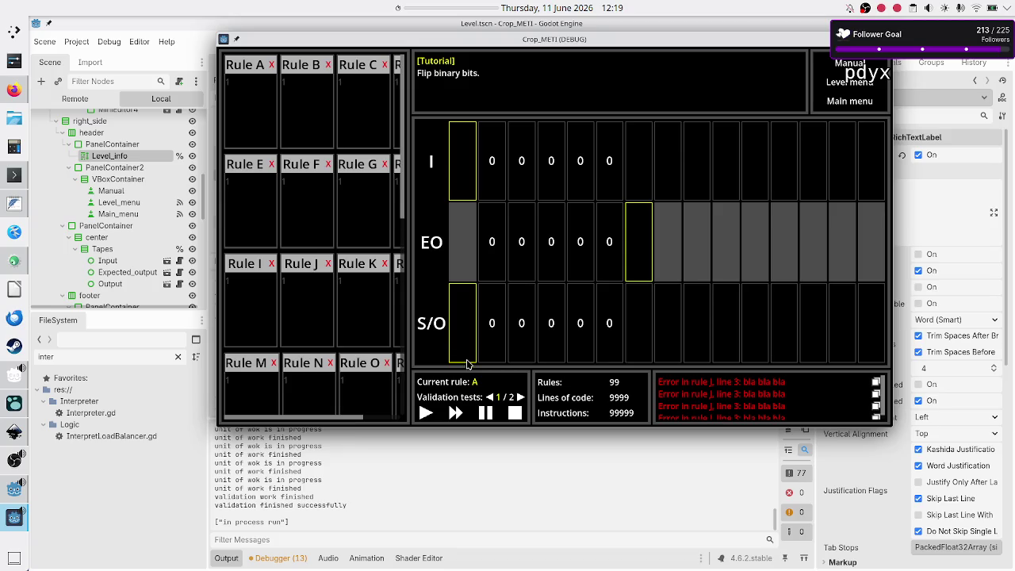
- Pause the game and step it four times to confirm 'in process run once' prints only once, then stop it
{"action": "left_click", "coordinate": [487, 418]}
{"action": "left_click", "coordinate": [486, 414]}
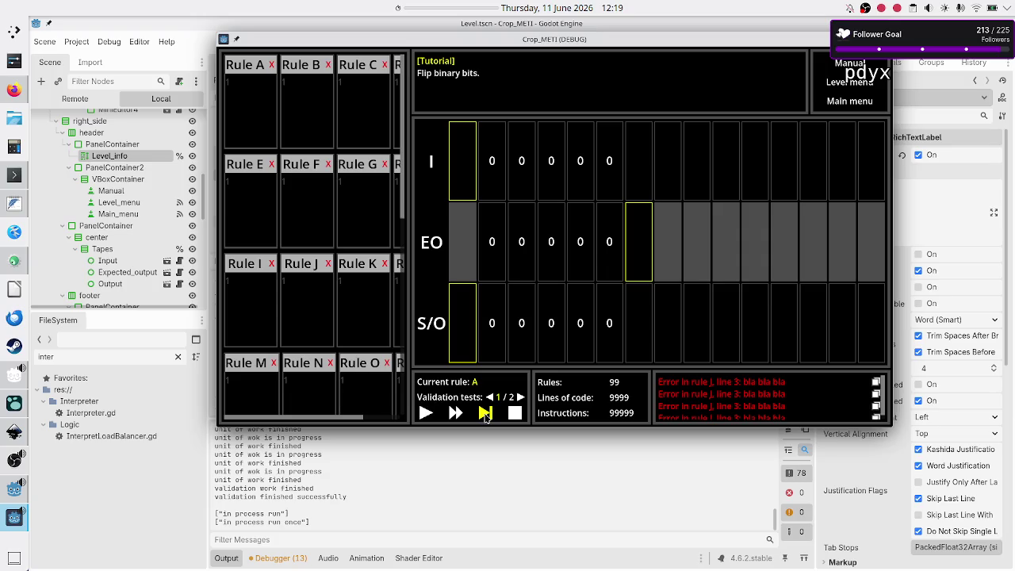
{"action": "left_click", "coordinate": [485, 413]}
{"action": "left_click", "coordinate": [485, 415]}
{"action": "left_click", "coordinate": [485, 414]}
{"action": "key", "text": "F8"}
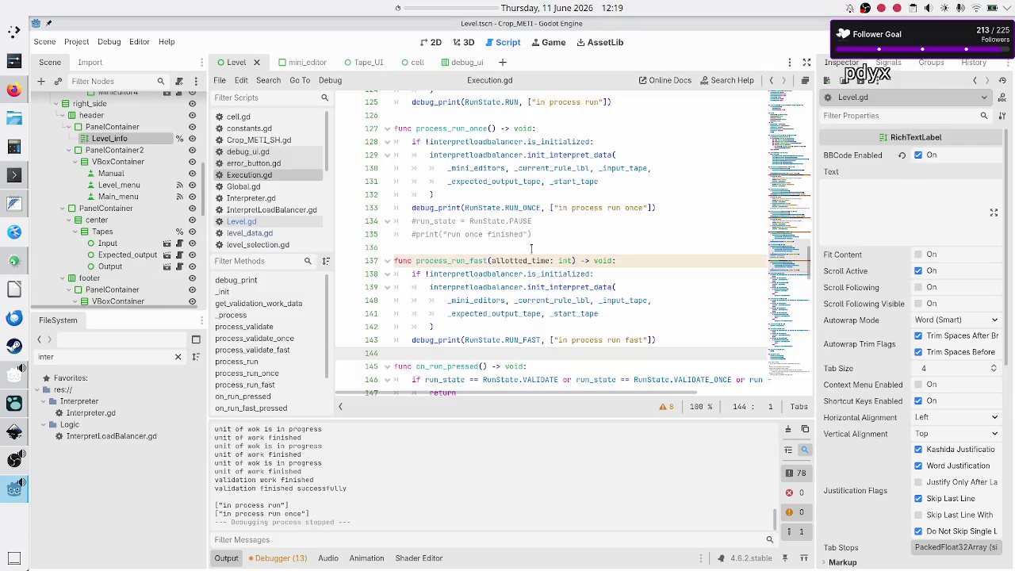
{"action": "scroll", "coordinate": [527, 238], "scroll_direction": "up", "scroll_amount": 3}
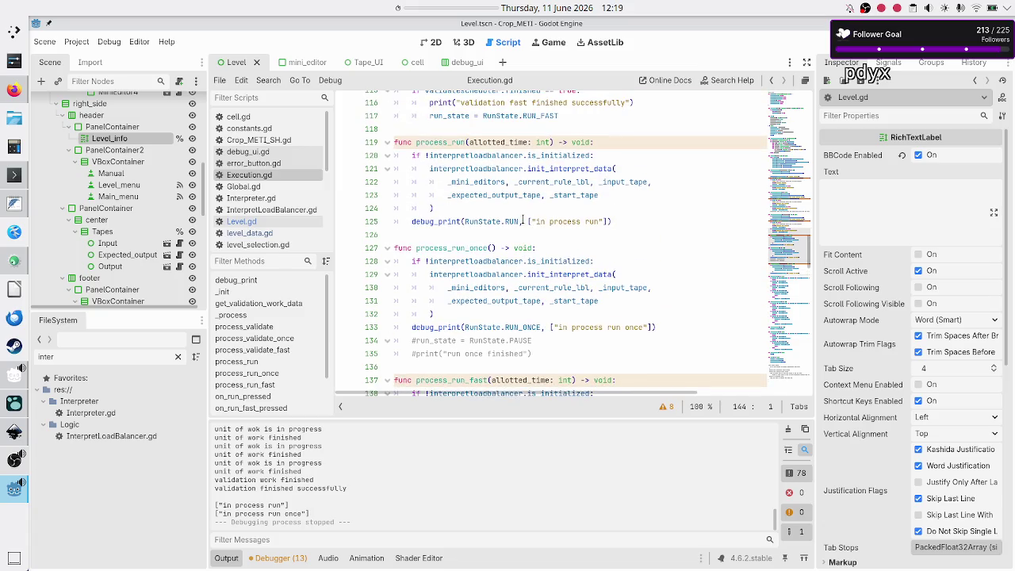
{"action": "scroll", "coordinate": [523, 219], "scroll_direction": "up", "scroll_amount": 15}
{"action": "scroll", "coordinate": [523, 216], "scroll_direction": "up", "scroll_amount": 13}
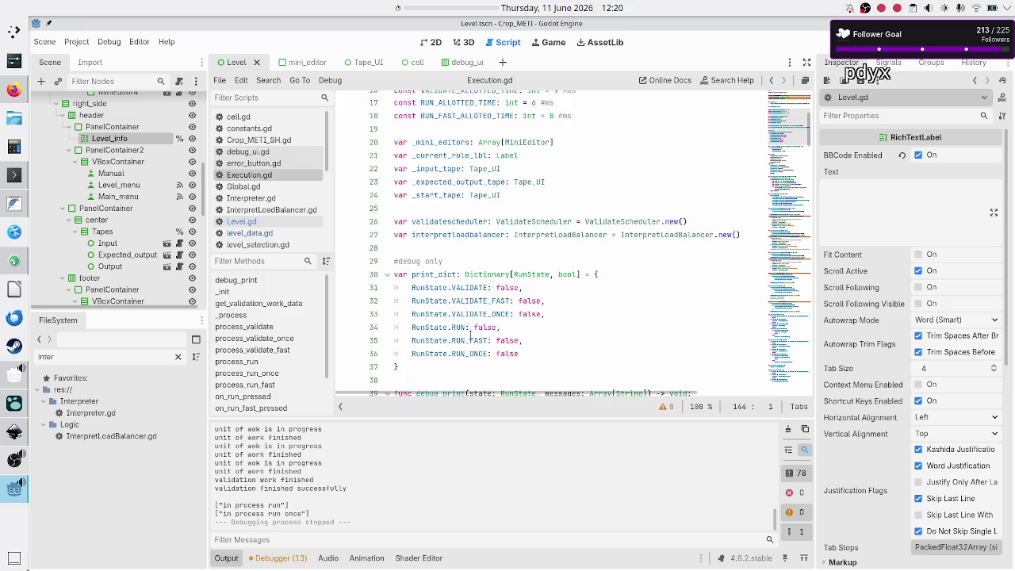
{"action": "mouse_move", "coordinate": [472, 351]}
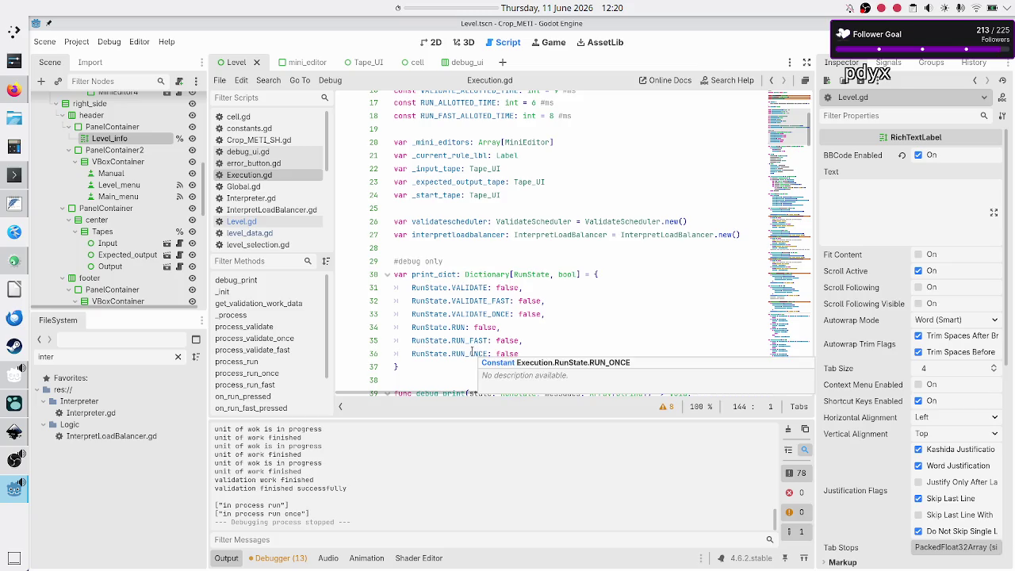
{"action": "double_click", "coordinate": [472, 353]}
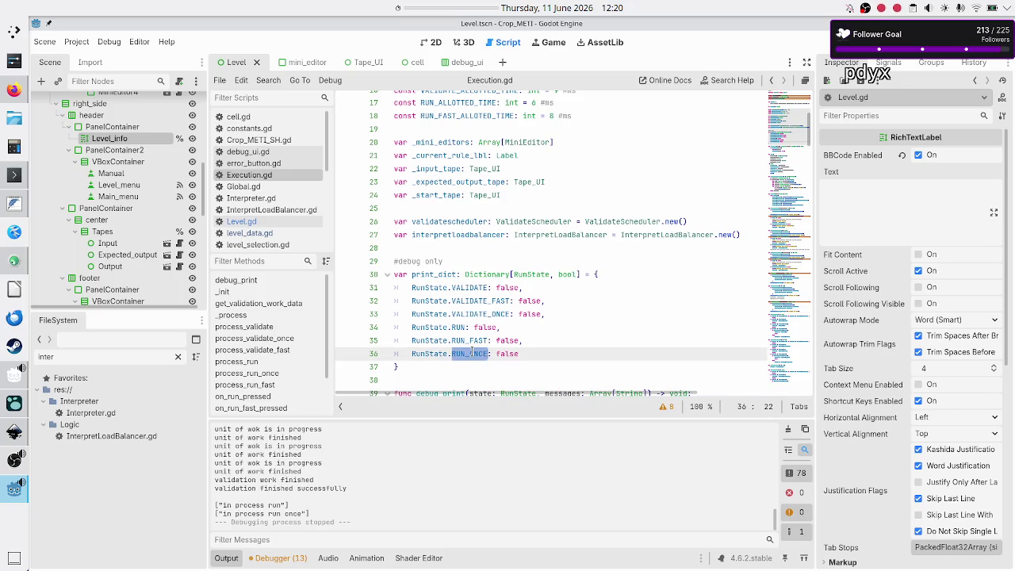
{"action": "left_click", "coordinate": [533, 344]}
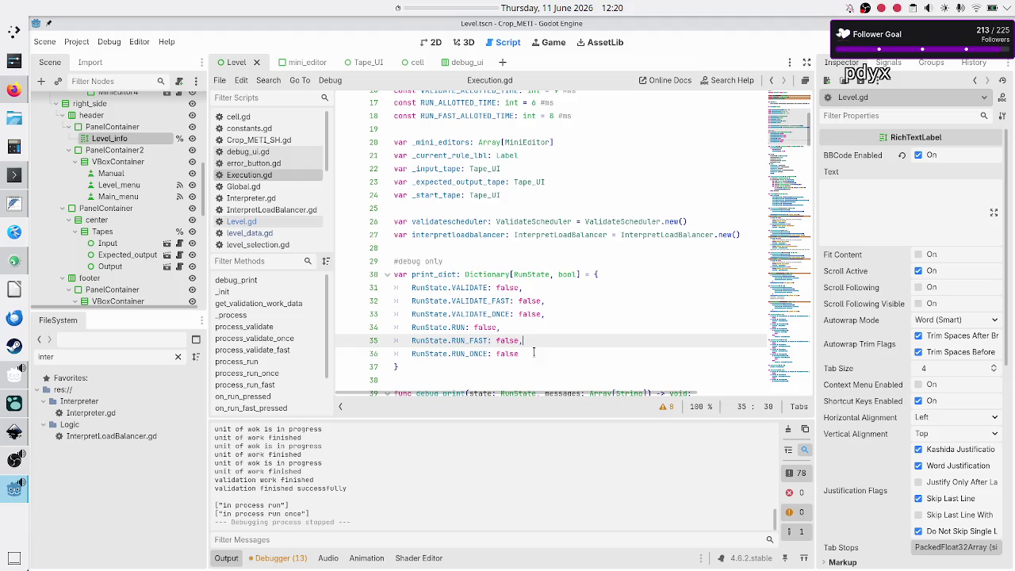
{"action": "left_click", "coordinate": [534, 352]}
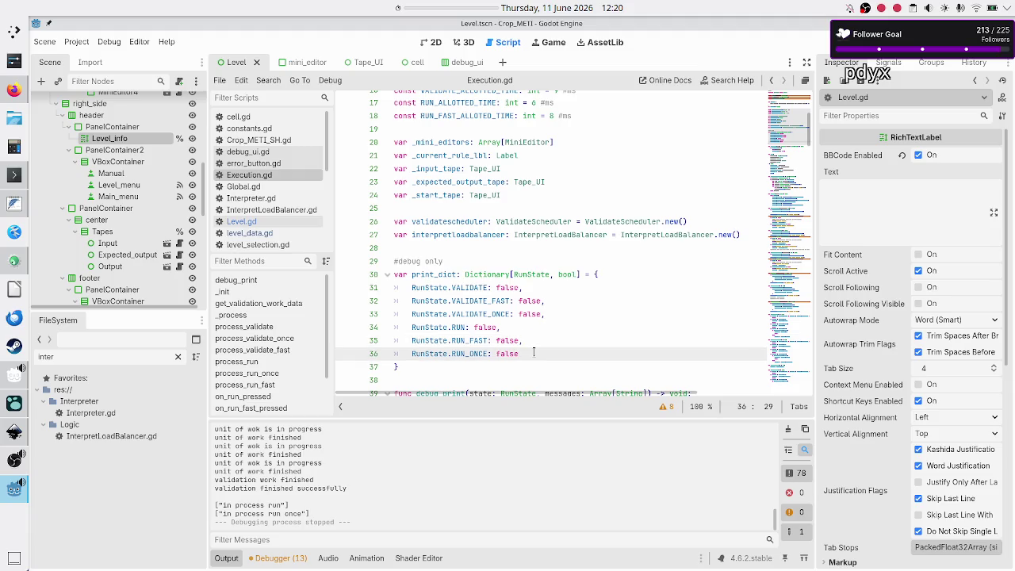
{"action": "scroll", "coordinate": [531, 314], "scroll_direction": "down", "scroll_amount": 9}
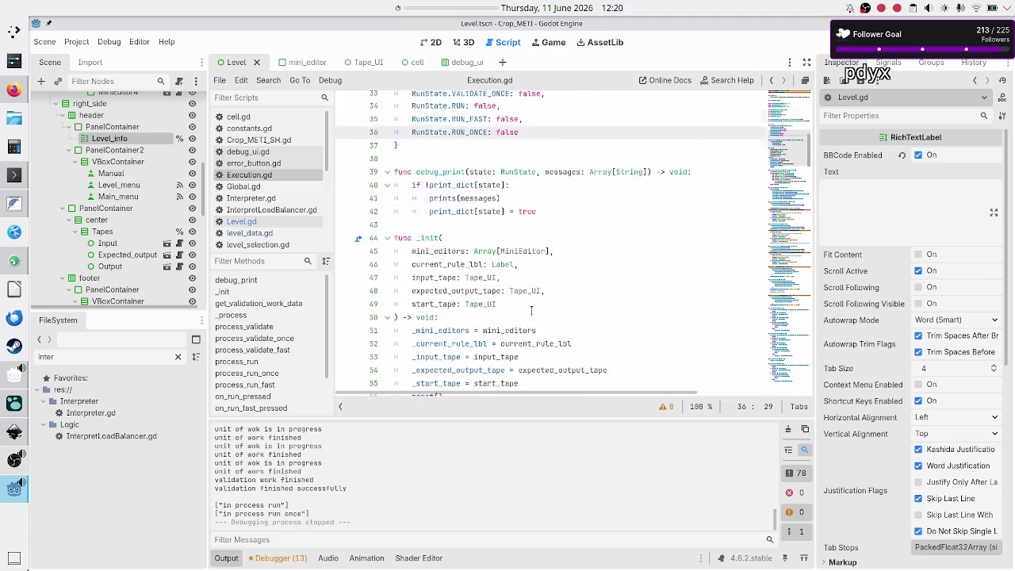
{"action": "scroll", "coordinate": [531, 313], "scroll_direction": "down", "scroll_amount": 9}
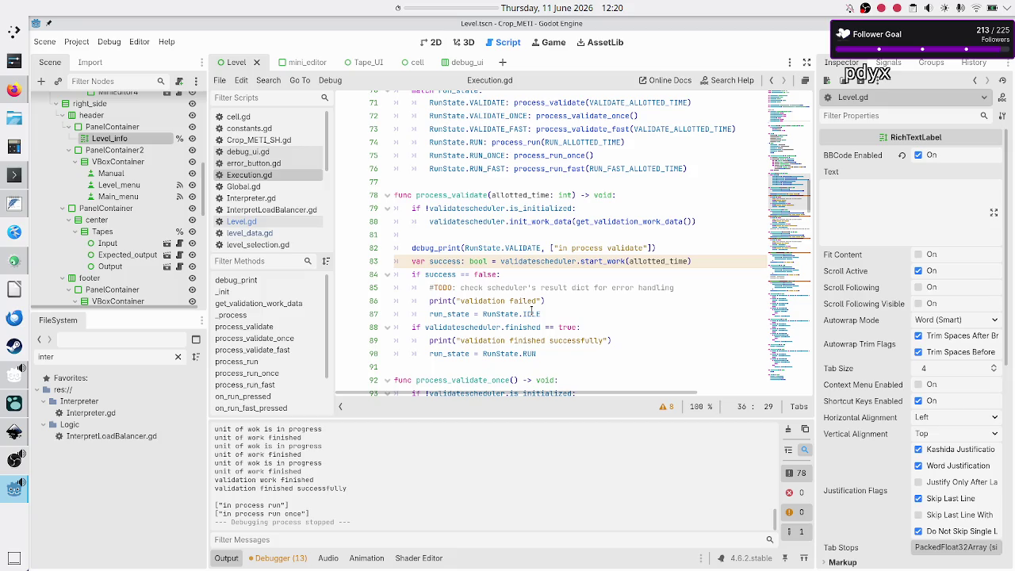
{"action": "scroll", "coordinate": [532, 314], "scroll_direction": "down", "scroll_amount": 4}
{"action": "scroll", "coordinate": [531, 314], "scroll_direction": "down", "scroll_amount": 5}
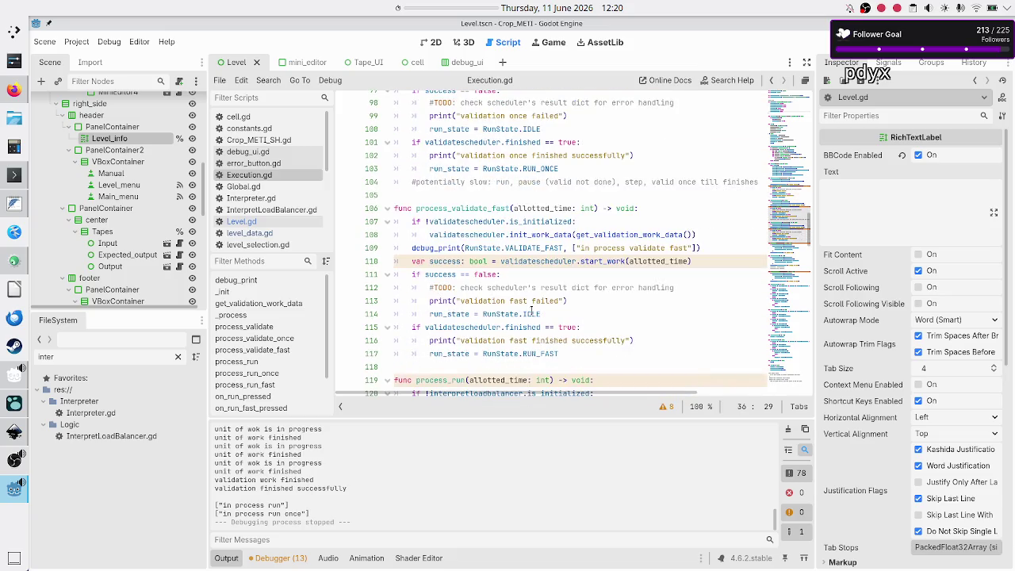
{"action": "scroll", "coordinate": [531, 313], "scroll_direction": "up", "scroll_amount": 3}
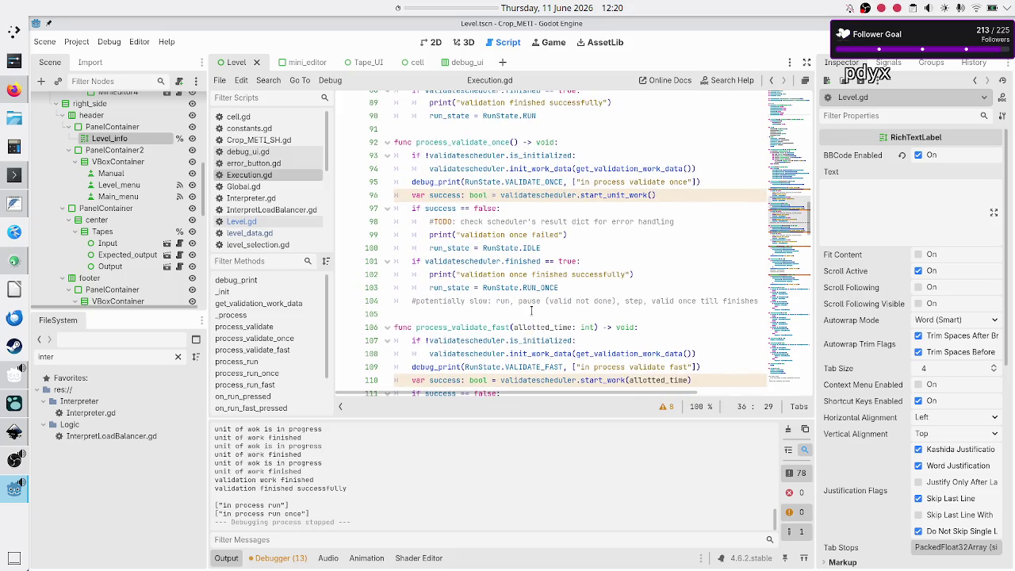
{"action": "scroll", "coordinate": [531, 311], "scroll_direction": "up", "scroll_amount": 1}
{"action": "scroll", "coordinate": [532, 311], "scroll_direction": "down", "scroll_amount": 1}
{"action": "scroll", "coordinate": [532, 311], "scroll_direction": "up", "scroll_amount": 2}
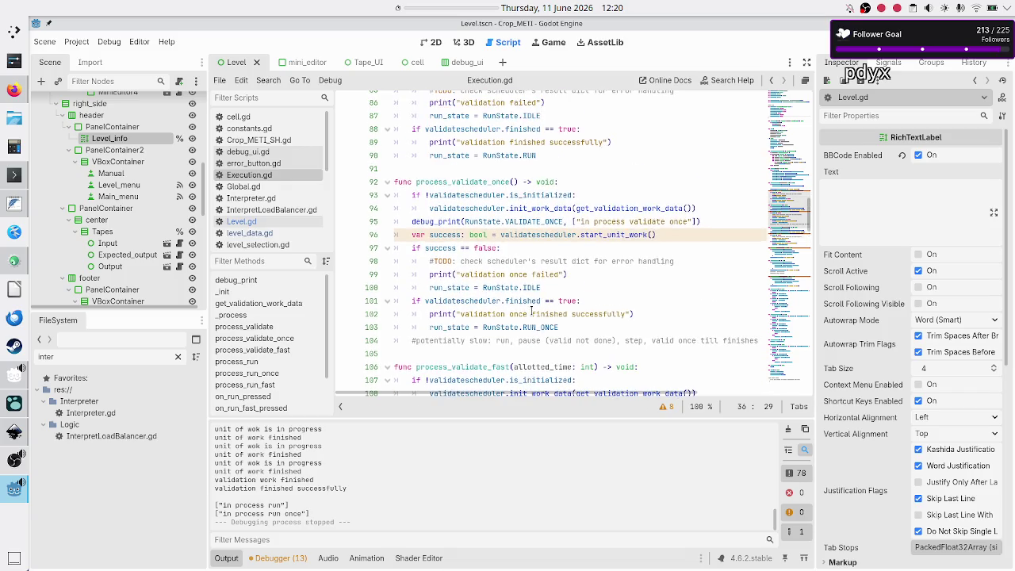
{"action": "left_click", "coordinate": [717, 213]}
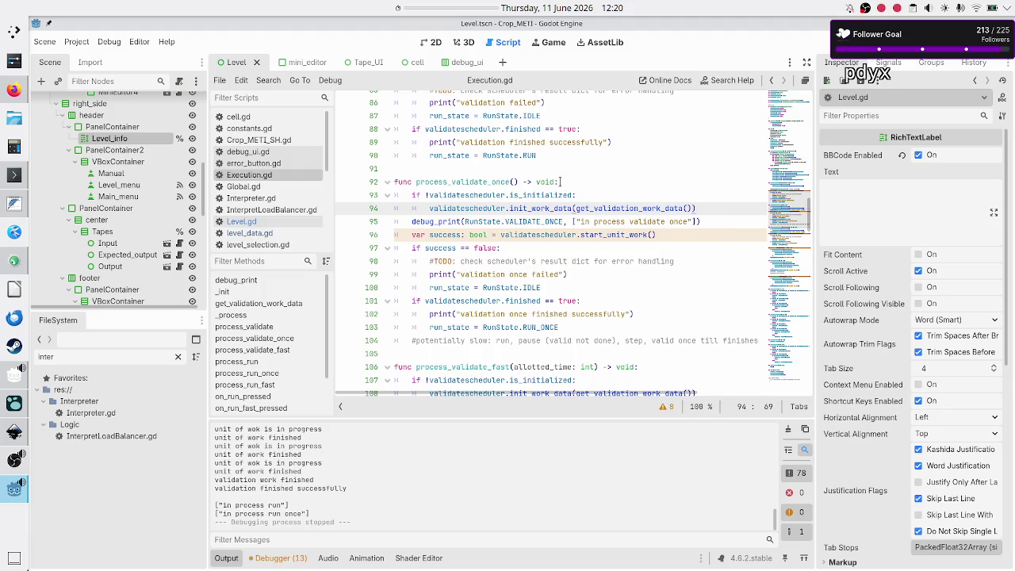
{"action": "scroll", "coordinate": [561, 182], "scroll_direction": "up", "scroll_amount": 15}
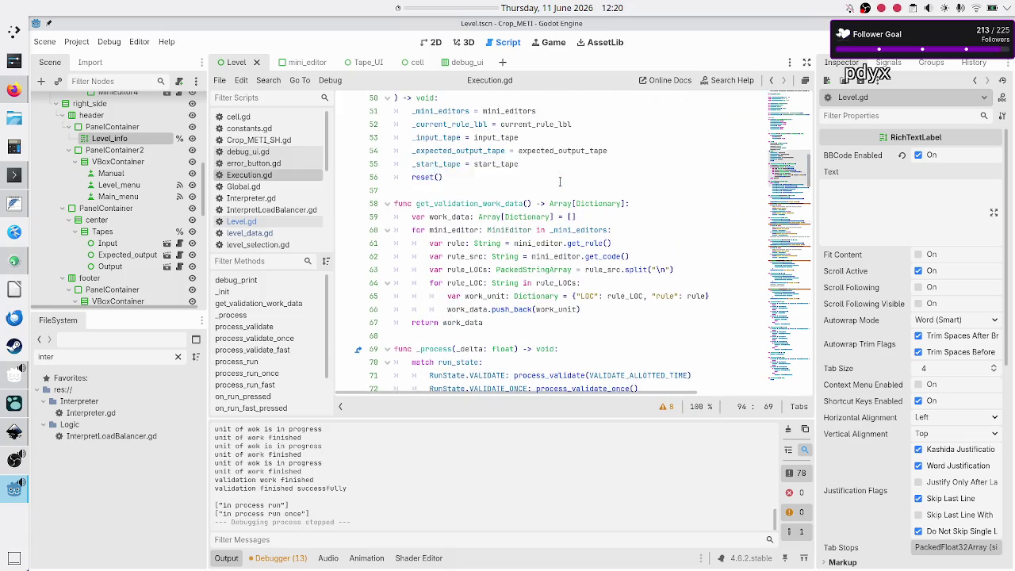
{"action": "scroll", "coordinate": [559, 181], "scroll_direction": "up", "scroll_amount": 4}
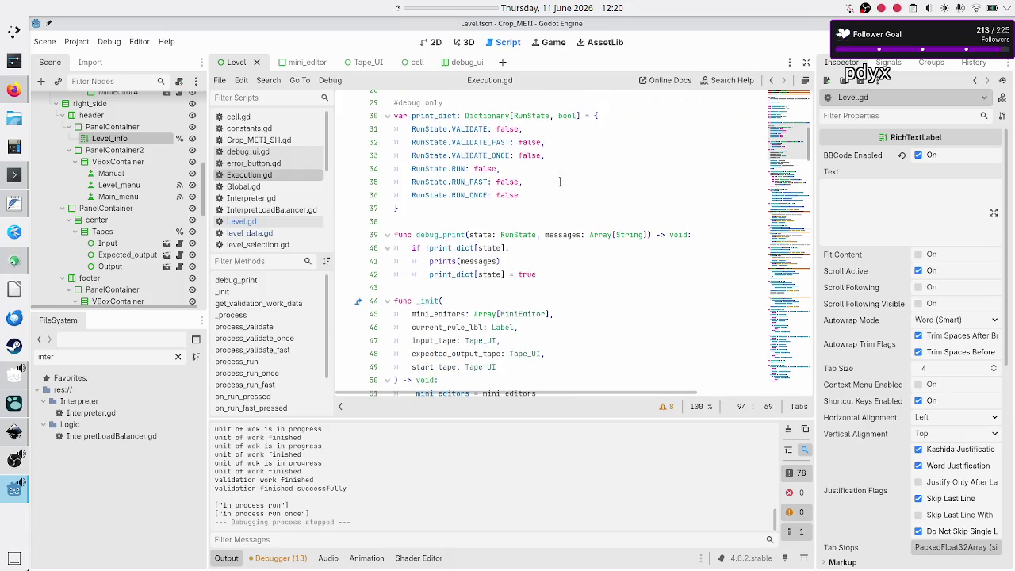
{"action": "scroll", "coordinate": [558, 151], "scroll_direction": "down", "scroll_amount": 3}
{"action": "scroll", "coordinate": [557, 145], "scroll_direction": "up", "scroll_amount": 3}
{"action": "left_click", "coordinate": [518, 246]}
- Add the line 'if state in print_dict.keys():' under the debug_print header
{"action": "key", "text": "Up"}
{"action": "key", "text": "Home"}
{"action": "key", "text": "Down"}
{"action": "key", "text": "Up"}
{"action": "key", "text": "End"}
{"action": "key", "text": "Return"}
{"action": "type", "text": "i"}
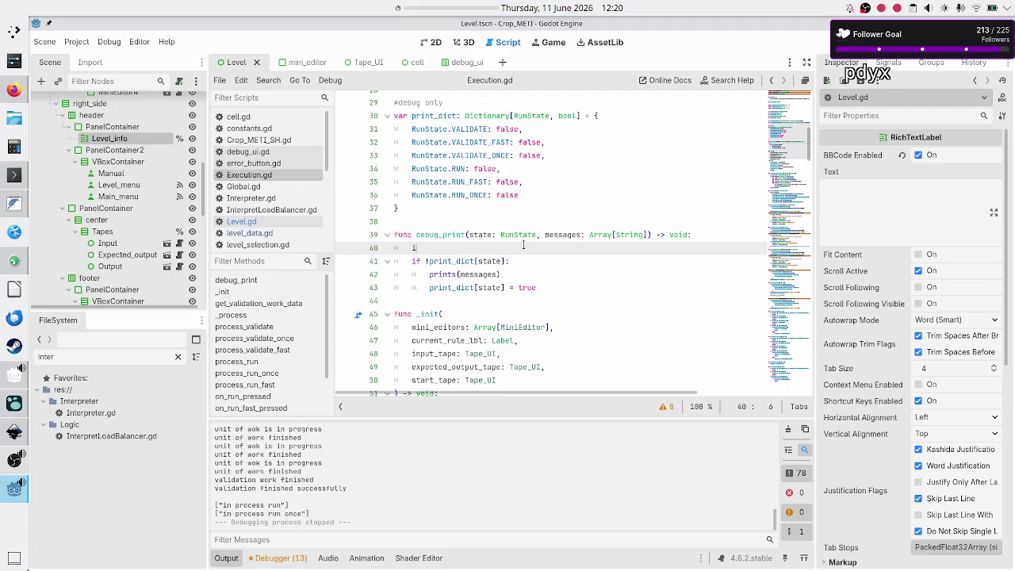
{"action": "type", "text": "f state in print"}
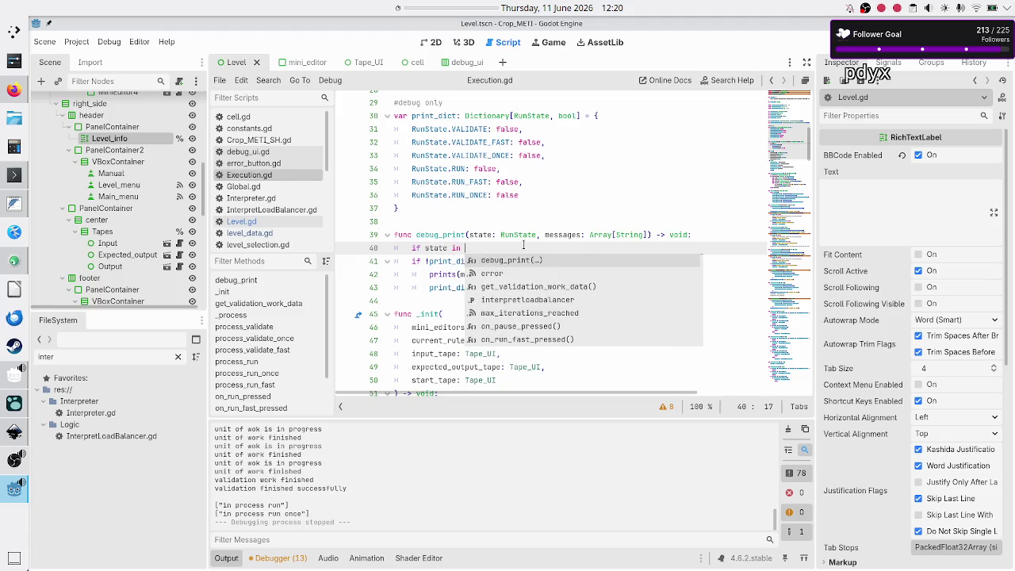
{"action": "key", "text": "Return"}
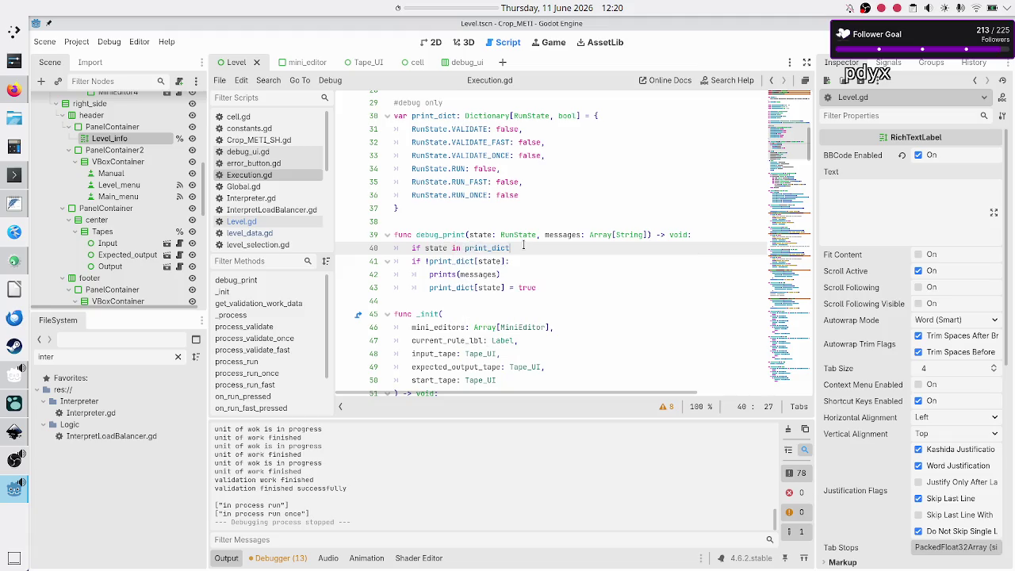
{"action": "type", "text": ".ke"}
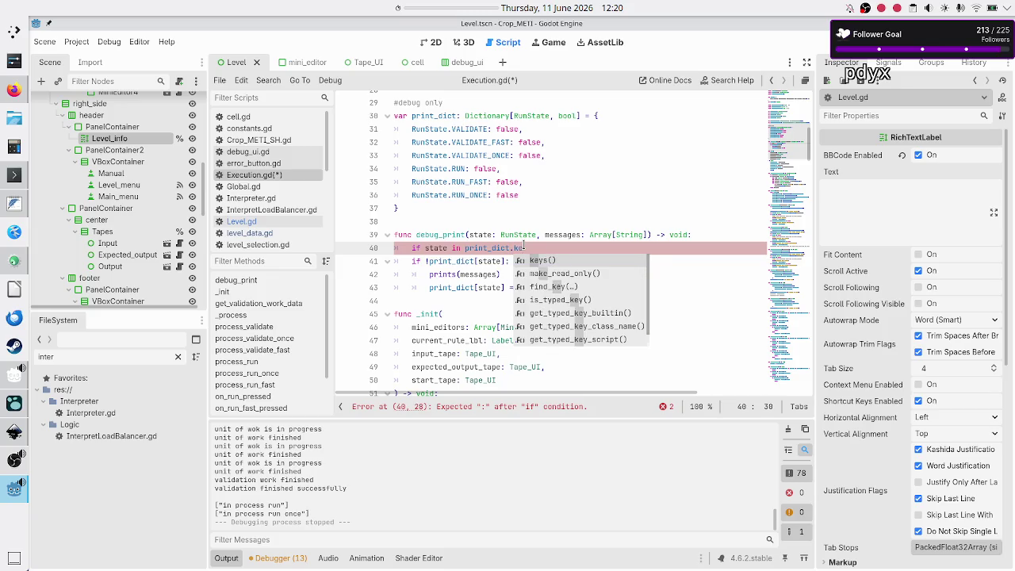
{"action": "key", "text": "Return"}
{"action": "type", "text": ":"}
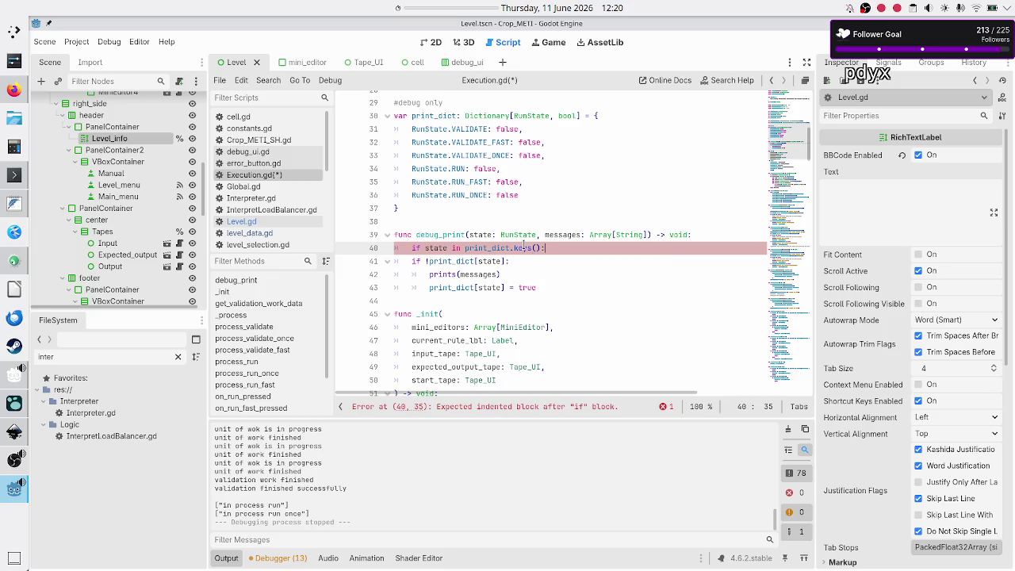
- Indent the existing three-line print-once check so it sits under the new condition
{"action": "key", "text": "Down"}
{"action": "key", "text": "Home"}
{"action": "key", "text": "Tab"}
{"action": "key", "text": "Down"}
{"action": "key", "text": "Tab"}
{"action": "key", "text": "Down"}
{"action": "key", "text": "Home"}
{"action": "key", "text": "Tab"}
{"action": "key", "text": "Up"}
{"action": "key", "text": "Up"}
{"action": "key", "text": "Up"}
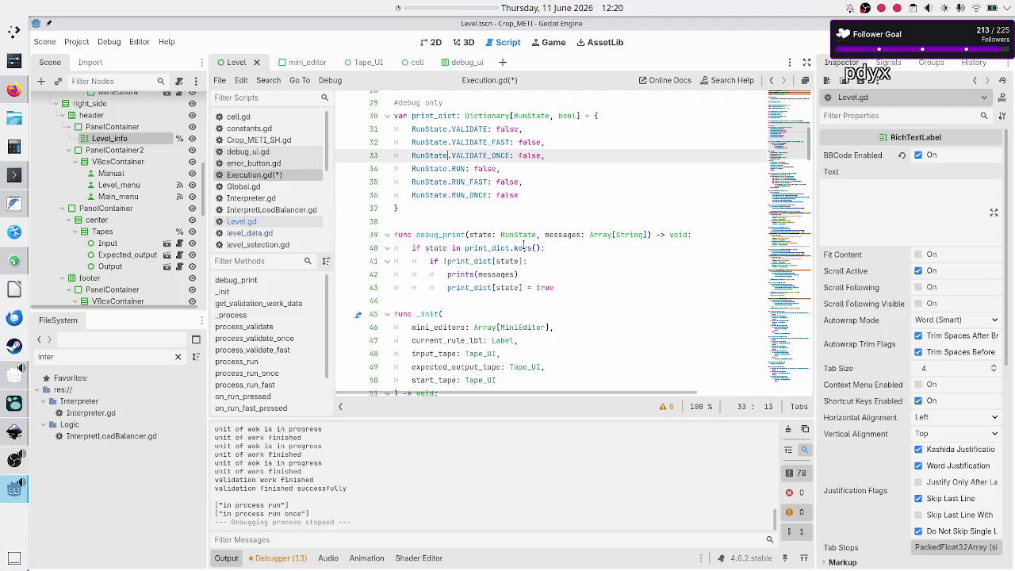
- Comment out the VALIDATE_ONCE and RUN_ONCE entries in print_dict
{"action": "key", "text": "ctrl+k"}
{"action": "key", "text": "Down"}
{"action": "key", "text": "Down"}
{"action": "key", "text": "Down"}
{"action": "key", "text": "ctrl+k"}
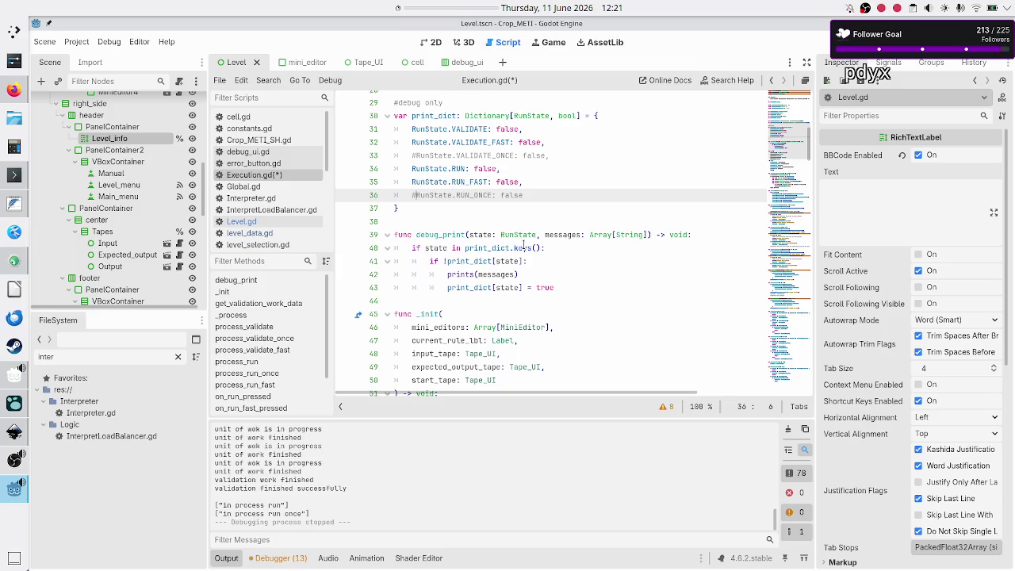
{"action": "key", "text": "Down"}
{"action": "key", "text": "Down"}
{"action": "key", "text": "Down"}
{"action": "key", "text": "Up"}
{"action": "key", "text": "Up"}
{"action": "key", "text": "Up"}
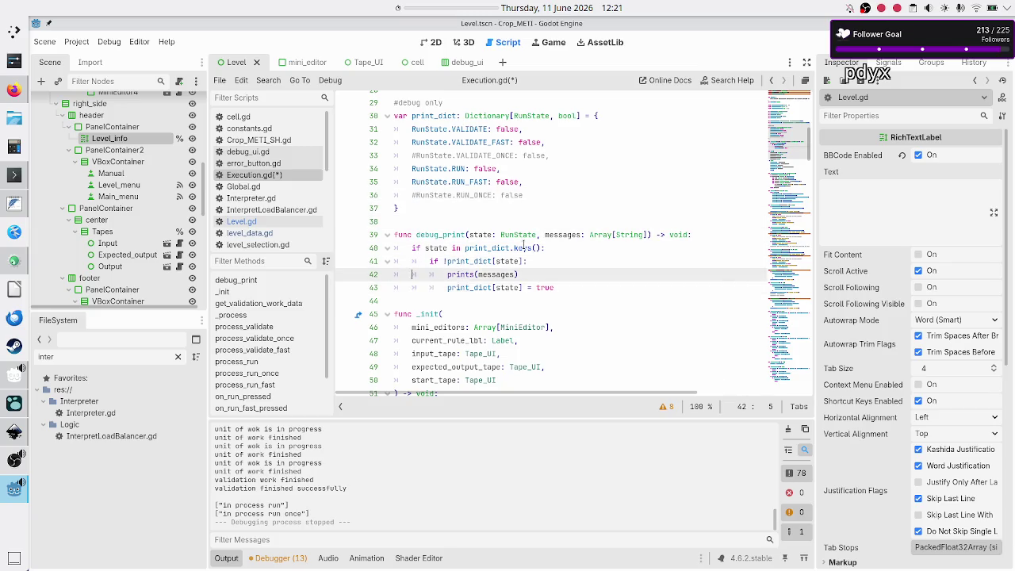
- Add an 'else:' branch after the print_dict check in debug_print
{"action": "key", "text": "Down"}
{"action": "key", "text": "Down"}
{"action": "key", "text": "Down"}
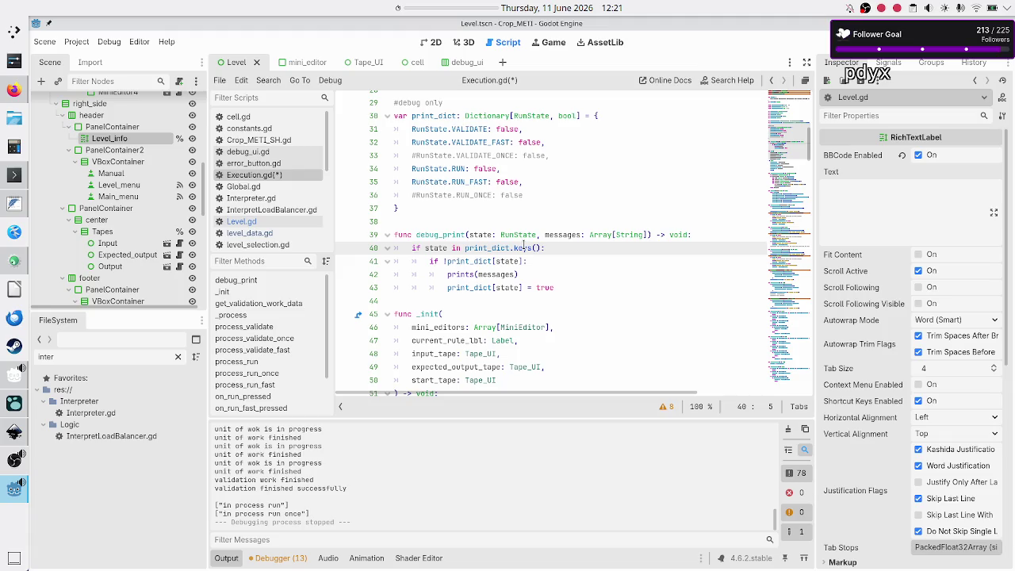
{"action": "key", "text": "ctrl+Right"}
{"action": "key", "text": "ctrl+Right"}
{"action": "key", "text": "Down"}
{"action": "key", "text": "Down"}
{"action": "key", "text": "Down"}
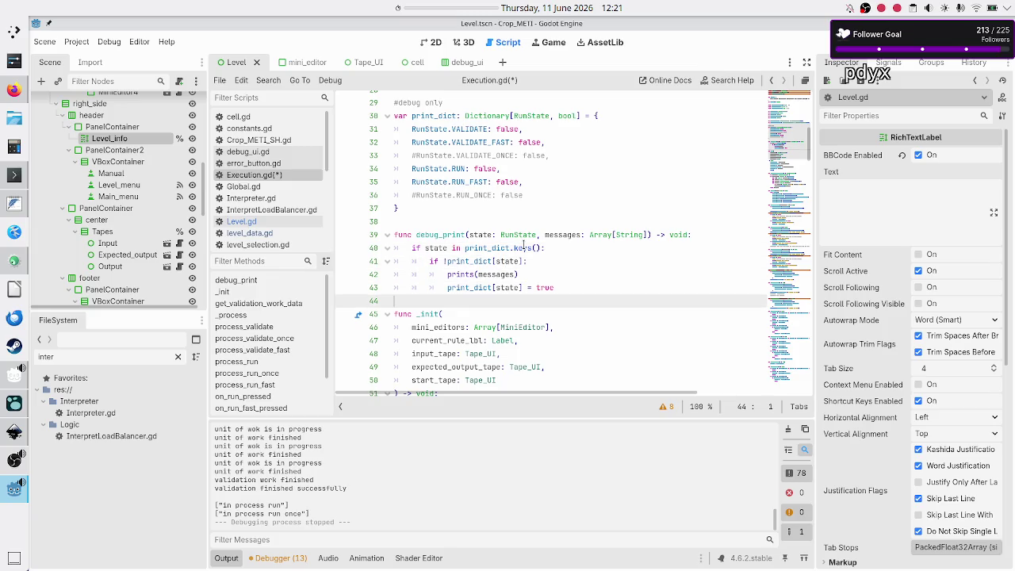
{"action": "key", "text": "Up"}
{"action": "key", "text": "End"}
{"action": "key", "text": "Return"}
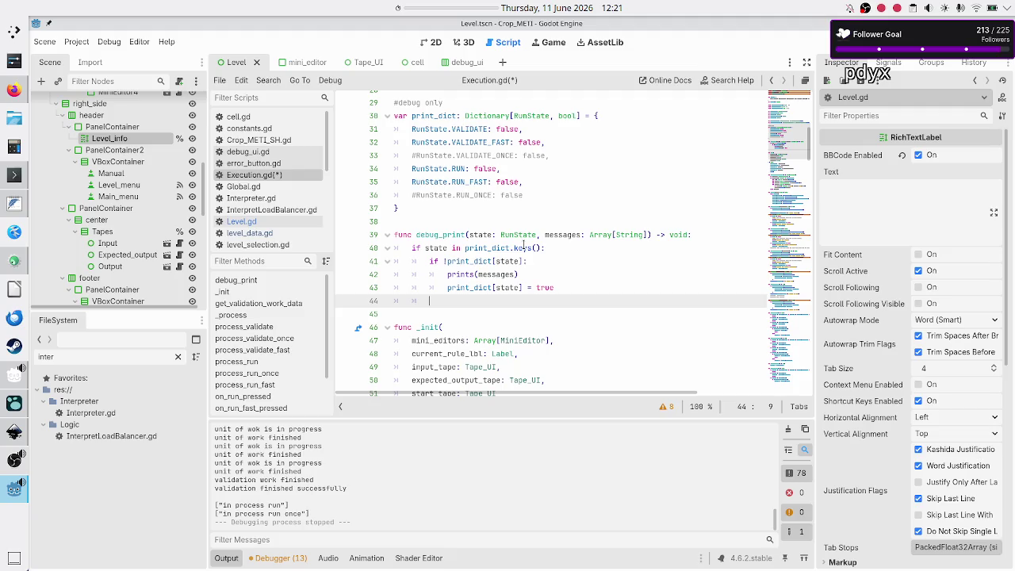
{"action": "key", "text": "BackSpace"}
{"action": "type", "text": "else:"}
{"action": "key", "text": "Return"}
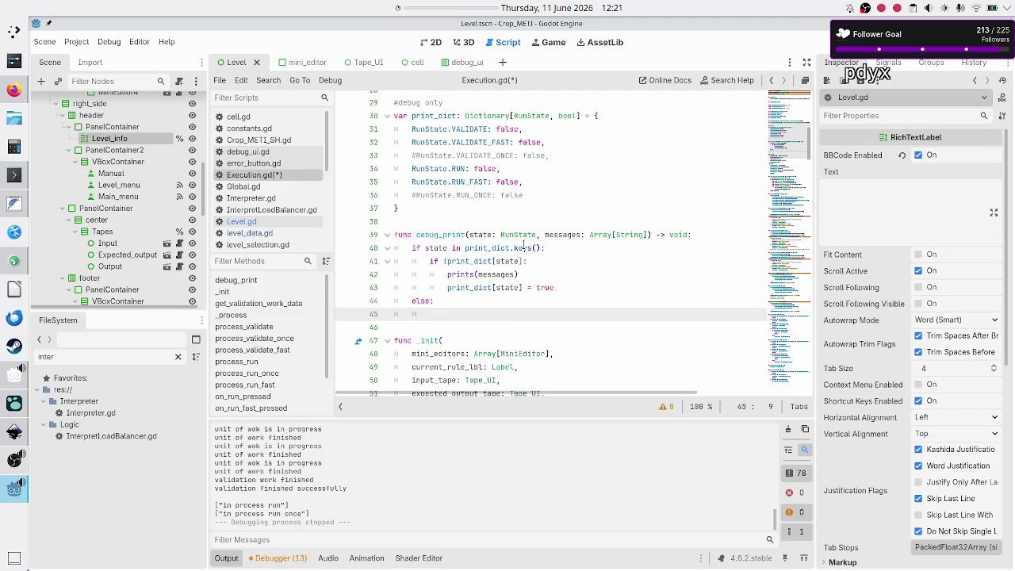
- Make the else branch call prints(messages) and save Execution.gd
{"action": "type", "text": "p"}
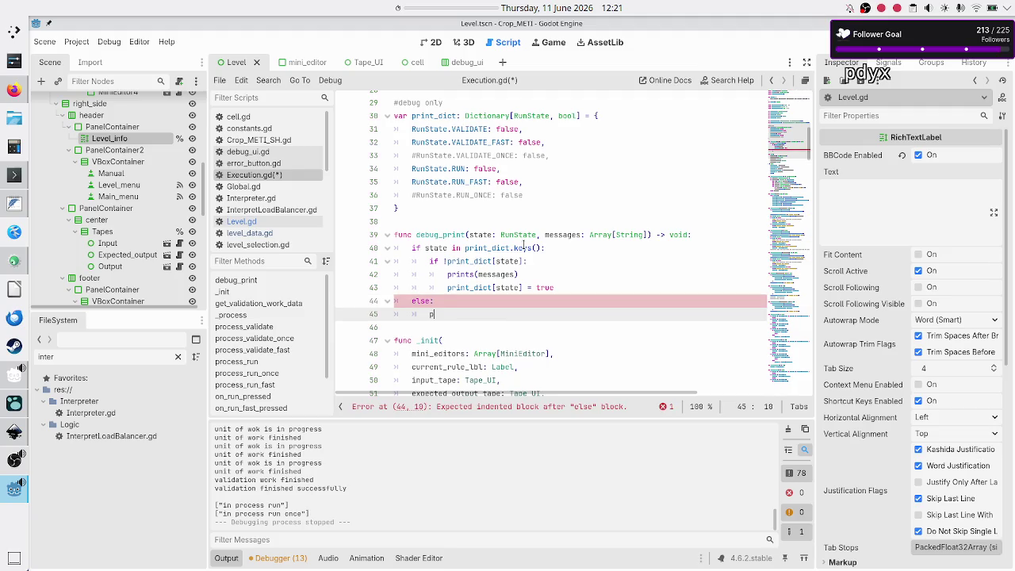
{"action": "type", "text": "rints(mess"}
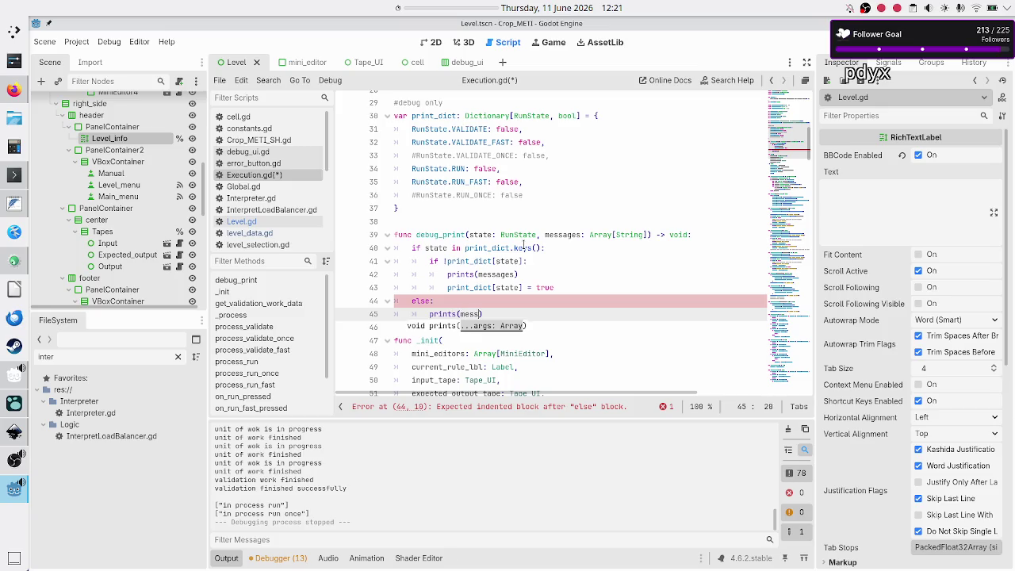
{"action": "key", "text": "Return"}
{"action": "key", "text": "BackSpace"}
{"action": "key", "text": "BackSpace"}
{"action": "key", "text": "BackSpace"}
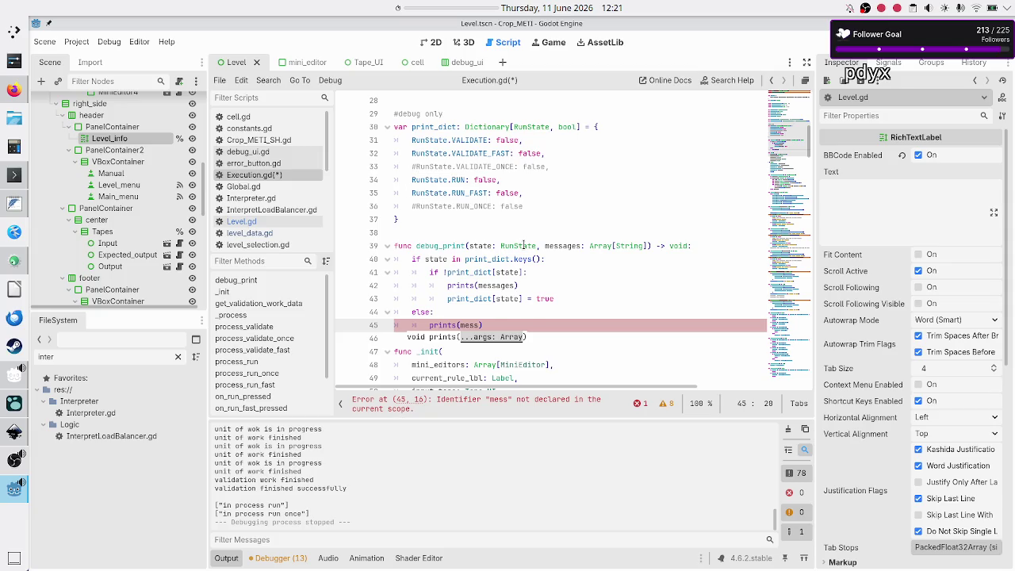
{"action": "key", "text": "ctrl+space"}
{"action": "key", "text": "Return"}
{"action": "key", "text": "Down"}
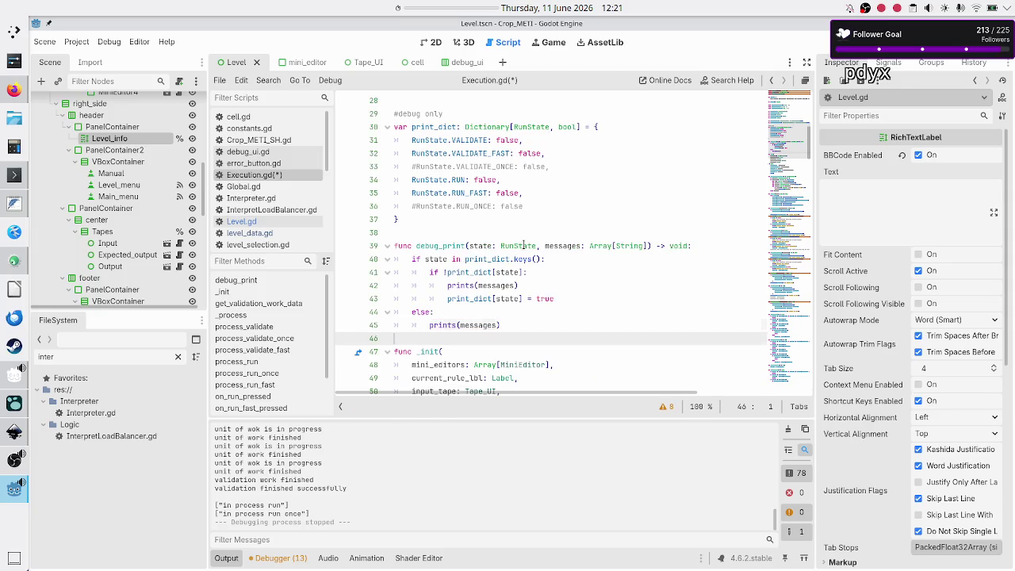
{"action": "key", "text": "ctrl+s"}
- Run the game, step once to see 'in process run once' repeating in the Output, then stop it
{"action": "key", "text": "F5"}
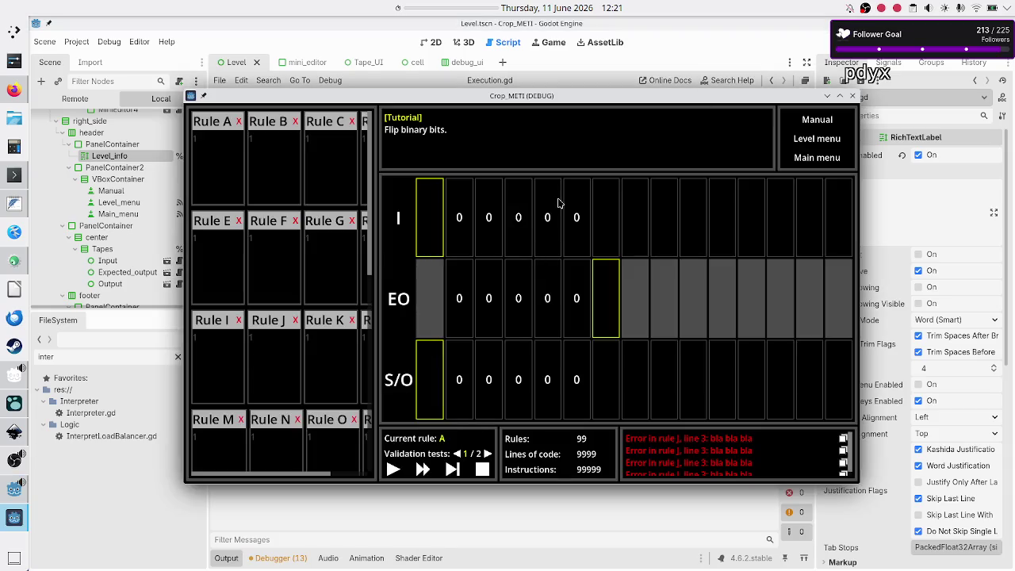
{"action": "left_click_drag", "start_coordinate": [582, 100], "coordinate": [599, 58]}
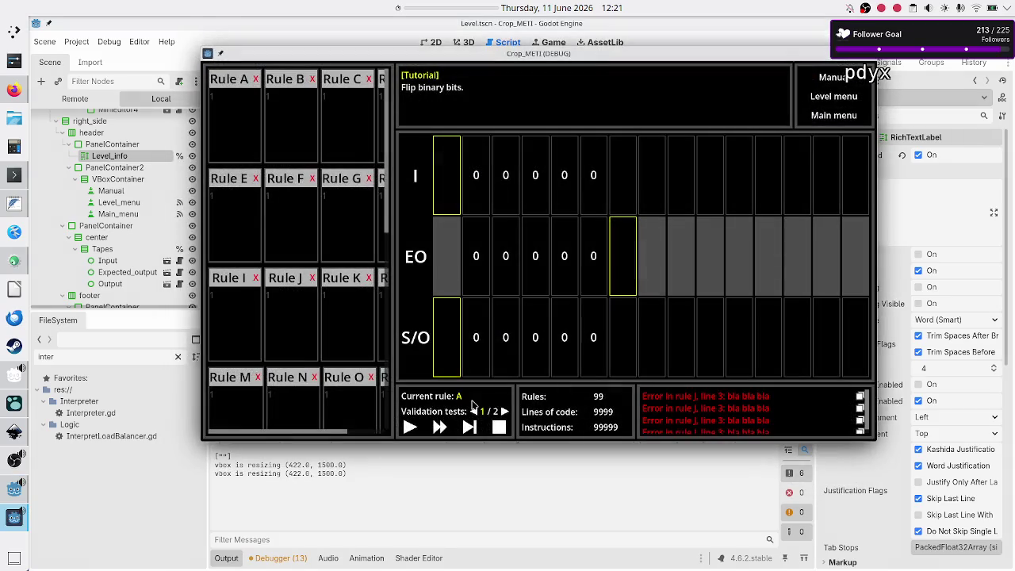
{"action": "left_click", "coordinate": [469, 426]}
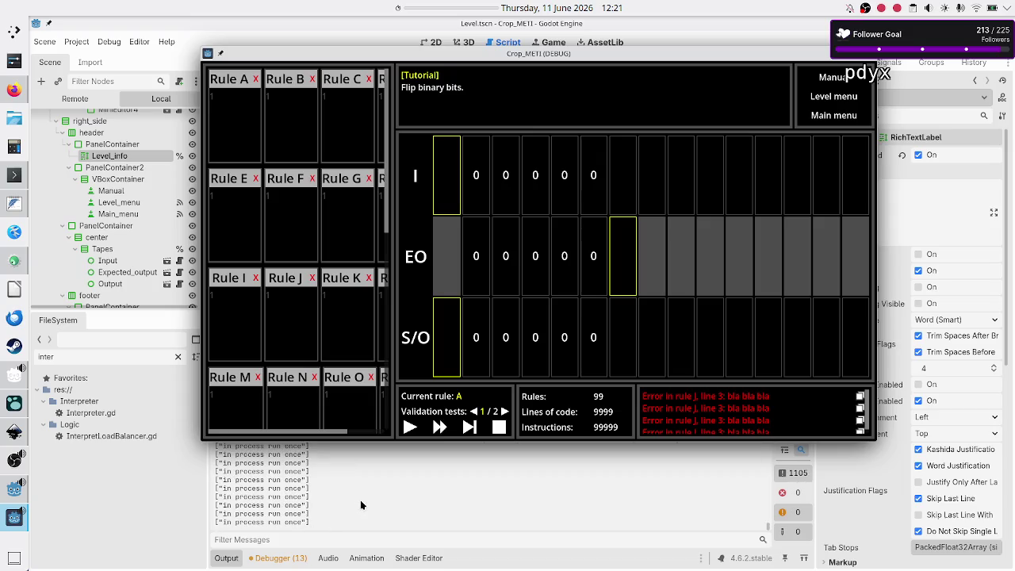
{"action": "left_click_drag", "start_coordinate": [368, 498], "coordinate": [441, 484]}
{"action": "key", "text": "F8"}
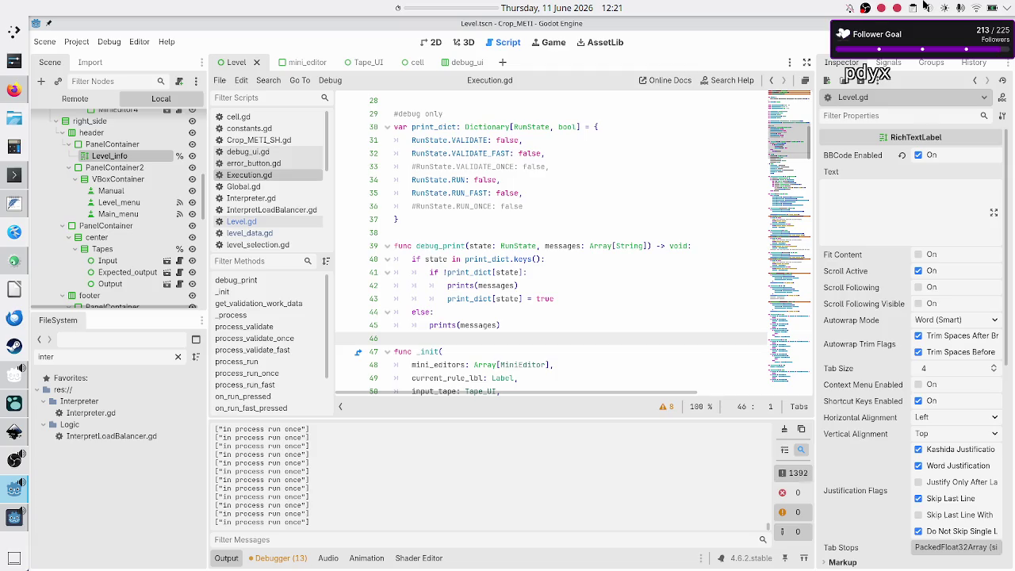
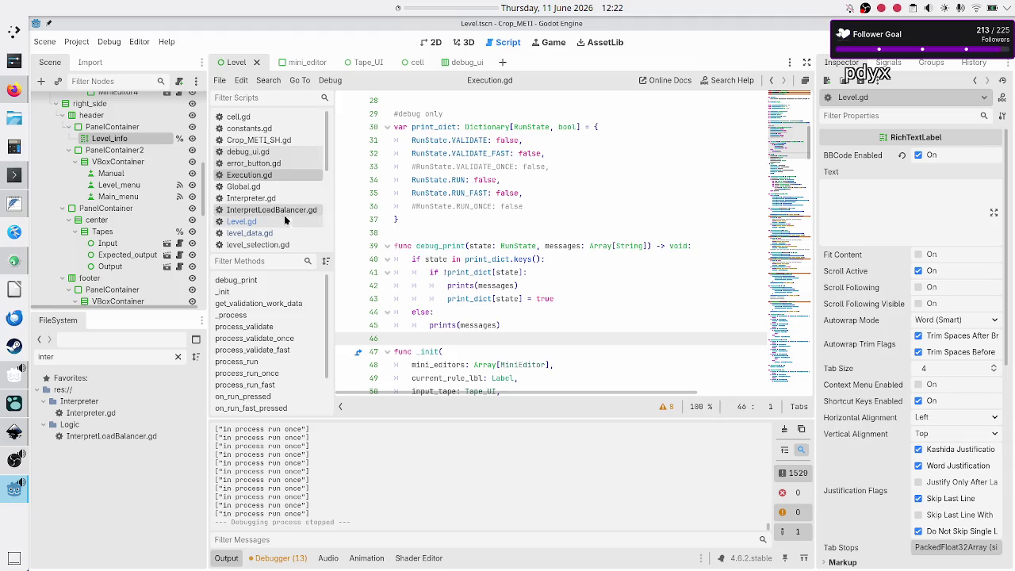
- Open InterpretLoadBalancer.gd and scroll down to the start_unit_work function
{"action": "left_click", "coordinate": [269, 209]}
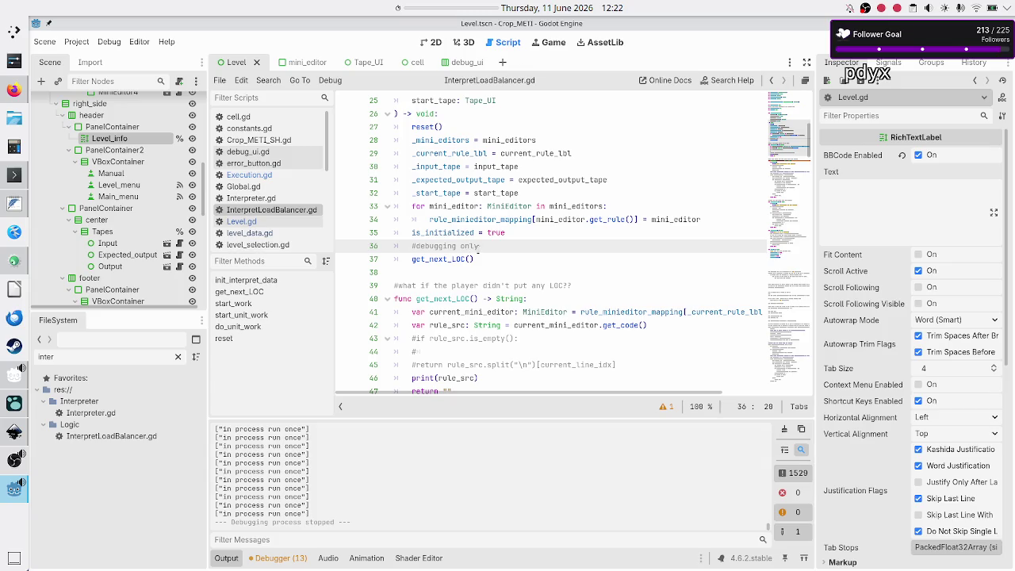
{"action": "scroll", "coordinate": [484, 262], "scroll_direction": "up", "scroll_amount": 5}
{"action": "scroll", "coordinate": [486, 245], "scroll_direction": "down", "scroll_amount": 2}
{"action": "scroll", "coordinate": [486, 244], "scroll_direction": "down", "scroll_amount": 7}
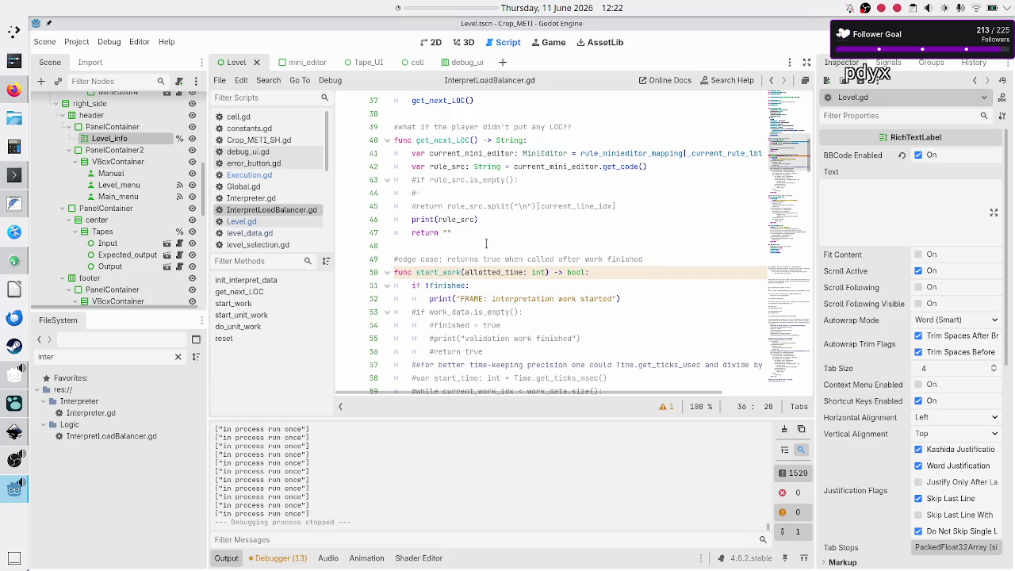
{"action": "scroll", "coordinate": [486, 245], "scroll_direction": "down", "scroll_amount": 10}
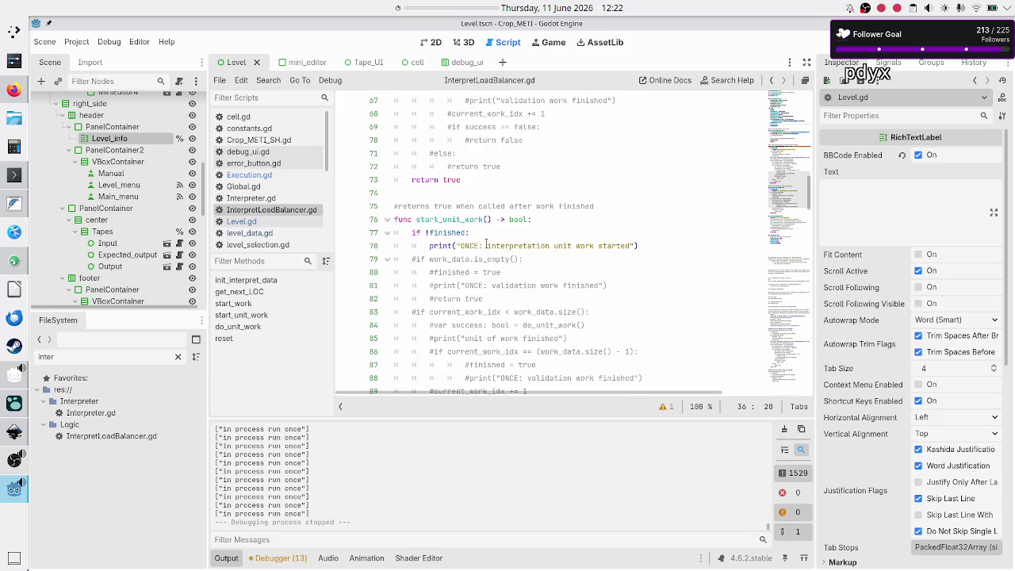
- Highlight start_unit_work and the finished variable to see where they are used
{"action": "double_click", "coordinate": [448, 219]}
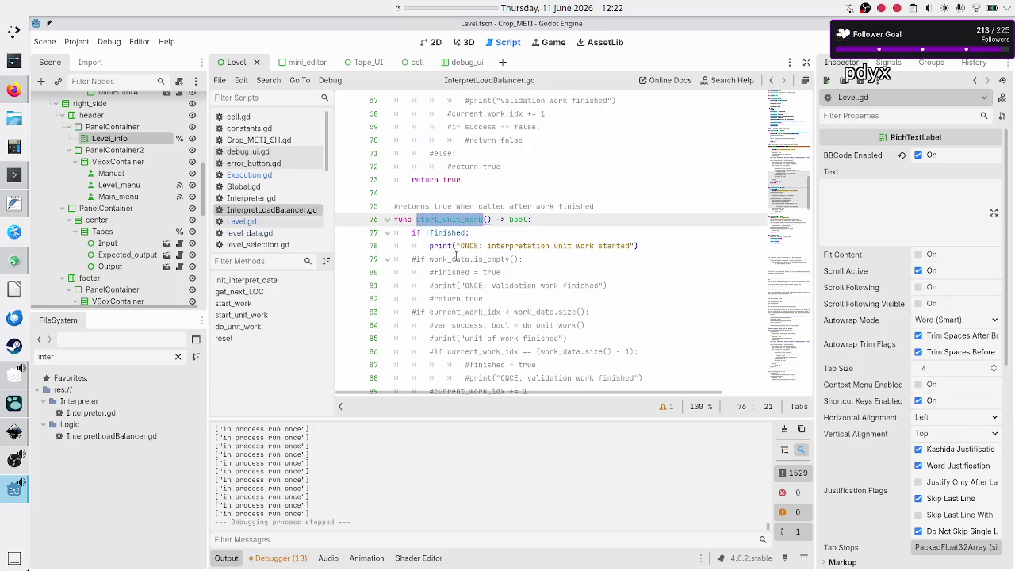
{"action": "scroll", "coordinate": [456, 255], "scroll_direction": "down", "scroll_amount": 4}
{"action": "scroll", "coordinate": [456, 256], "scroll_direction": "up", "scroll_amount": 4}
{"action": "double_click", "coordinate": [461, 232]}
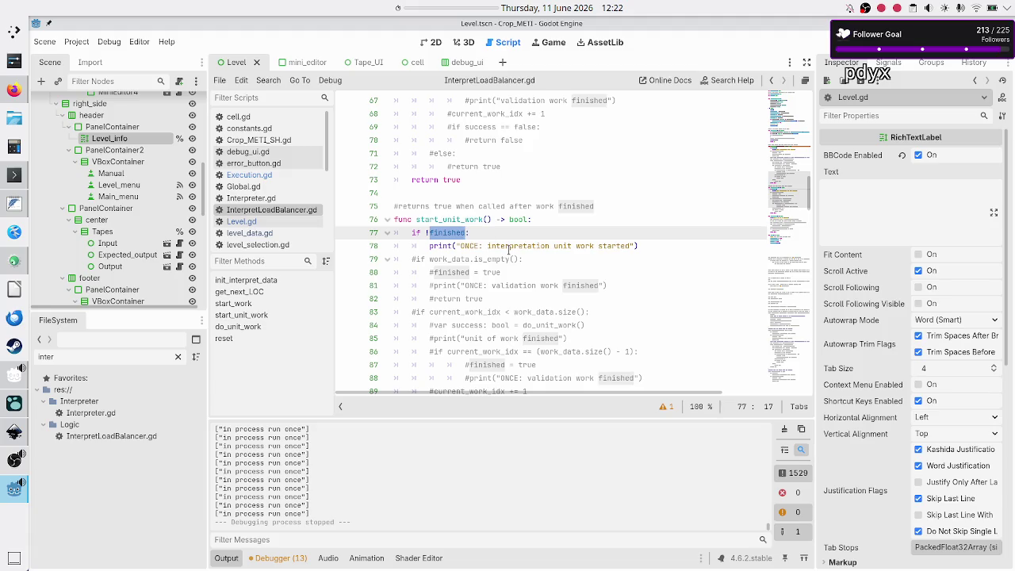
{"action": "scroll", "coordinate": [494, 276], "scroll_direction": "down", "scroll_amount": 3}
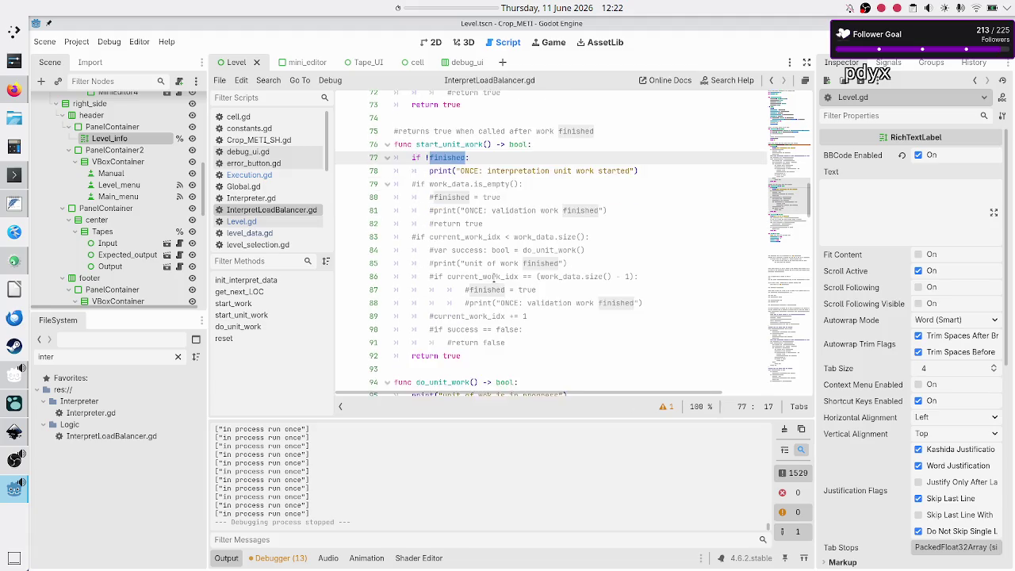
- Add 'finished = true' at the end of start_unit_work, before its return
{"action": "left_click", "coordinate": [539, 299]}
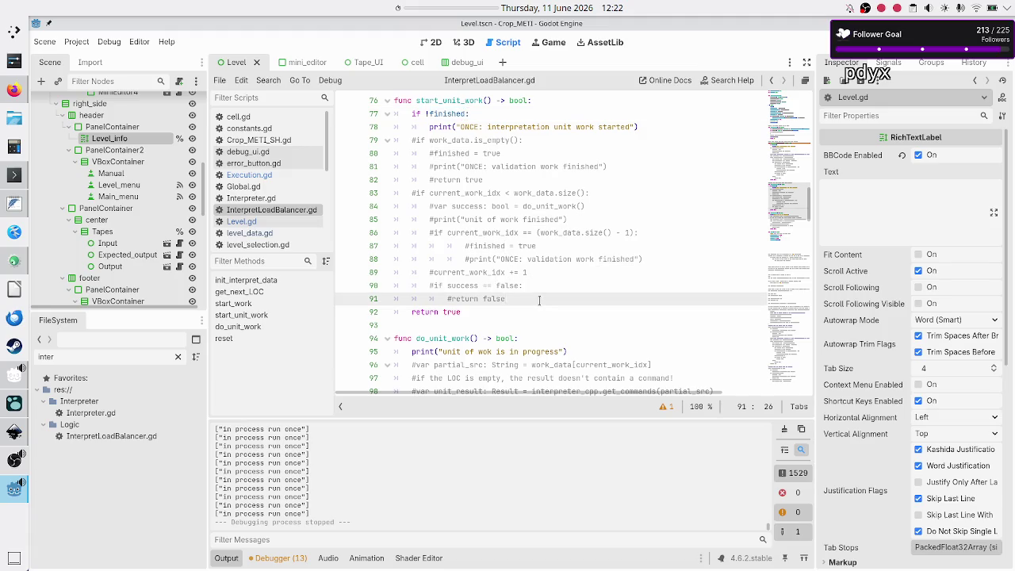
{"action": "key", "text": "Return"}
{"action": "key", "text": "BackSpace"}
{"action": "key", "text": "BackSpace"}
{"action": "type", "text": "finish"}
{"action": "key", "text": "Return"}
{"action": "type", "text": "= true"}
{"action": "key", "text": "Down"}
{"action": "key", "text": "Home"}
{"action": "key", "text": "Home"}
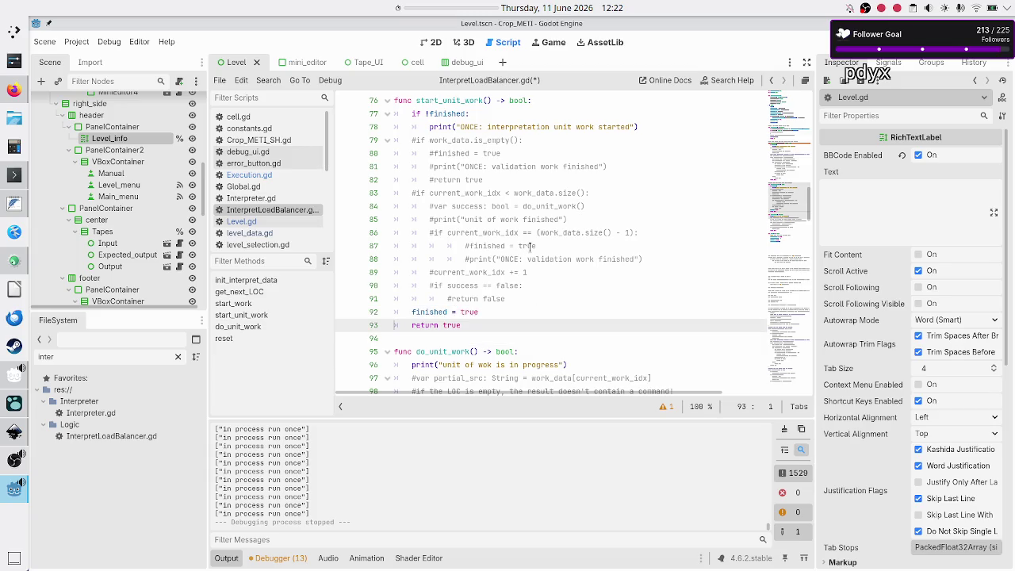
{"action": "key", "text": "Up"}
{"action": "key", "text": "End"}
{"action": "key", "text": "Return"}
{"action": "key", "text": "BackSpace"}
{"action": "key", "text": "BackSpace"}
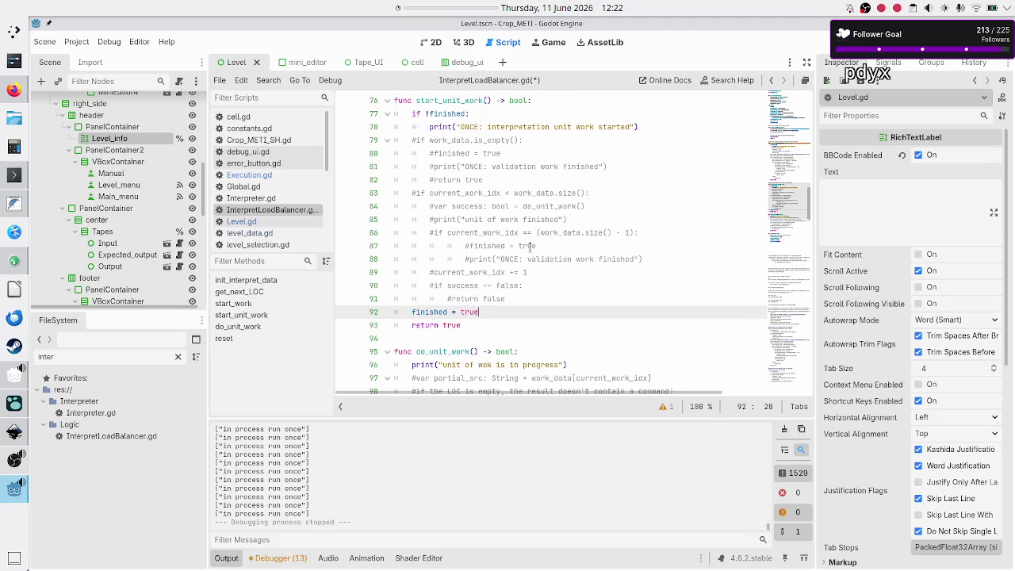
- Put a '#debugging' comment above 'finished = true' and copy both lines
{"action": "key", "text": "Home"}
{"action": "key", "text": "Home"}
{"action": "key", "text": "Up"}
{"action": "key", "text": "End"}
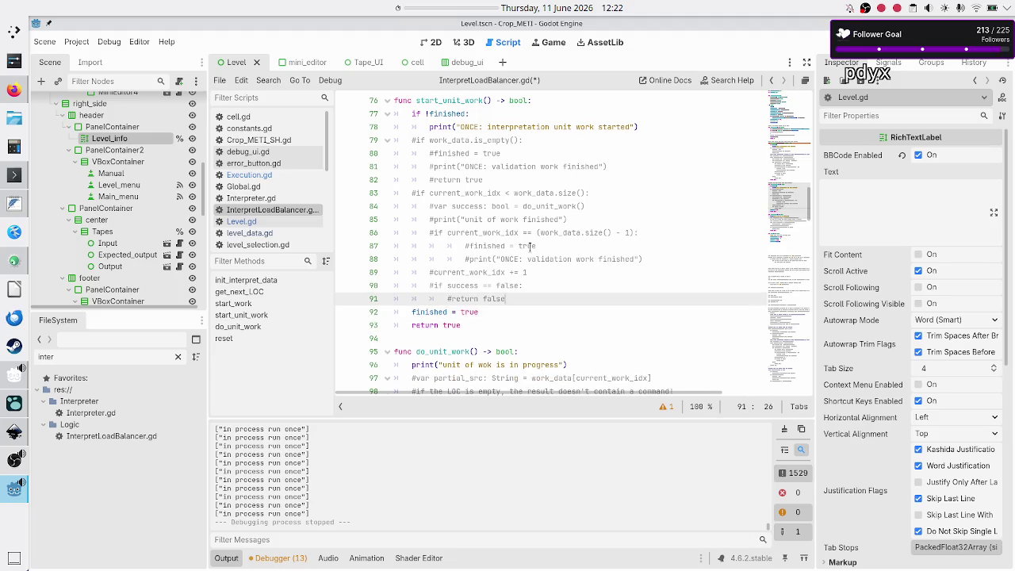
{"action": "key", "text": "Return"}
{"action": "type", "text": "#debb"}
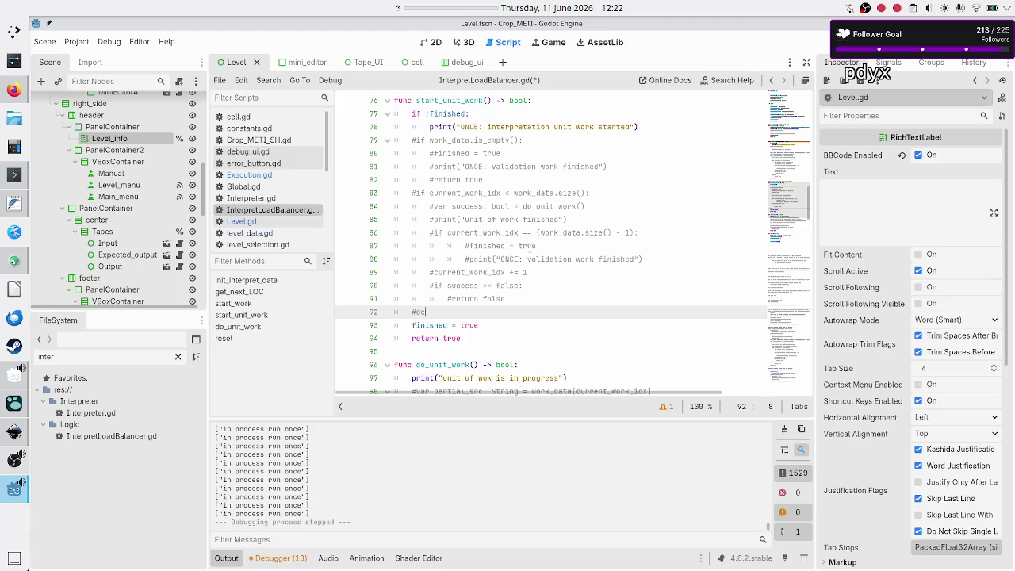
{"action": "key", "text": "BackSpace"}
{"action": "type", "text": "ugging"}
{"action": "key", "text": "Down"}
{"action": "key", "text": "Home"}
{"action": "key", "text": "Home"}
{"action": "key", "text": "Up"}
{"action": "key", "text": "Home"}
{"action": "key", "text": "shift+Down"}
{"action": "key", "text": "shift+End"}
{"action": "key", "text": "ctrl+c"}
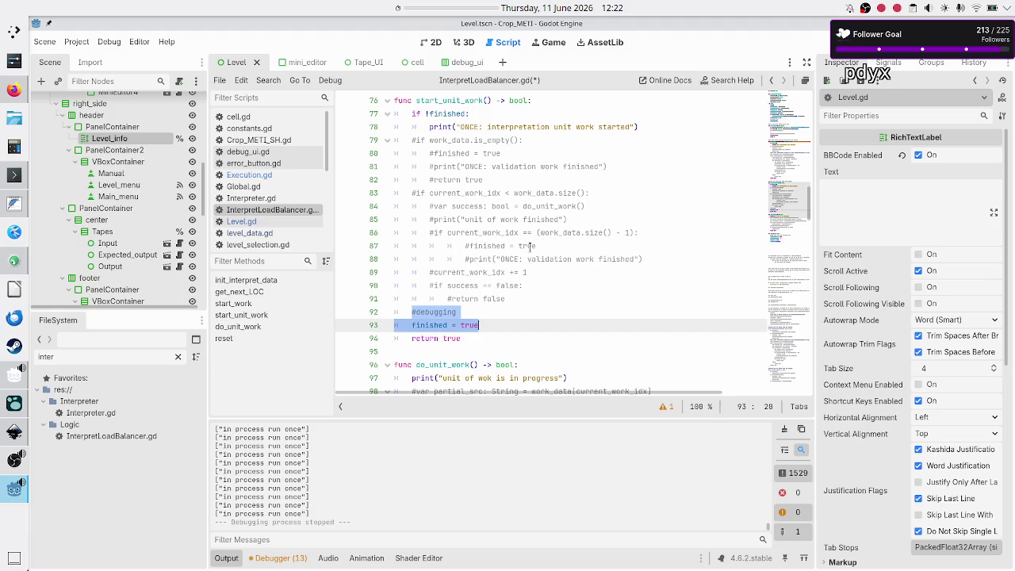
{"action": "key", "text": "Down"}
{"action": "key", "text": "Home"}
{"action": "key", "text": "Home"}
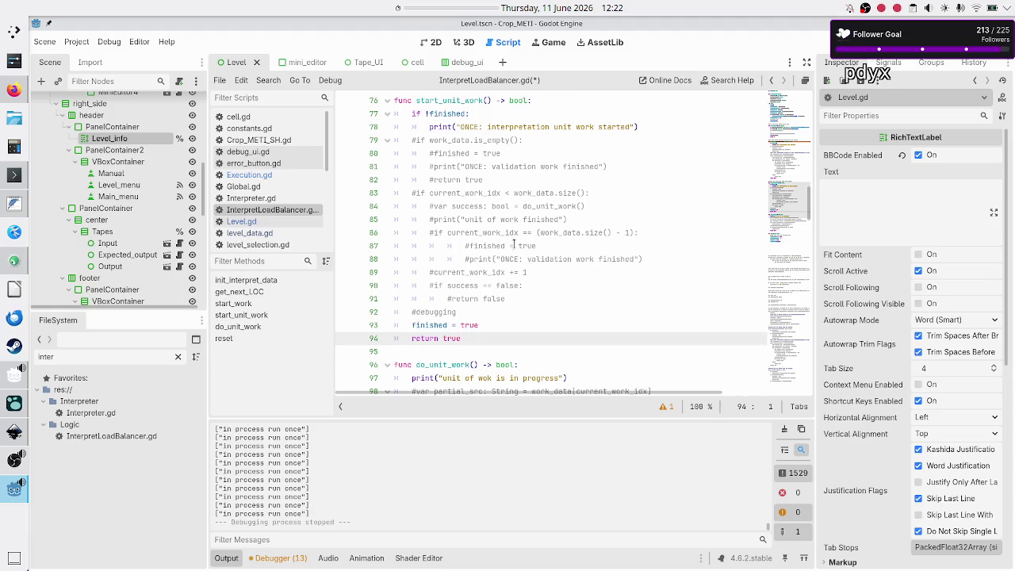
- Paste the '#debugging' and 'finished = true' lines at the end of start_work
{"action": "scroll", "coordinate": [495, 260], "scroll_direction": "up", "scroll_amount": 7}
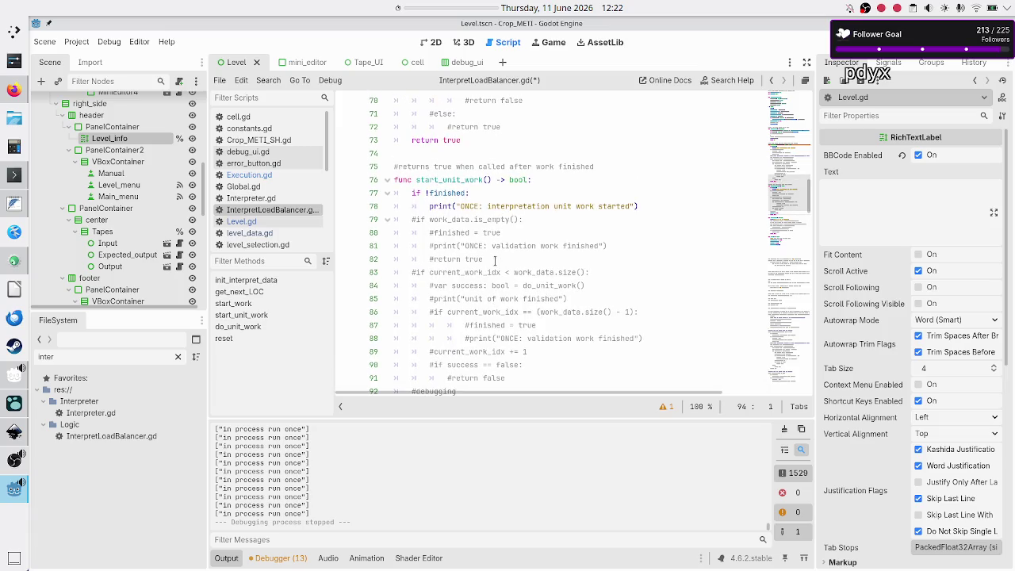
{"action": "scroll", "coordinate": [495, 260], "scroll_direction": "up", "scroll_amount": 2}
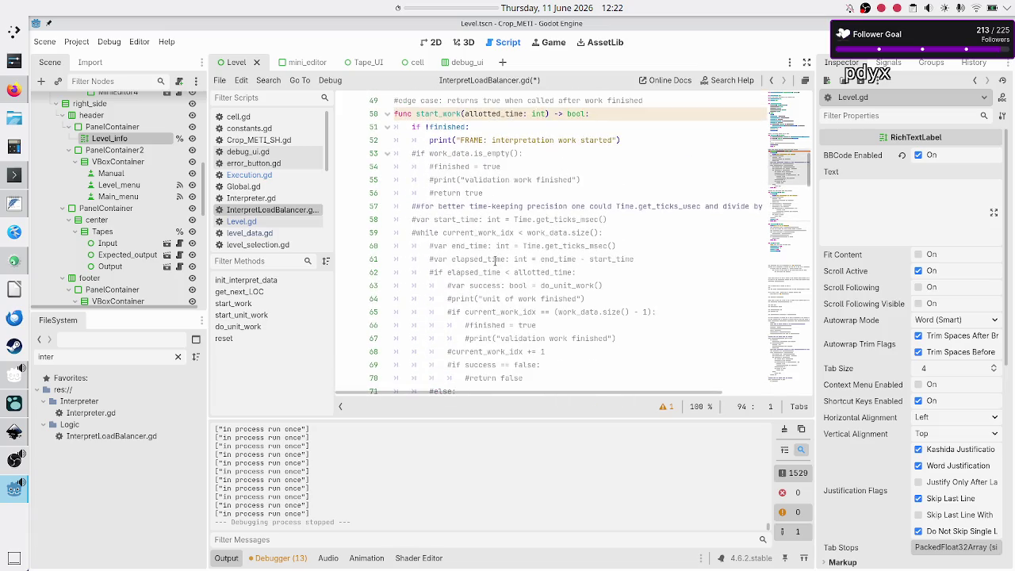
{"action": "scroll", "coordinate": [490, 252], "scroll_direction": "down", "scroll_amount": 4}
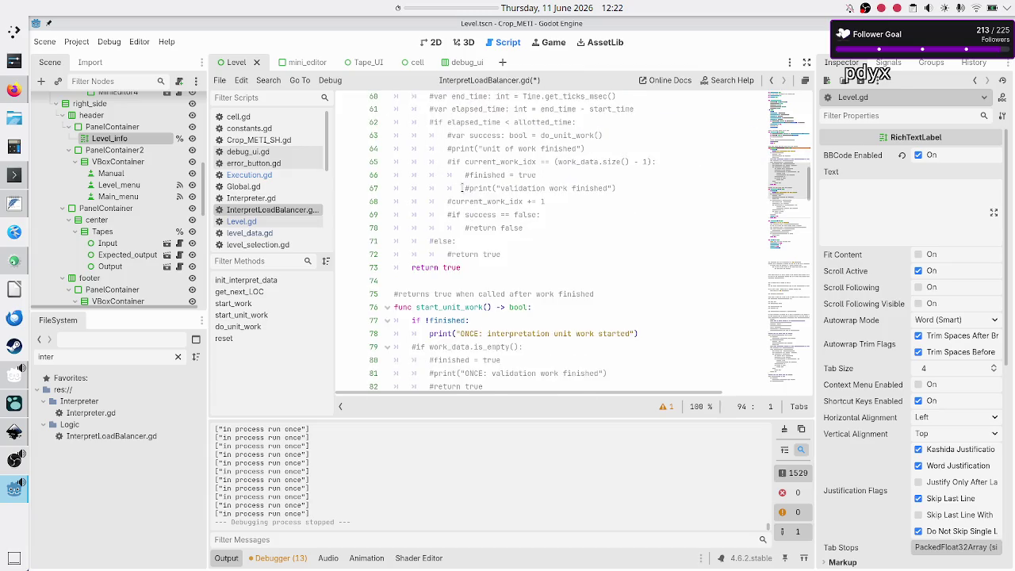
{"action": "left_click", "coordinate": [526, 242]}
{"action": "key", "text": "Return"}
{"action": "key", "text": "BackSpace"}
{"action": "key", "text": "BackSpace"}
{"action": "key", "text": "ctrl+v"}
- Save InterpretLoadBalancer.gd and launch the game with F5
{"action": "key", "text": "ctrl+s"}
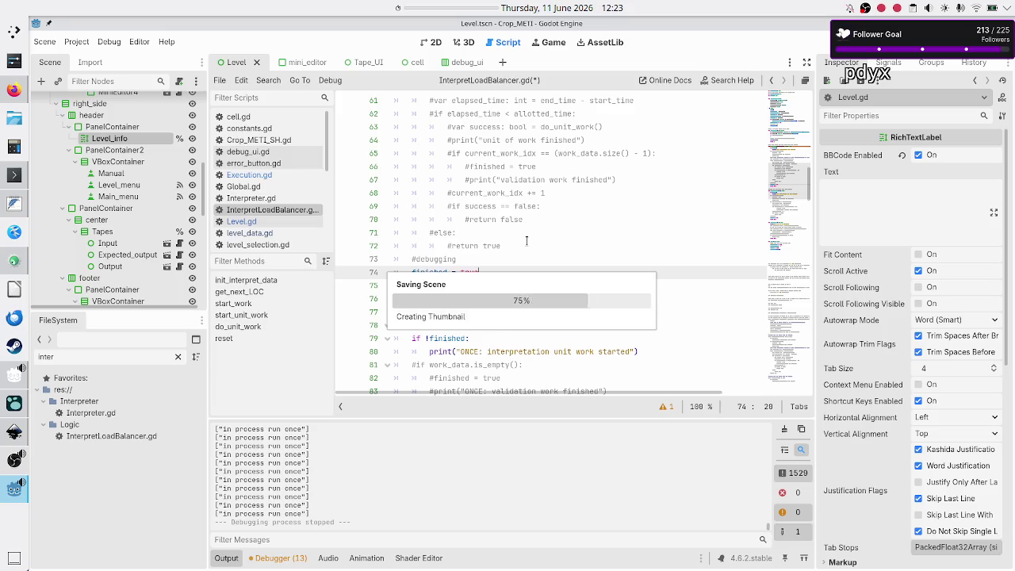
{"action": "scroll", "coordinate": [526, 241], "scroll_direction": "up", "scroll_amount": 10}
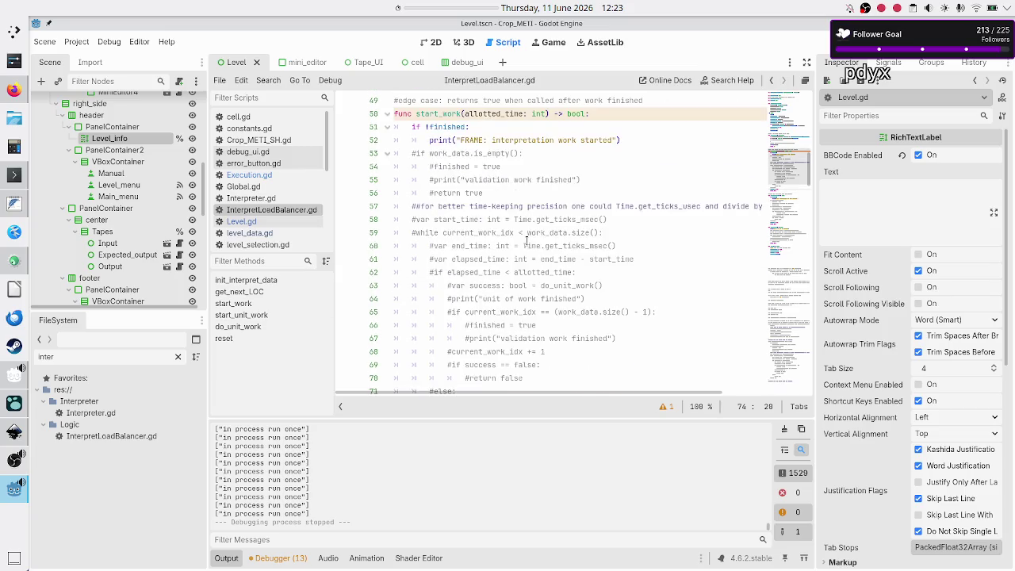
{"action": "scroll", "coordinate": [525, 241], "scroll_direction": "right", "scroll_amount": 3}
{"action": "scroll", "coordinate": [526, 241], "scroll_direction": "left", "scroll_amount": 3}
{"action": "scroll", "coordinate": [525, 241], "scroll_direction": "up", "scroll_amount": 7}
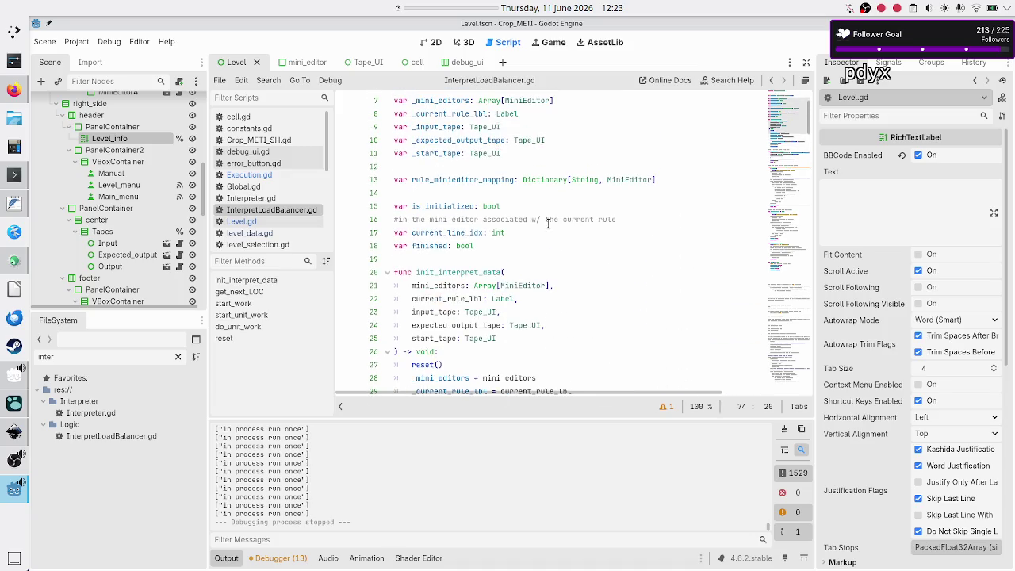
{"action": "key", "text": "F5"}
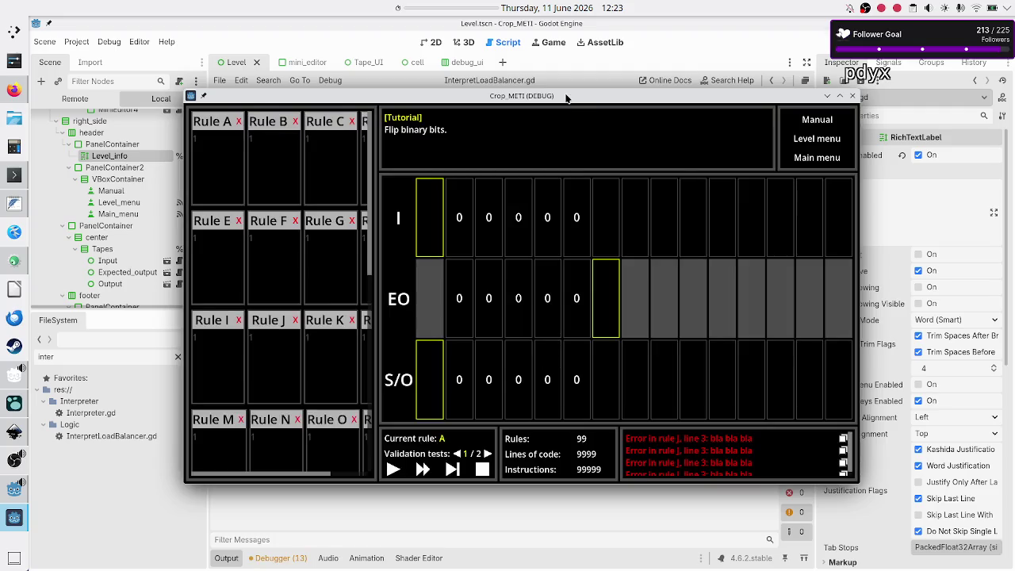
- Run one game step, close the game, and check the repeated 'in process run once' log lines
{"action": "left_click_drag", "start_coordinate": [566, 96], "coordinate": [567, 63]}
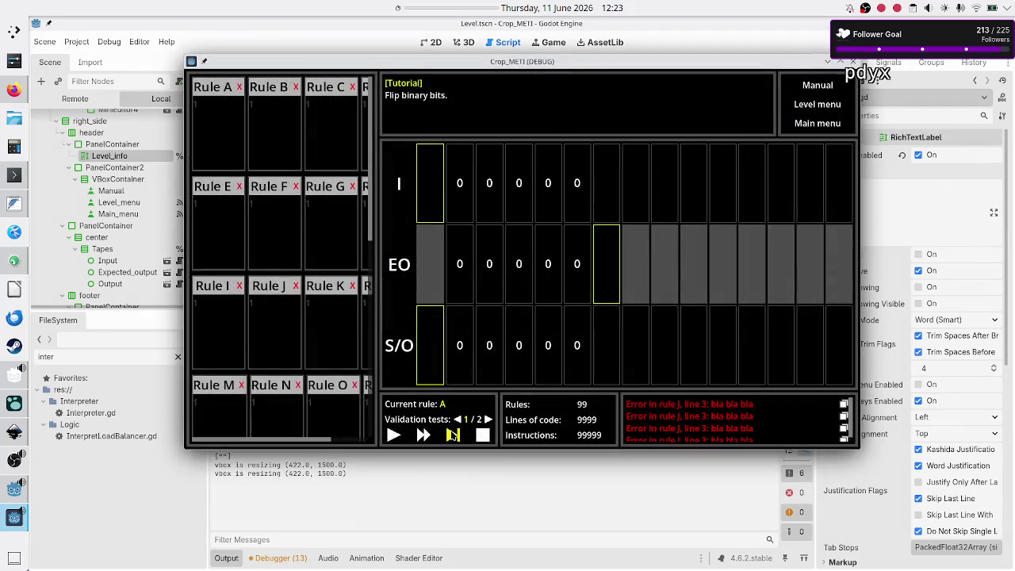
{"action": "left_click", "coordinate": [453, 434]}
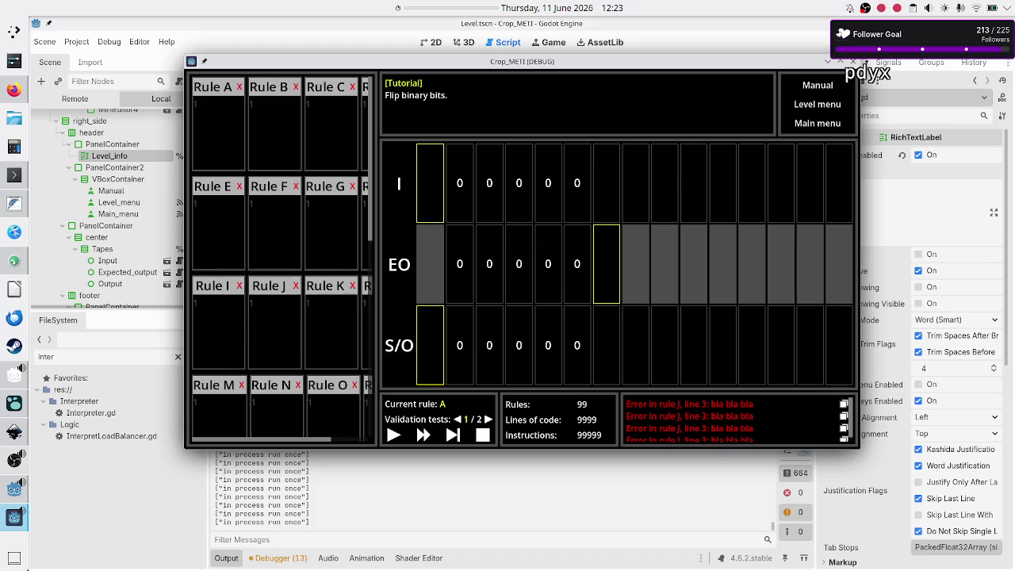
{"action": "left_click", "coordinate": [854, 61]}
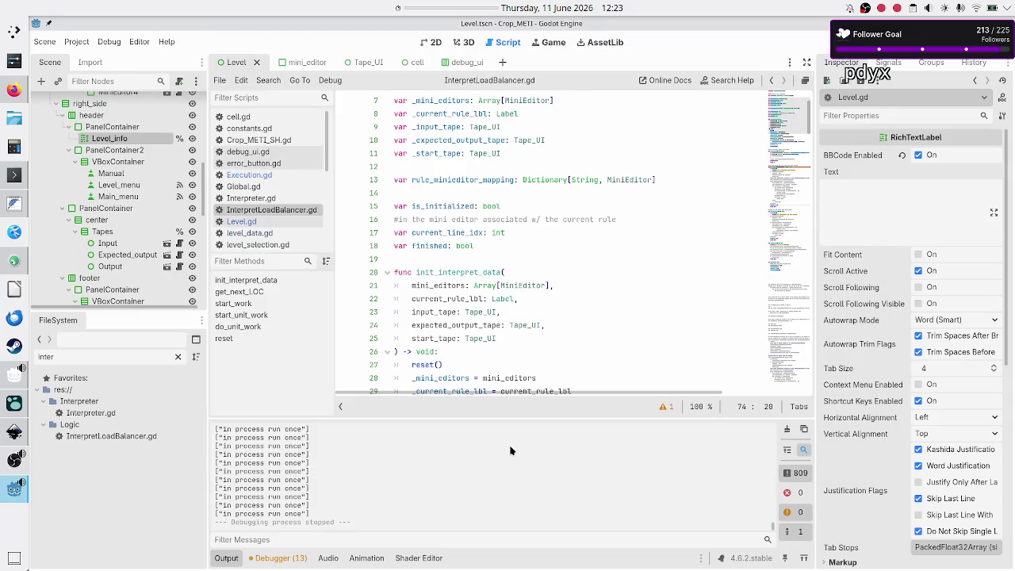
{"action": "left_click_drag", "start_coordinate": [268, 455], "coordinate": [330, 508]}
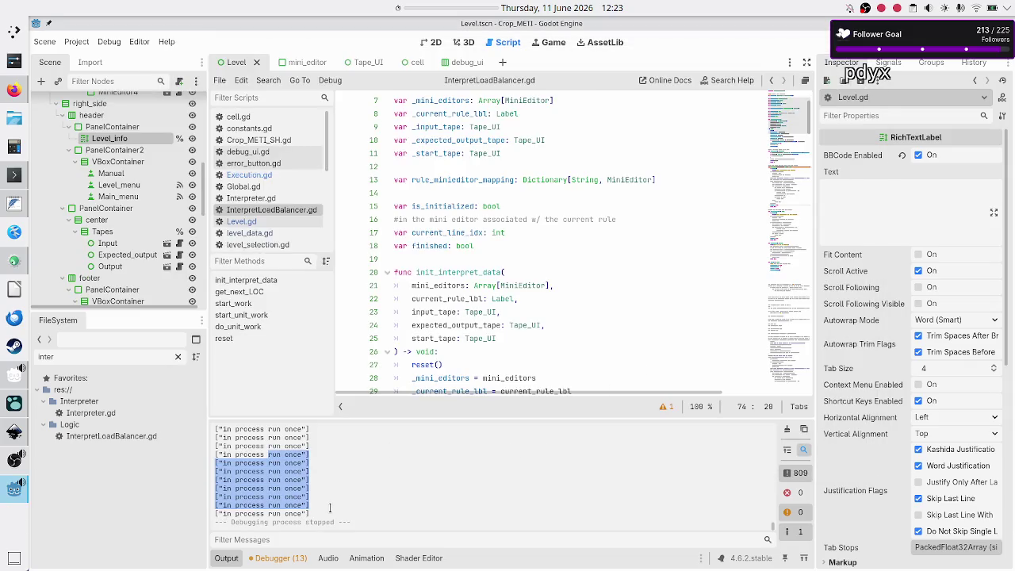
{"action": "left_click", "coordinate": [330, 509]}
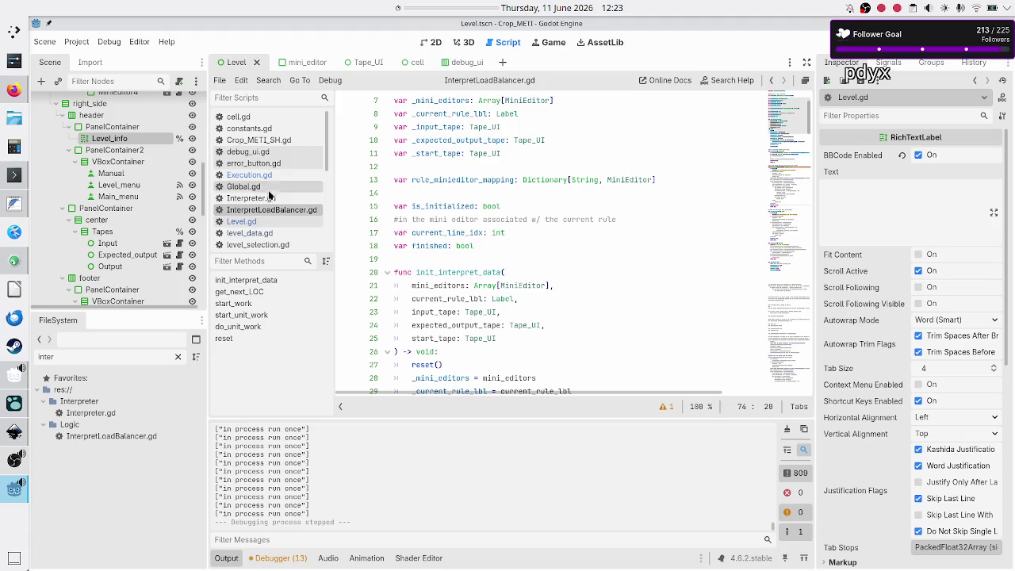
{"action": "left_click", "coordinate": [251, 175]}
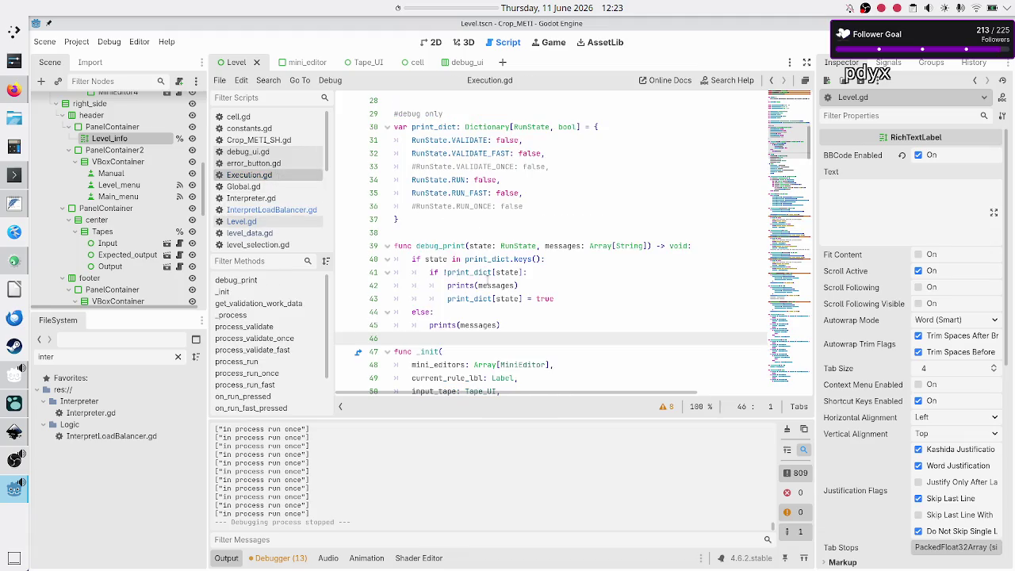
{"action": "scroll", "coordinate": [482, 238], "scroll_direction": "down", "scroll_amount": 10}
{"action": "scroll", "coordinate": [487, 278], "scroll_direction": "down", "scroll_amount": 5}
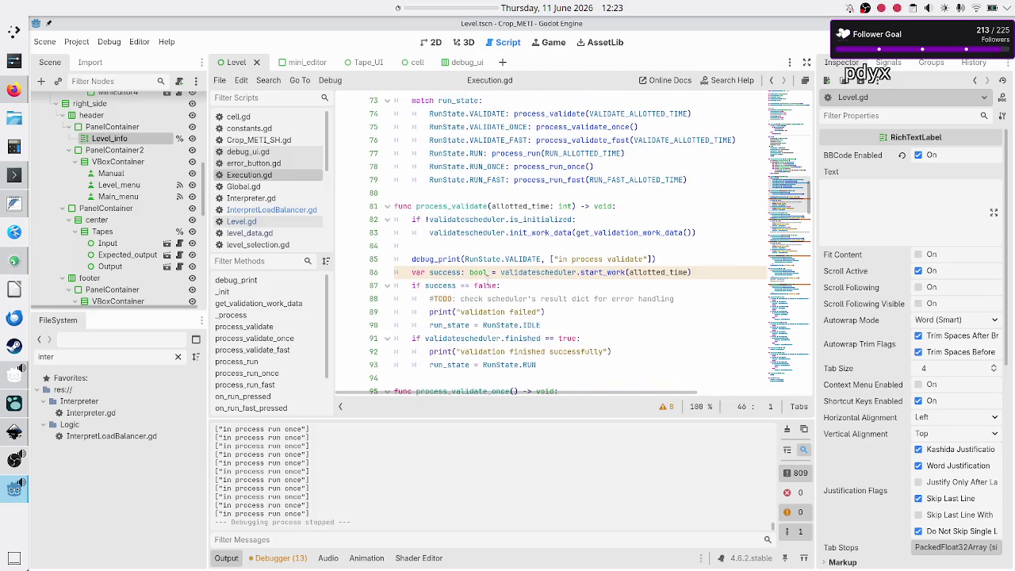
{"action": "scroll", "coordinate": [486, 272], "scroll_direction": "down", "scroll_amount": 14}
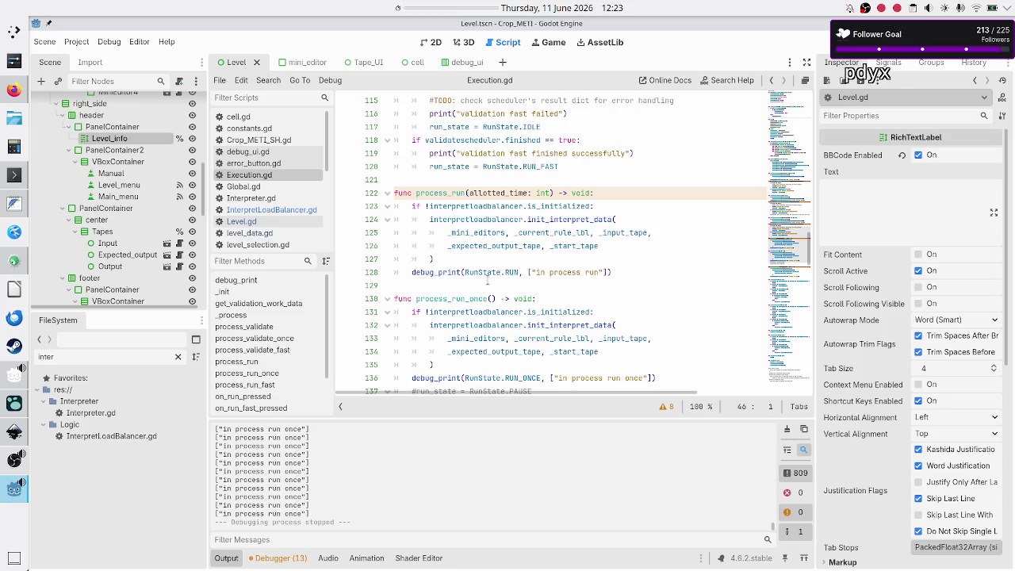
{"action": "scroll", "coordinate": [486, 278], "scroll_direction": "down", "scroll_amount": 2}
{"action": "double_click", "coordinate": [465, 222]}
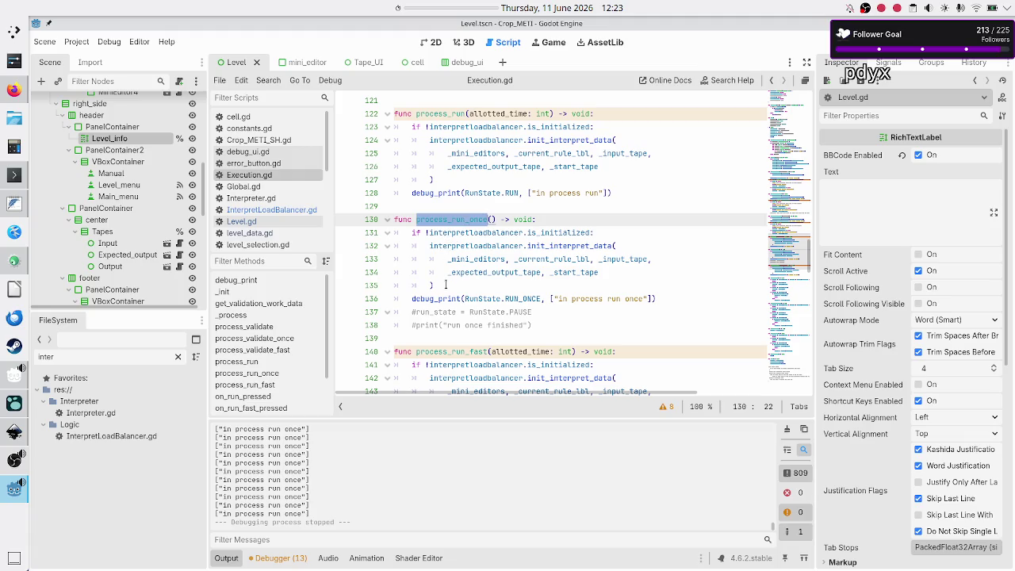
{"action": "left_click", "coordinate": [445, 285]}
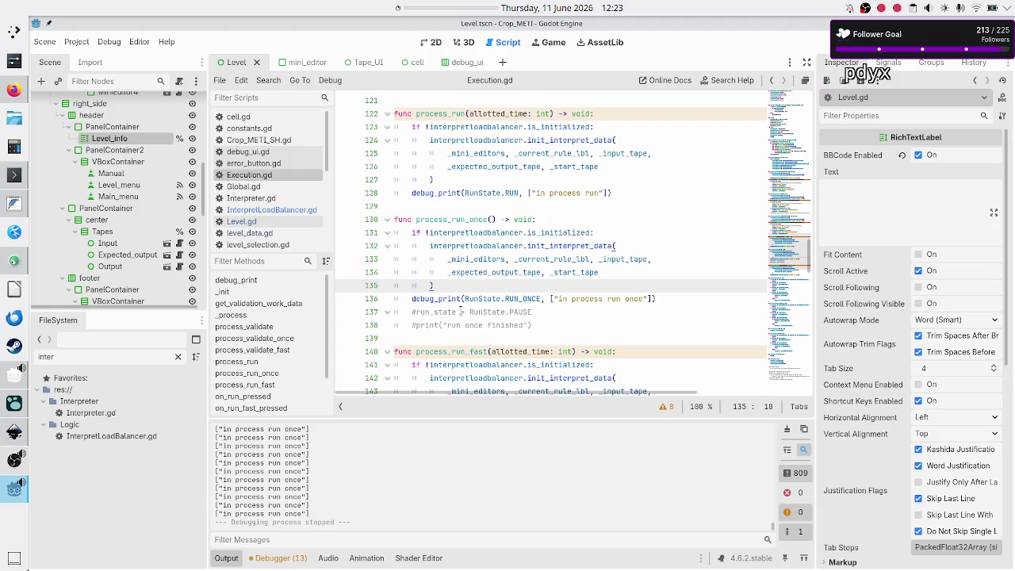
- Start typing an interpretloadbalancer call below the debug print in process_run_once
{"action": "left_click", "coordinate": [683, 296]}
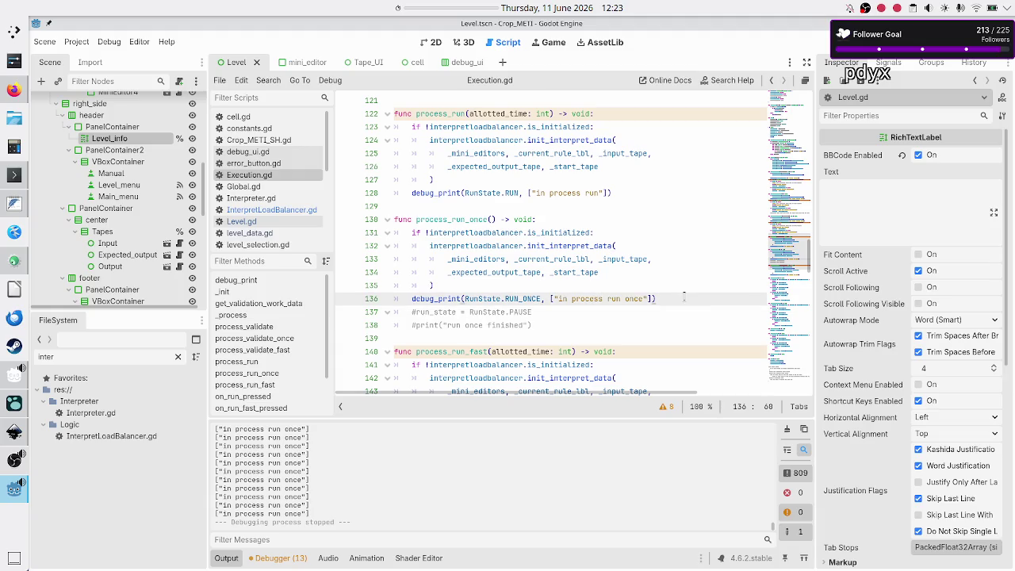
{"action": "key", "text": "Return"}
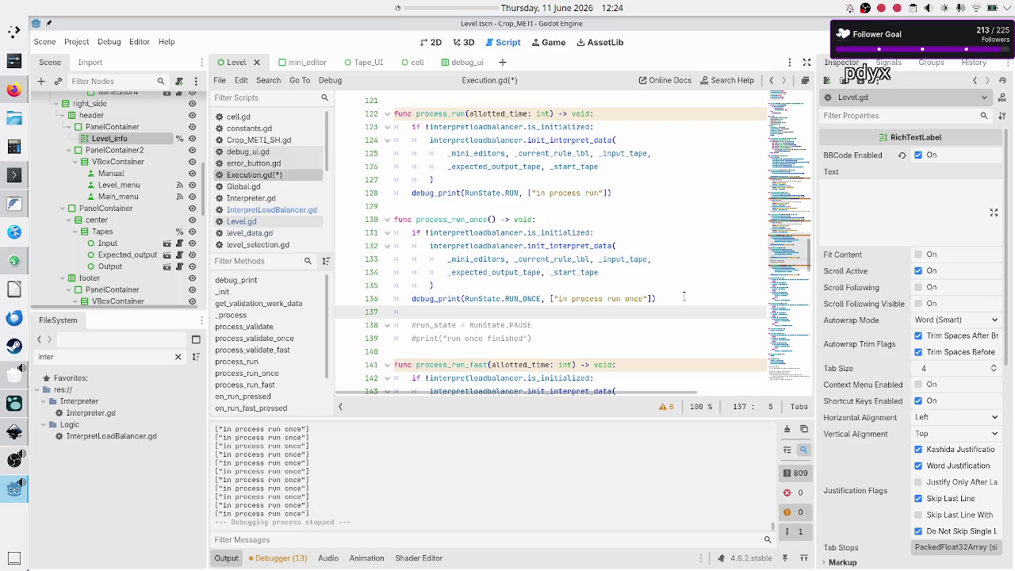
{"action": "type", "text": "interpretloadbalancer"}
{"action": "type", "text": "."}
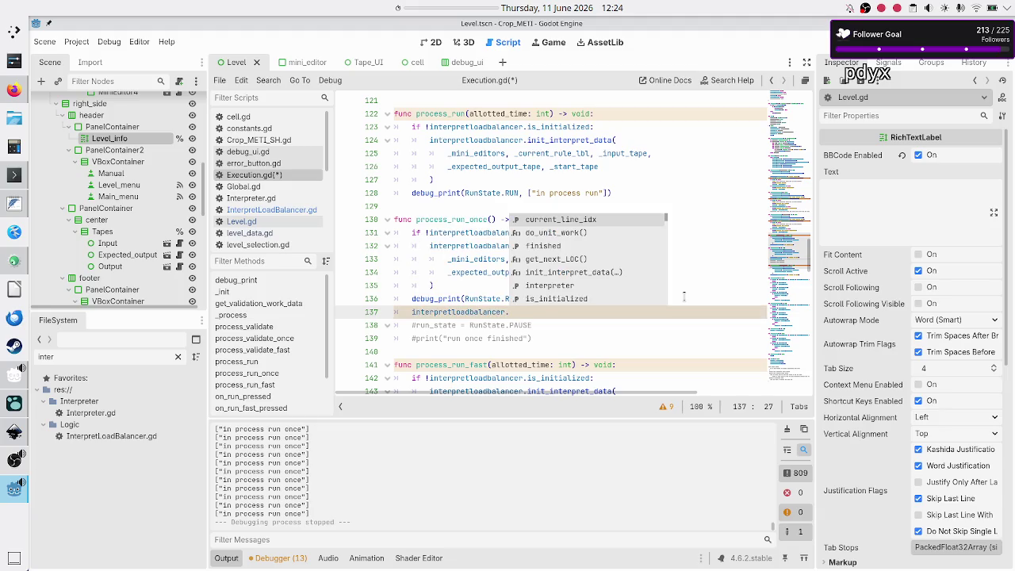
{"action": "type", "text": "s"}
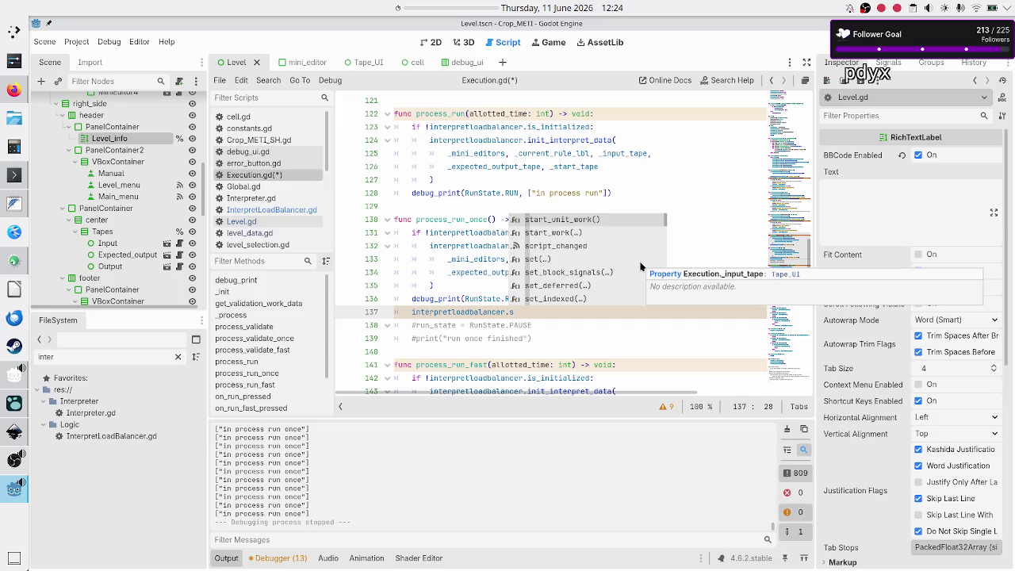
{"action": "key", "text": "Escape"}
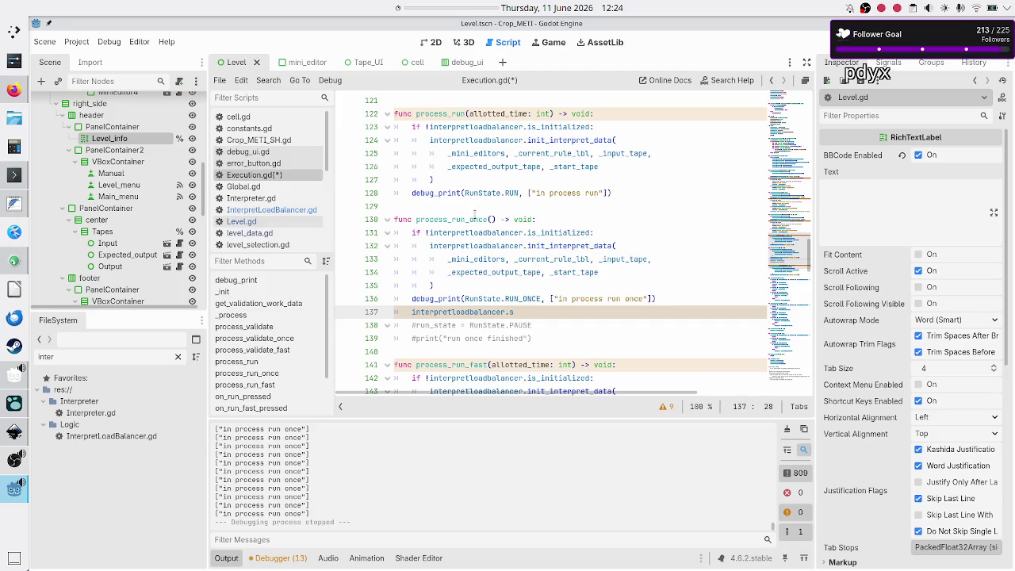
- Look up the method name in InterpretLoadBalancer.gd and complete the call as start_unit_work()
{"action": "left_click", "coordinate": [272, 209]}
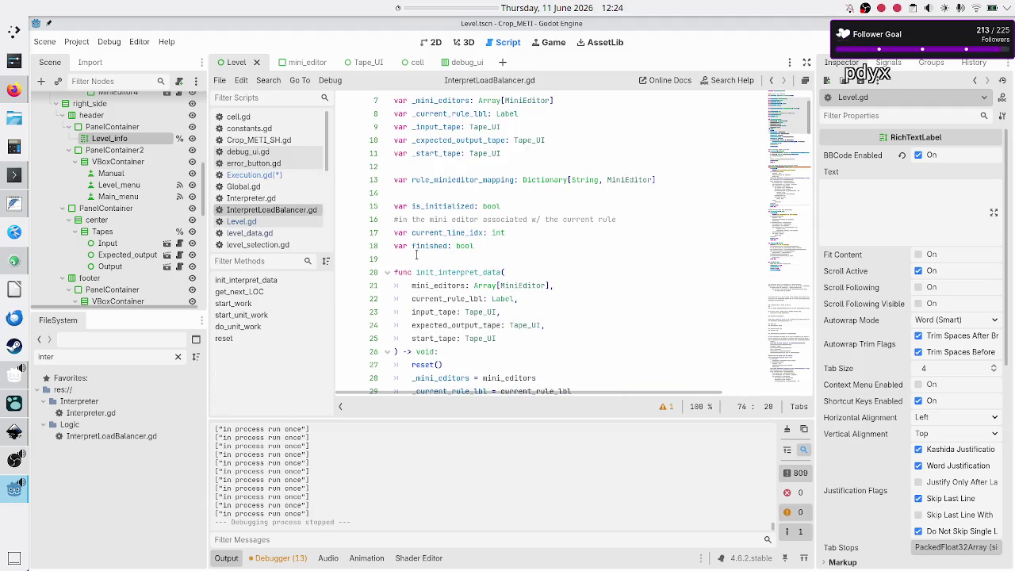
{"action": "scroll", "coordinate": [416, 254], "scroll_direction": "down", "scroll_amount": 9}
{"action": "scroll", "coordinate": [417, 258], "scroll_direction": "down", "scroll_amount": 9}
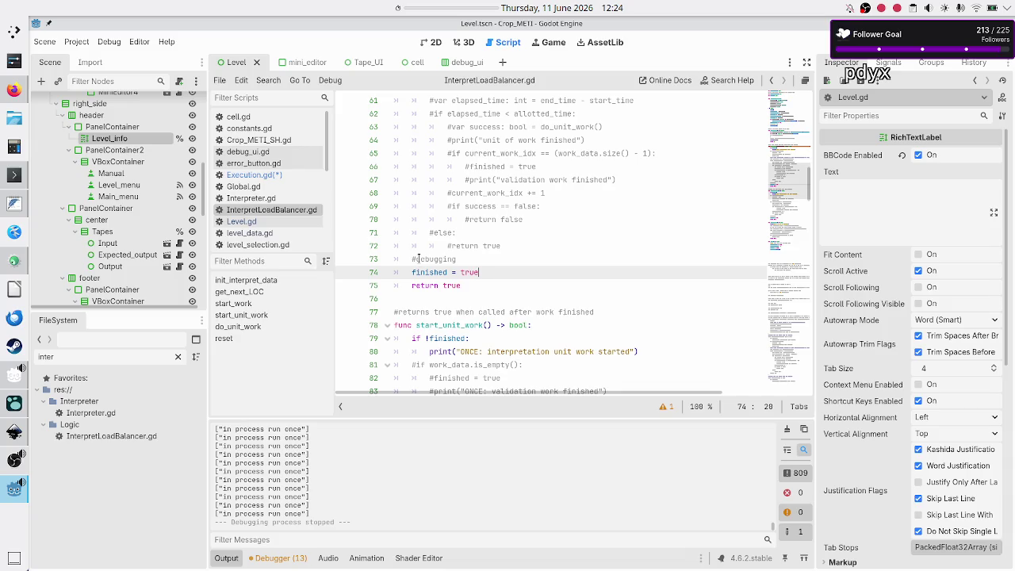
{"action": "left_click", "coordinate": [265, 177]}
{"action": "type", "text": "tart_unit_work("}
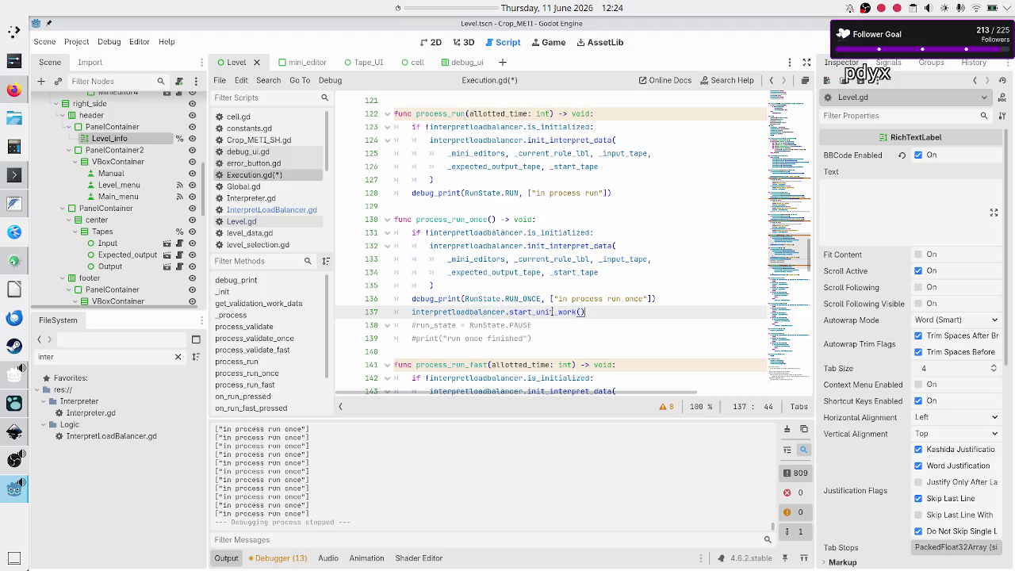
- Open a new line after the debug print in process_run
{"action": "key", "text": "Home"}
{"action": "key", "text": "Up"}
{"action": "key", "text": "Up"}
{"action": "key", "text": "Up"}
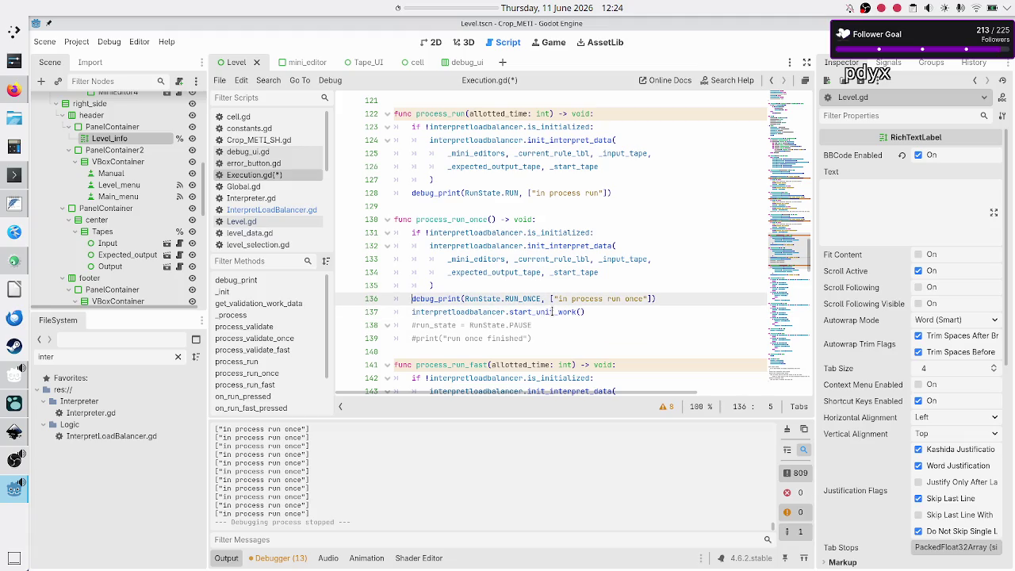
{"action": "key", "text": "Up"}
{"action": "key", "text": "End"}
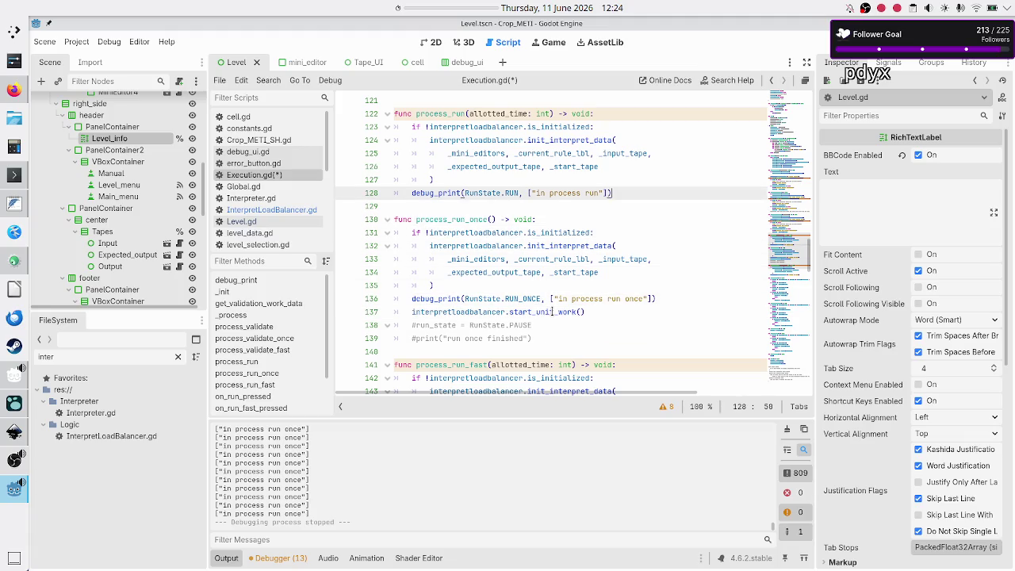
{"action": "key", "text": "Return"}
- Add 'interpretloadbalancer.start_work(allotted_time)' in process_run
{"action": "type", "text": "interpret"}
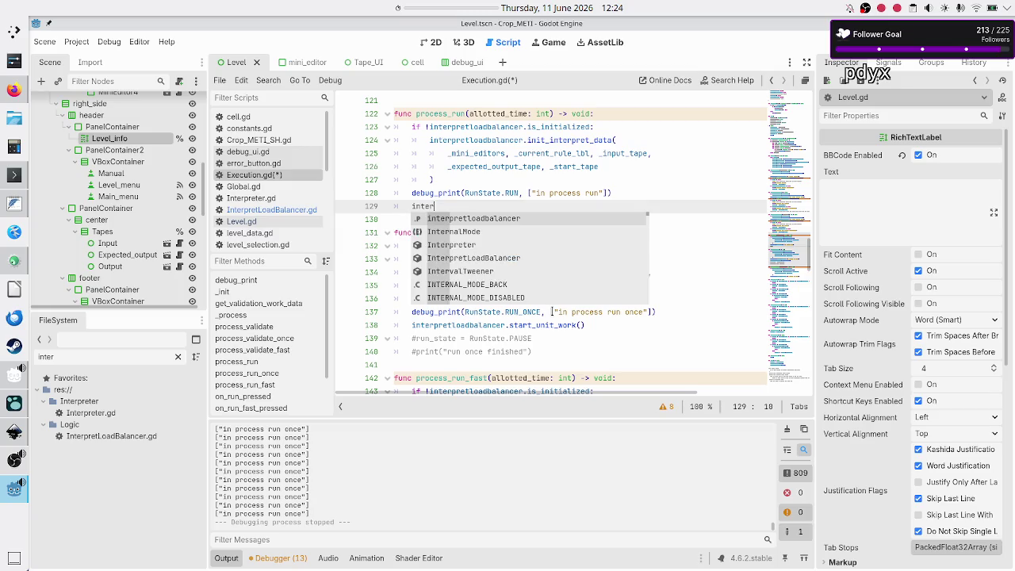
{"action": "key", "text": "Return"}
{"action": "type", "text": "start"}
{"action": "key", "text": "Down"}
{"action": "key", "text": "Return"}
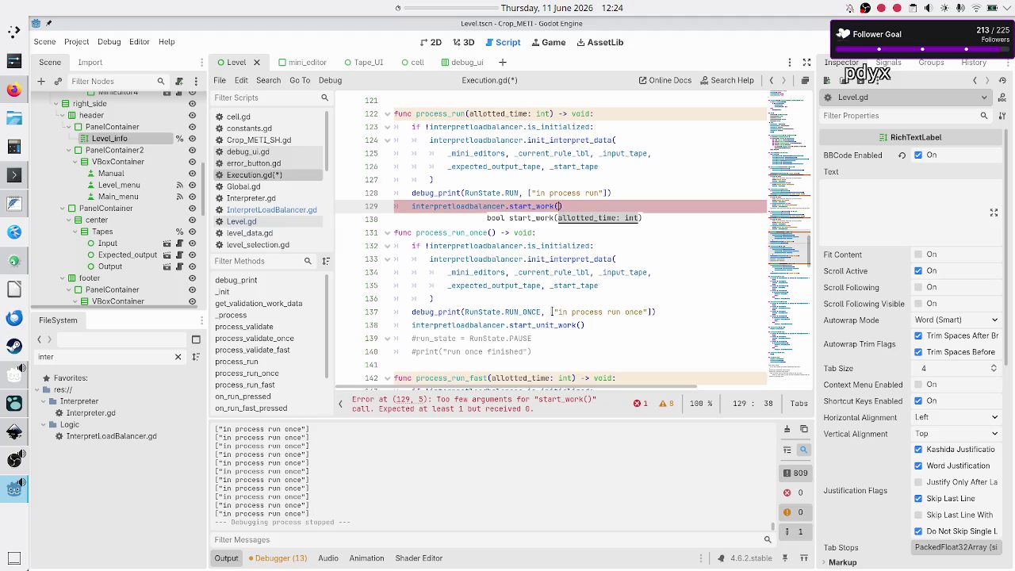
{"action": "type", "text": "all"}
{"action": "key", "text": "Return"}
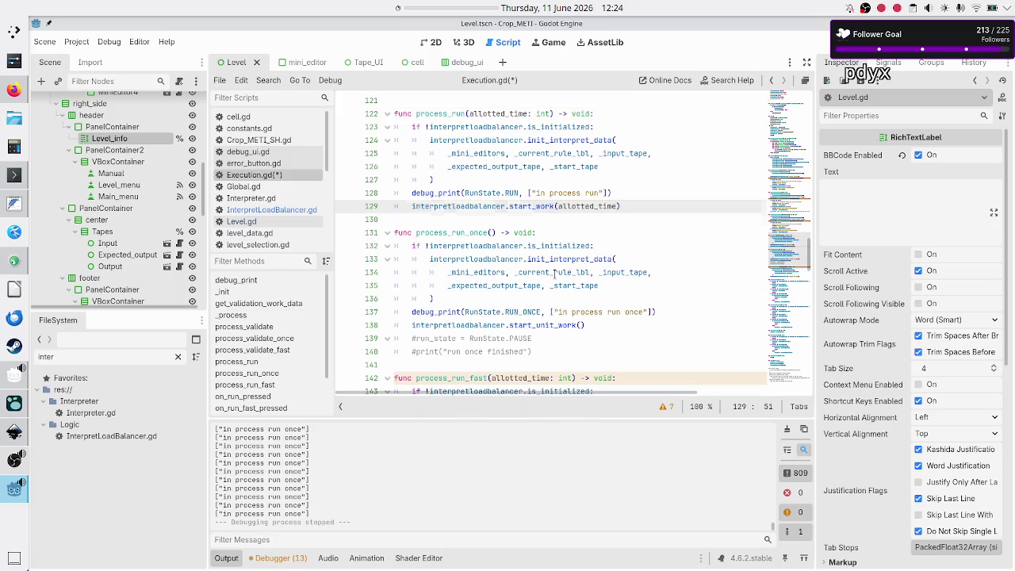
- Add 'interpretloadbalancer.start_work(allotted_time)' after the debug print in process_run_fast
{"action": "key", "text": "Down"}
{"action": "key", "text": "Down"}
{"action": "key", "text": "Down"}
{"action": "key", "text": "Down"}
{"action": "key", "text": "Down"}
{"action": "key", "text": "Down"}
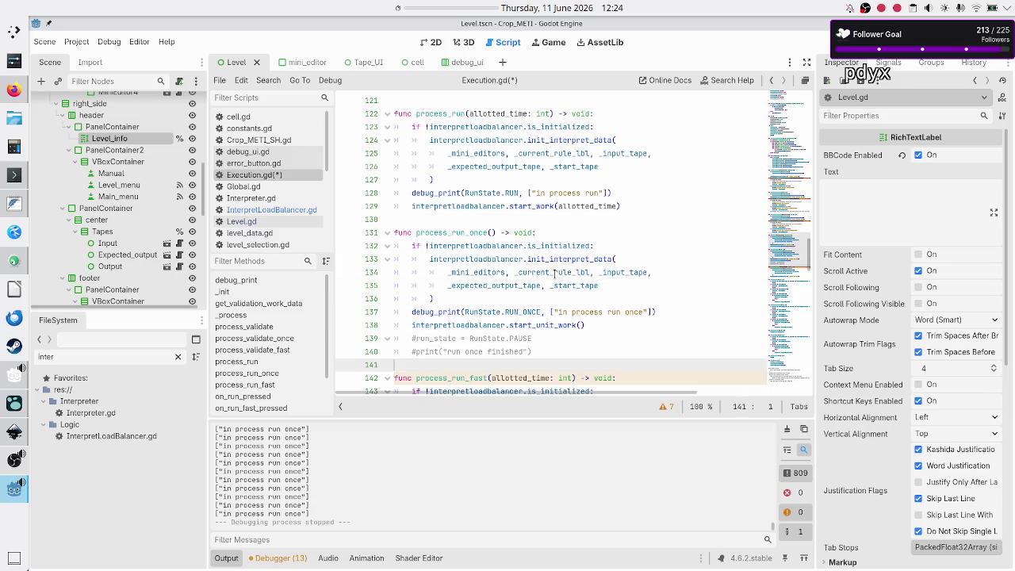
{"action": "key", "text": "Down"}
{"action": "key", "text": "Down"}
{"action": "key", "text": "Down"}
{"action": "key", "text": "Up"}
{"action": "key", "text": "End"}
{"action": "key", "text": "Return"}
{"action": "type", "text": "interpretloadbalancer"}
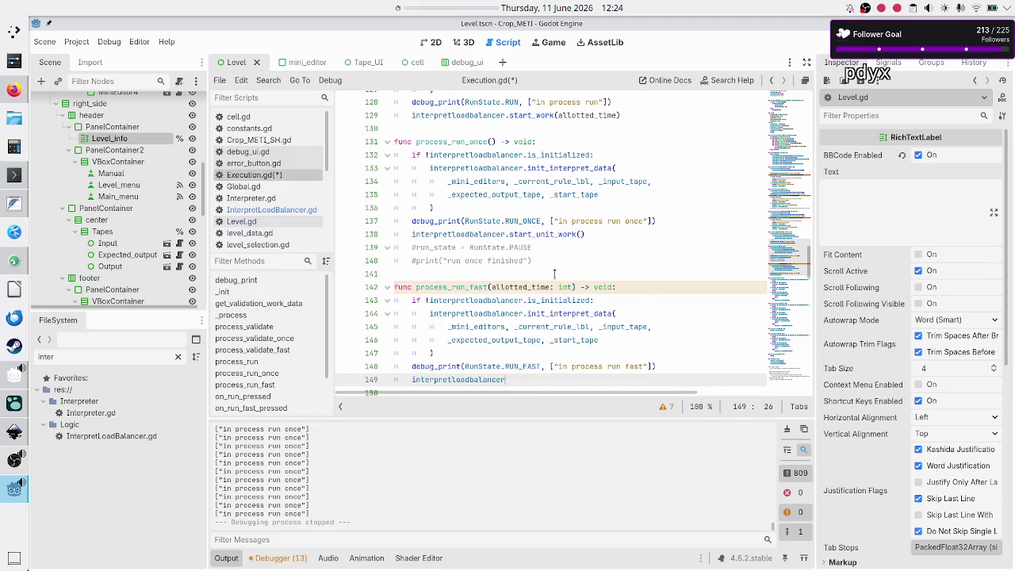
{"action": "type", "text": ".run"}
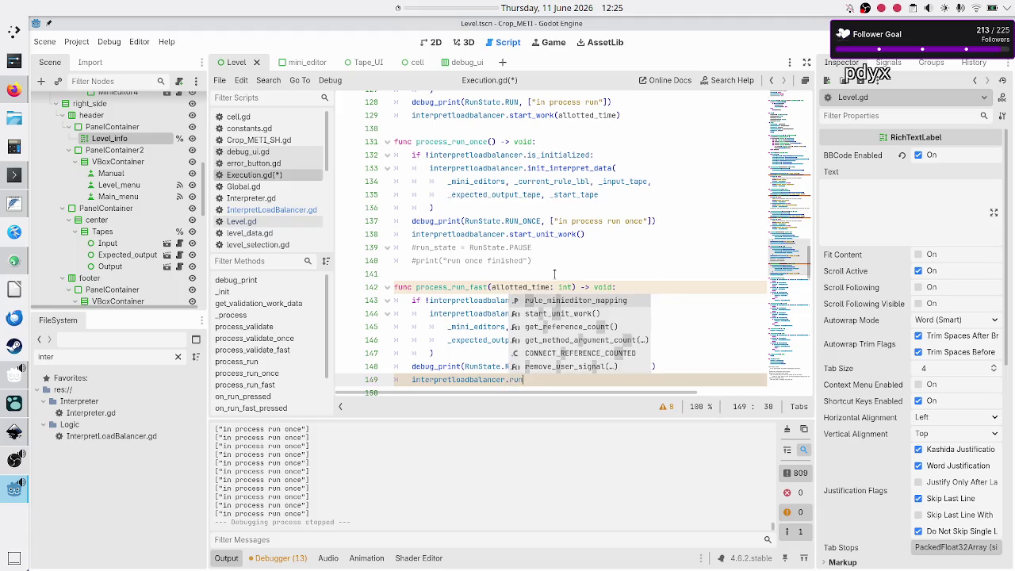
{"action": "key", "text": "BackSpace"}
{"action": "key", "text": "BackSpace"}
{"action": "key", "text": "BackSpace"}
{"action": "type", "text": "start"}
{"action": "key", "text": "Down"}
{"action": "key", "text": "Return"}
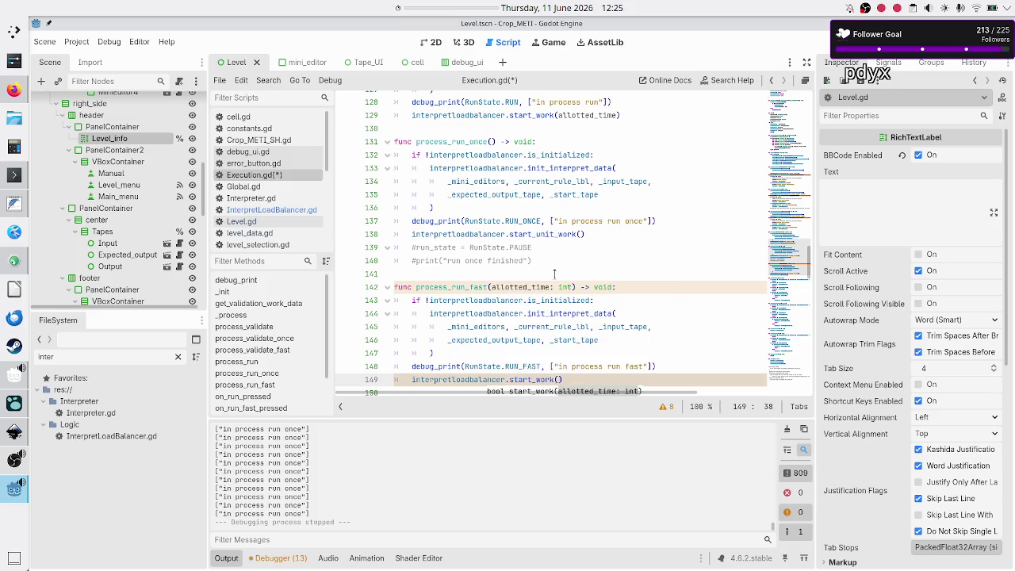
{"action": "type", "text": "allo"}
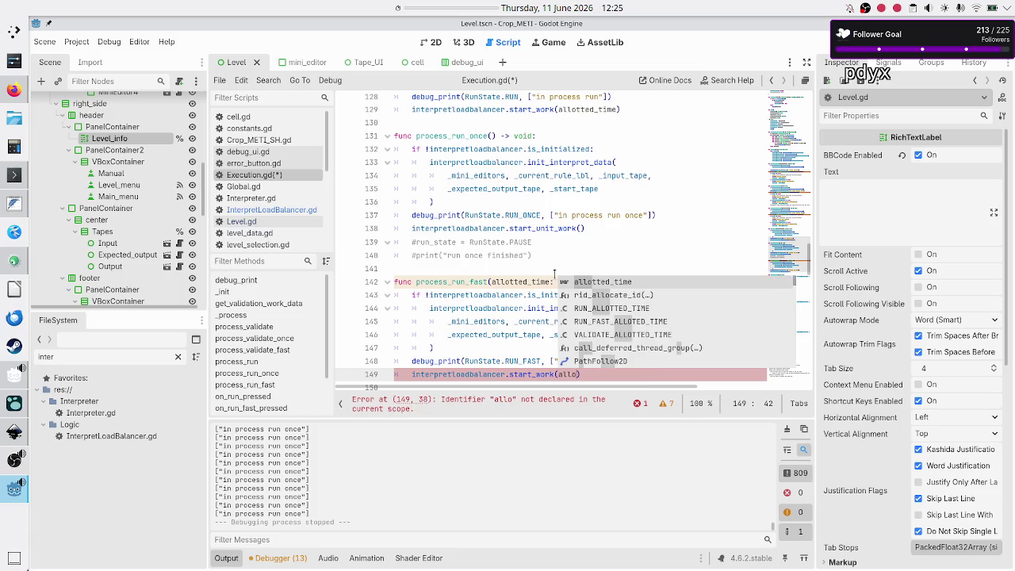
{"action": "key", "text": "Return"}
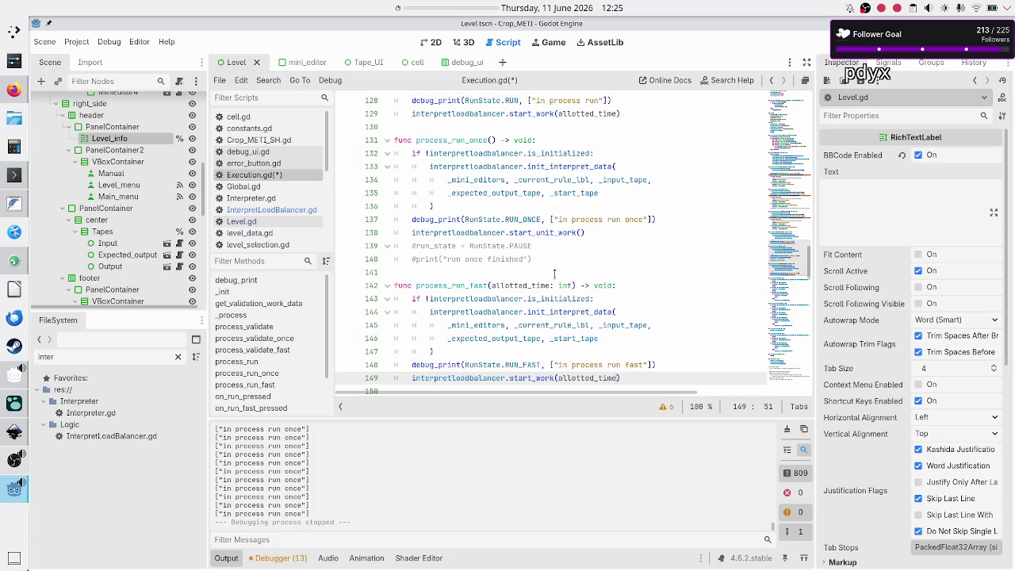
- Save Execution.gd and launch the game with F5
{"action": "key", "text": "Down"}
{"action": "key", "text": "Down"}
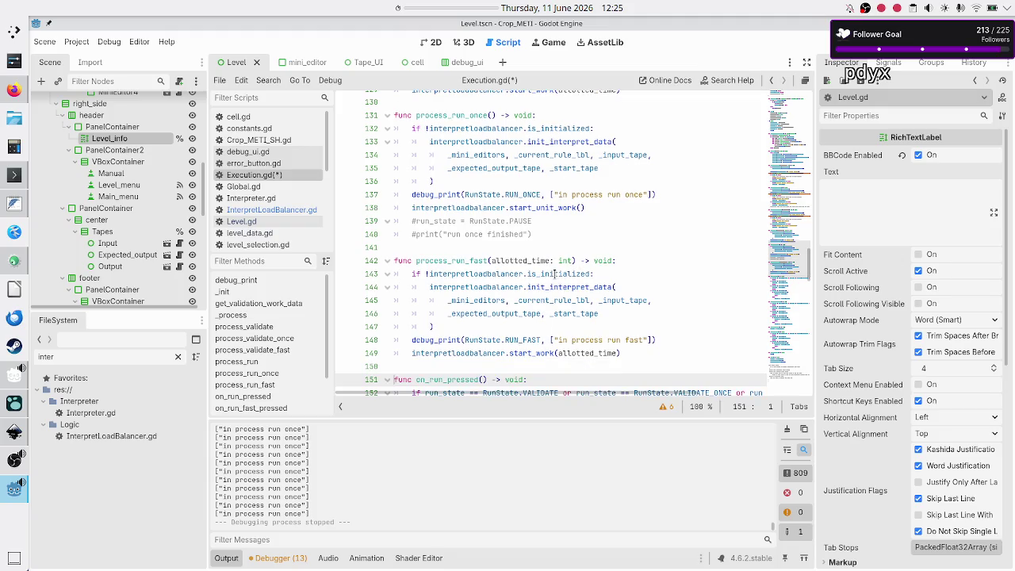
{"action": "key", "text": "Up"}
{"action": "key", "text": "Up"}
{"action": "key", "text": "Up"}
{"action": "key", "text": "ctrl+s"}
{"action": "key", "text": "Down"}
{"action": "key", "text": "Down"}
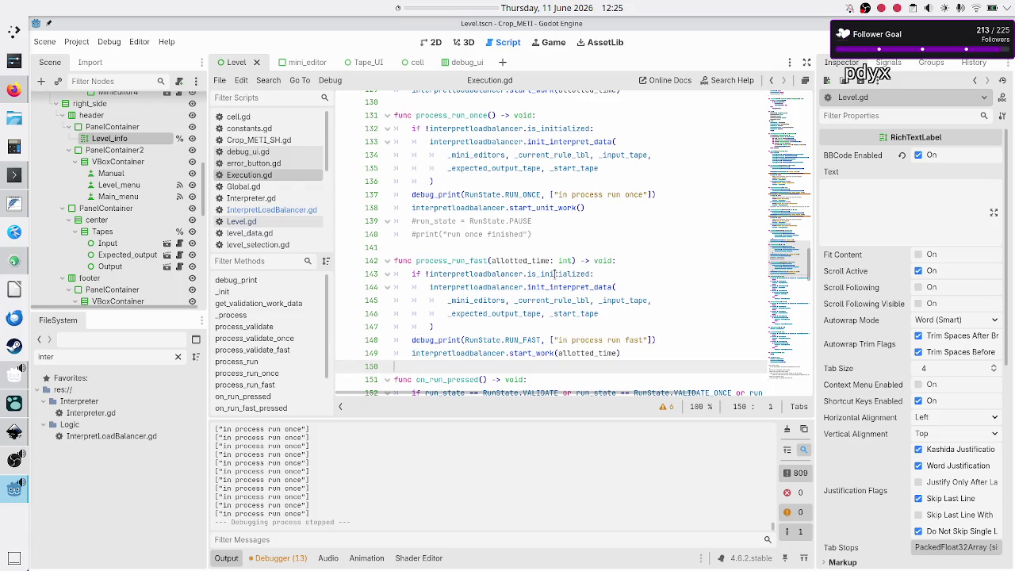
{"action": "key", "text": "F5"}
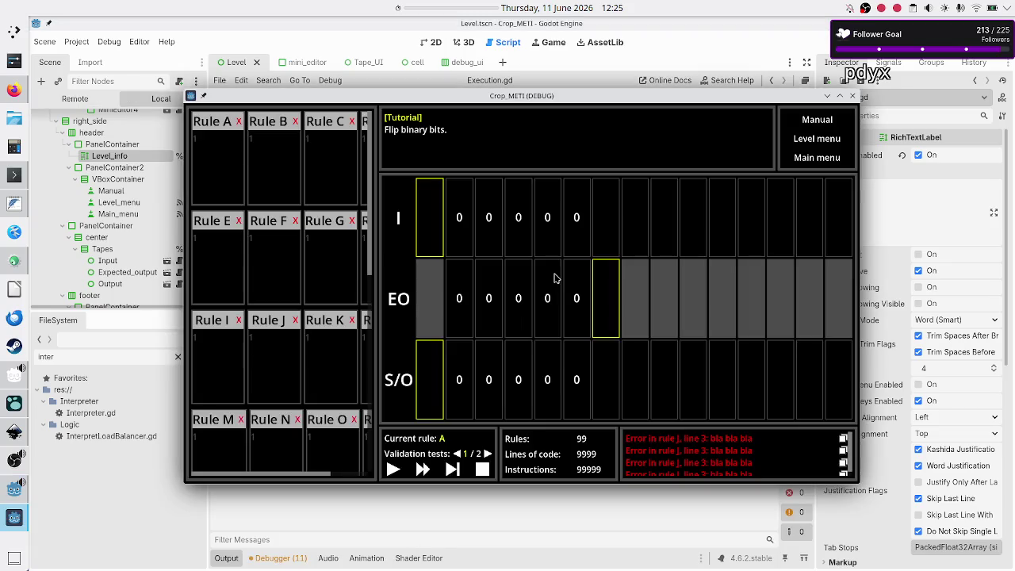
- Step the game once, then stop it with F8
{"action": "left_click_drag", "start_coordinate": [527, 96], "coordinate": [546, 61]}
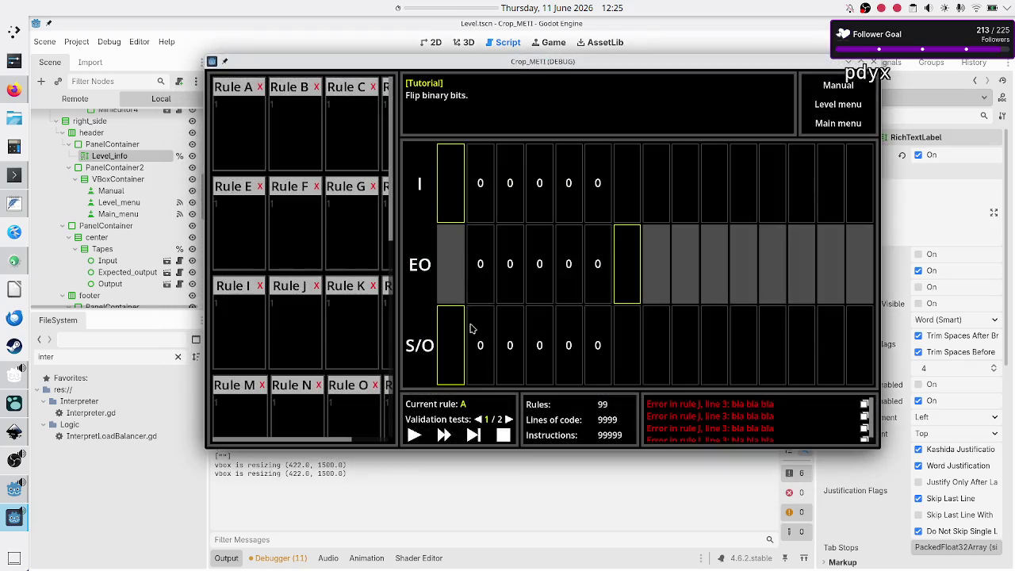
{"action": "left_click", "coordinate": [472, 437]}
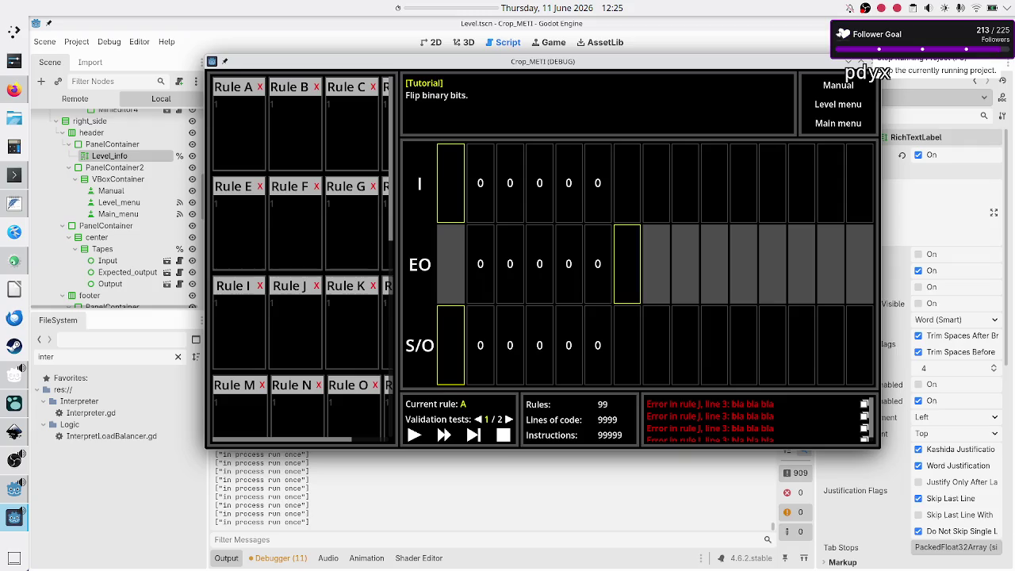
{"action": "key", "text": "F8"}
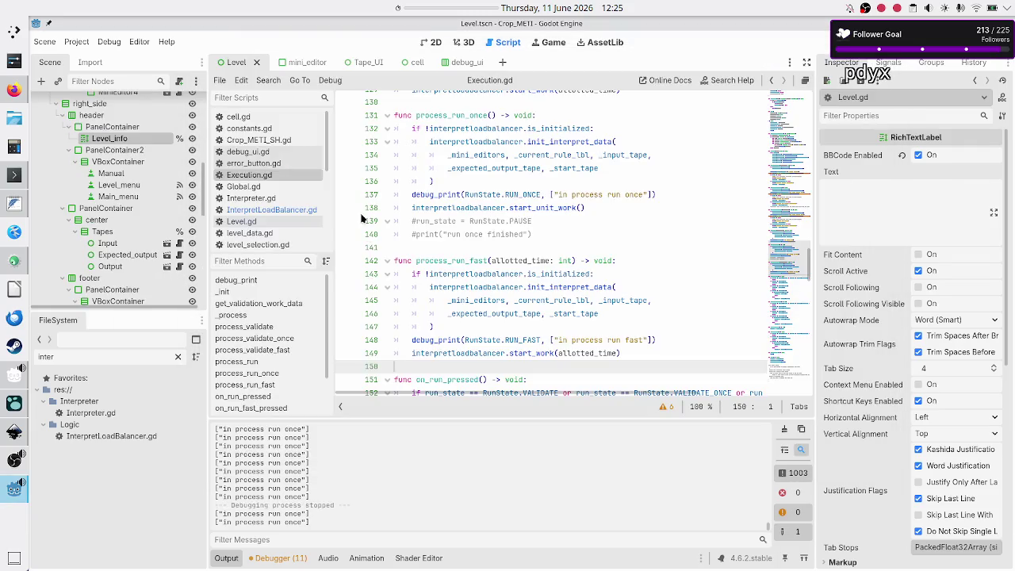
- Insert print("unit work started") at the top of start_unit_work, then run the game
{"action": "left_click", "coordinate": [300, 210]}
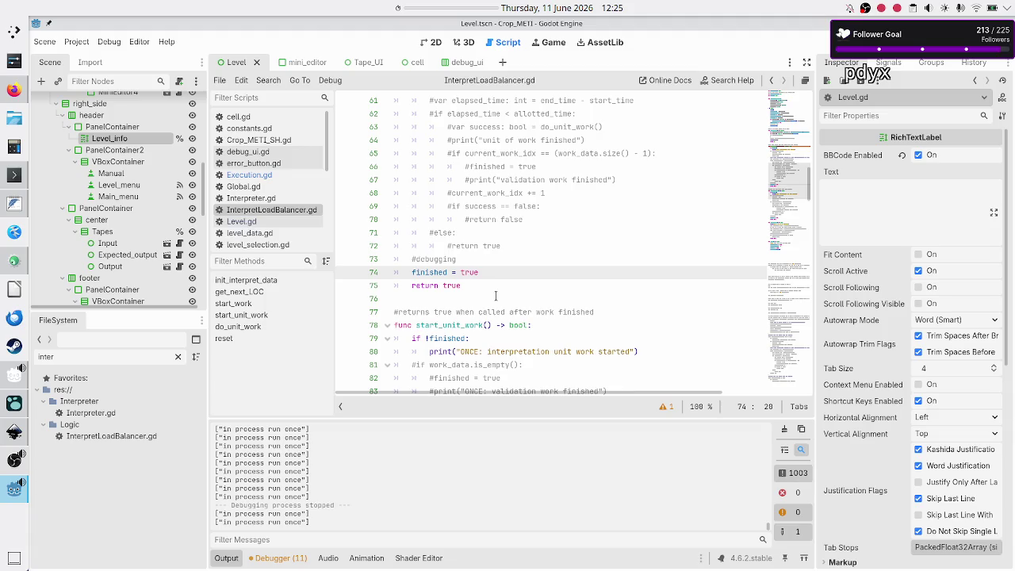
{"action": "scroll", "coordinate": [547, 270], "scroll_direction": "up", "scroll_amount": 8}
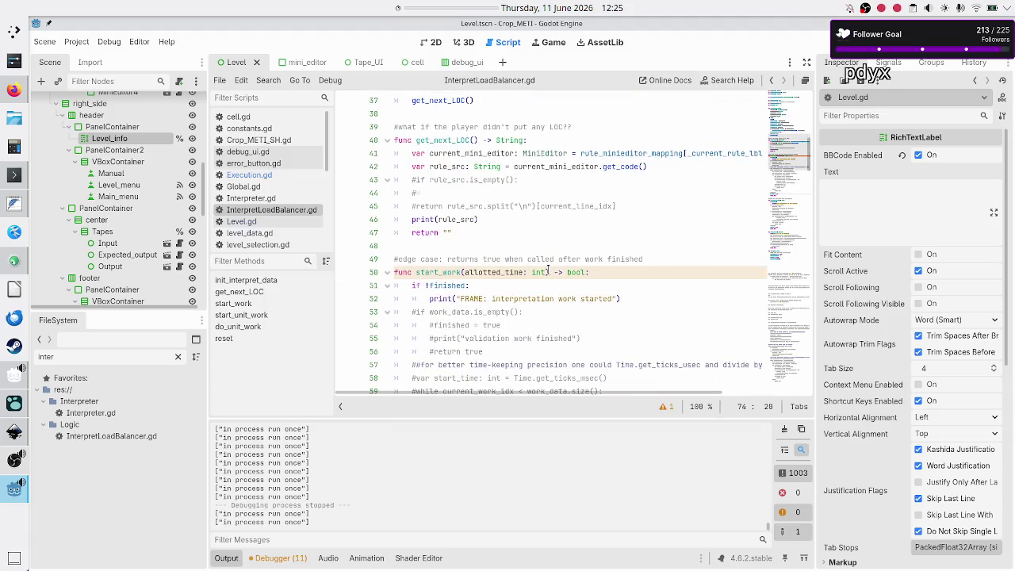
{"action": "scroll", "coordinate": [548, 270], "scroll_direction": "down", "scroll_amount": 12}
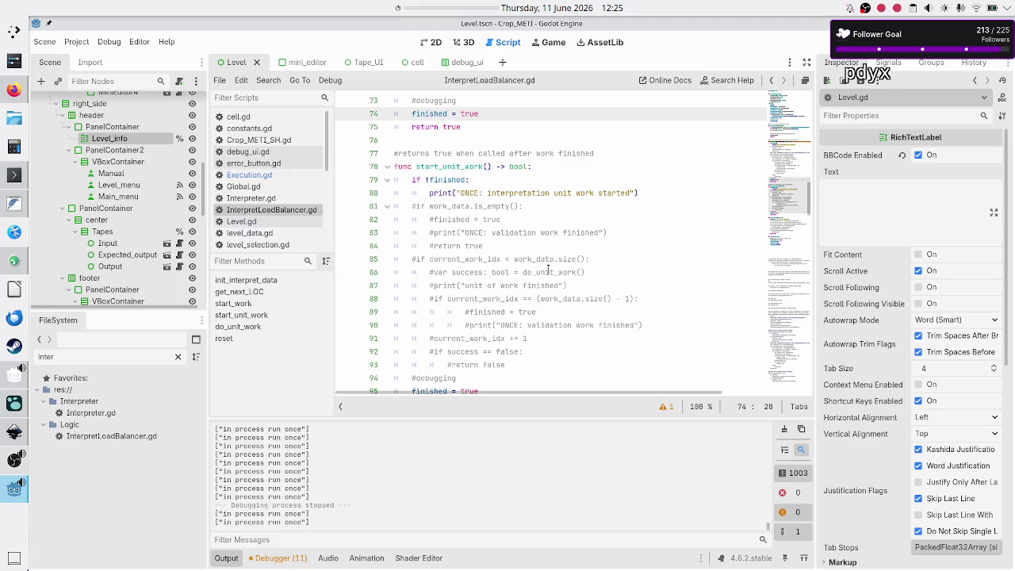
{"action": "scroll", "coordinate": [547, 269], "scroll_direction": "down", "scroll_amount": 1}
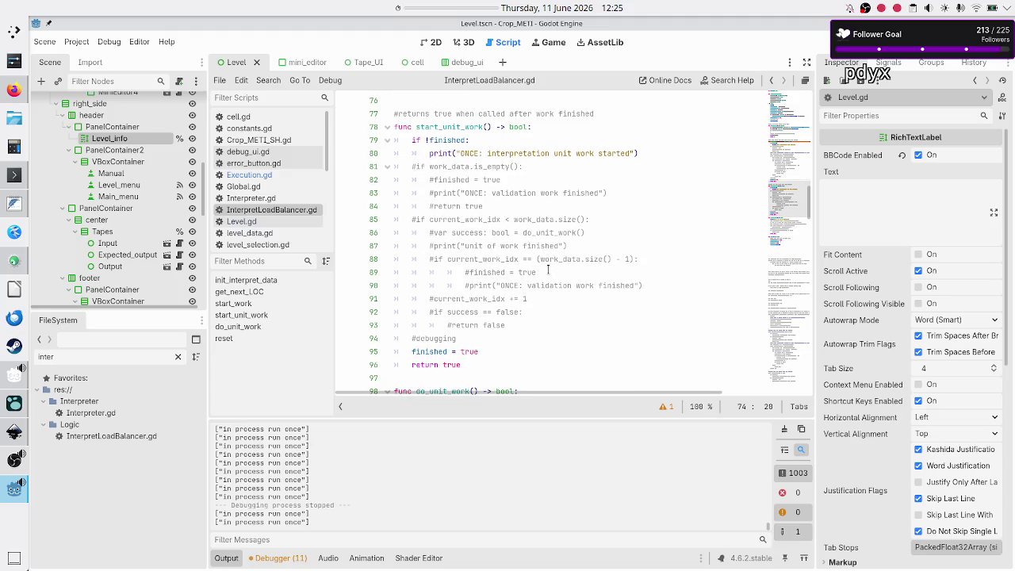
{"action": "double_click", "coordinate": [505, 154]}
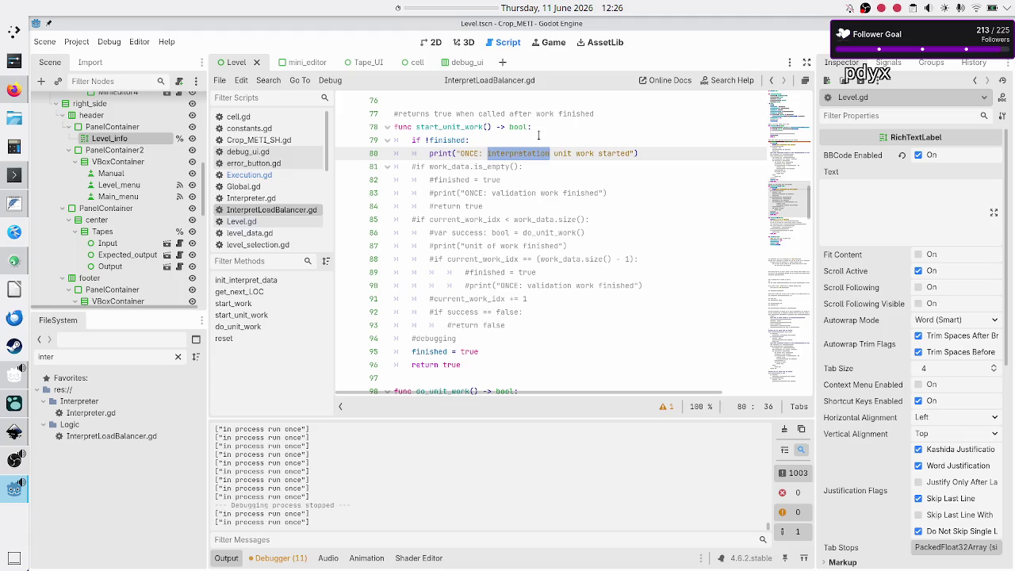
{"action": "type", "text": "print(\"unit work started"}
{"action": "key", "text": "F5"}
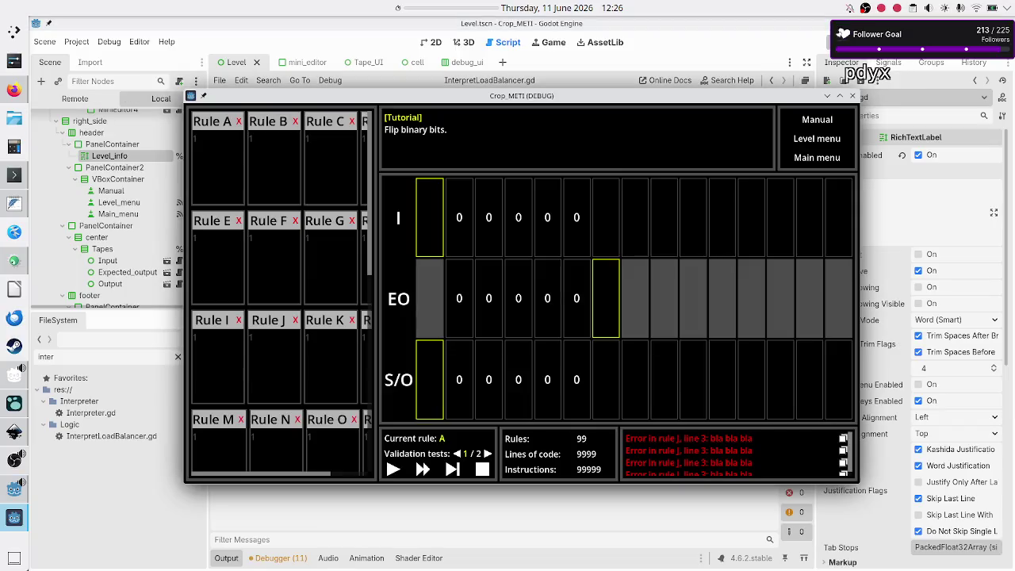
- Trigger an interpreter run in the game so 'unit work started' gets logged, then stop it with F8
{"action": "left_click_drag", "start_coordinate": [668, 95], "coordinate": [686, 65]}
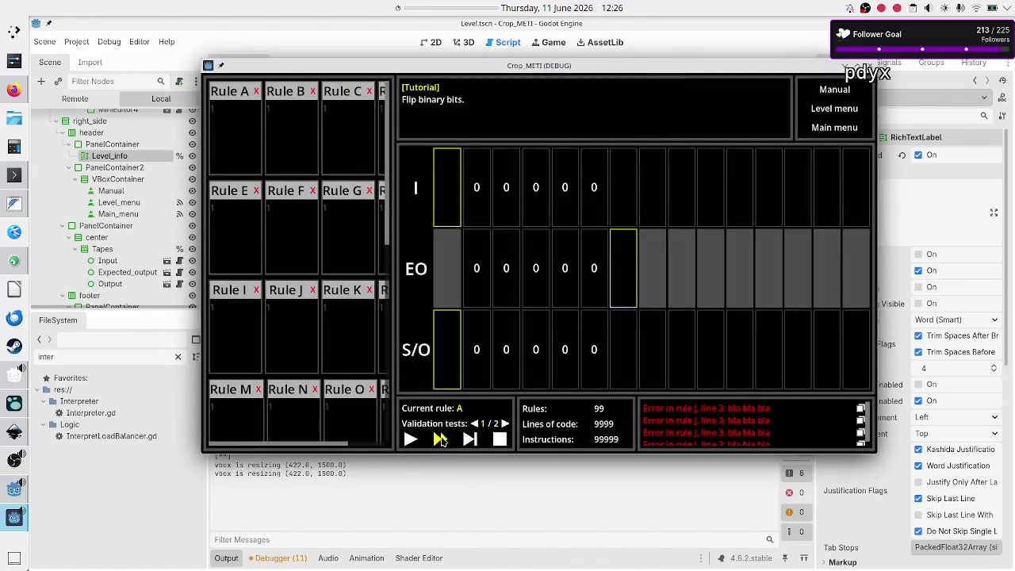
{"action": "left_click", "coordinate": [470, 441]}
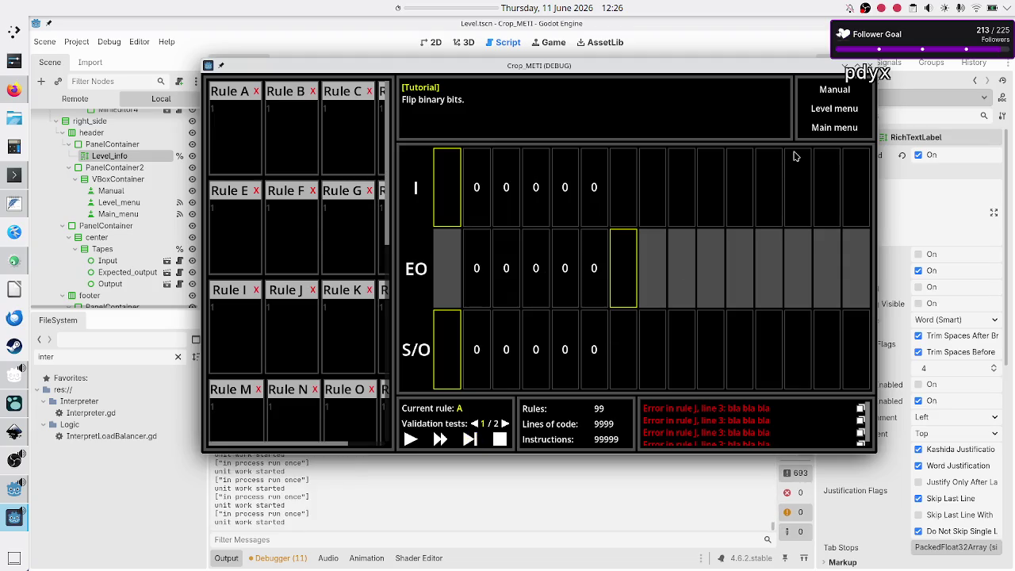
{"action": "key", "text": "F8"}
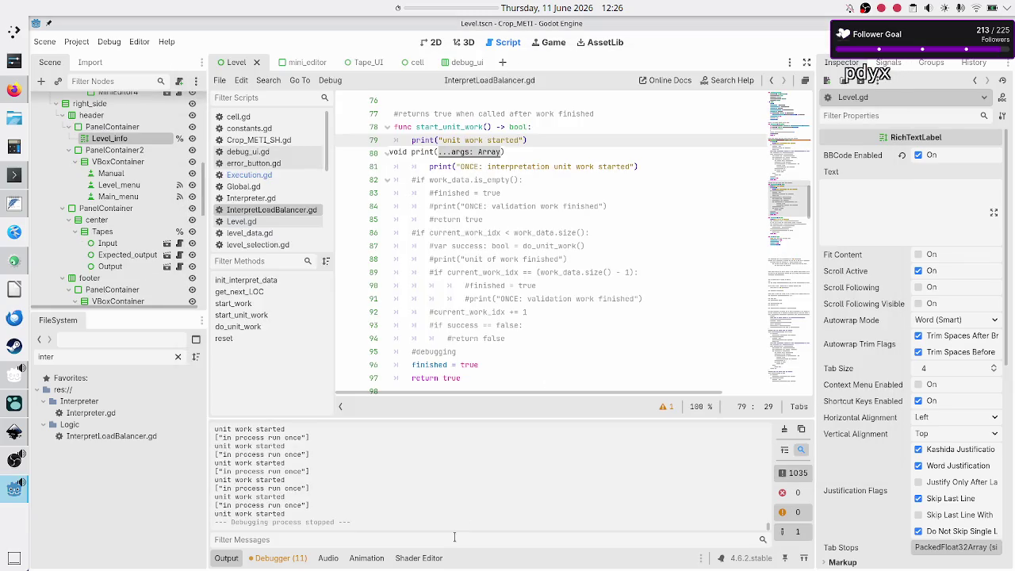
- Delete the print("unit work started") line at line 79
{"action": "triple_click", "coordinate": [567, 140]}
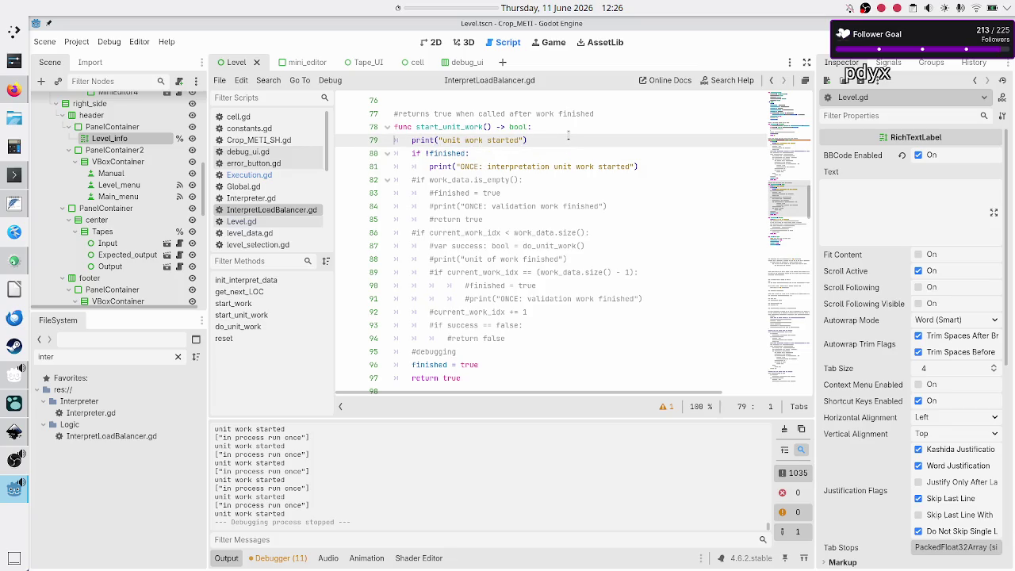
{"action": "key", "text": "BackSpace"}
{"action": "key", "text": "Delete"}
{"action": "key", "text": "ctrl+shift+k"}
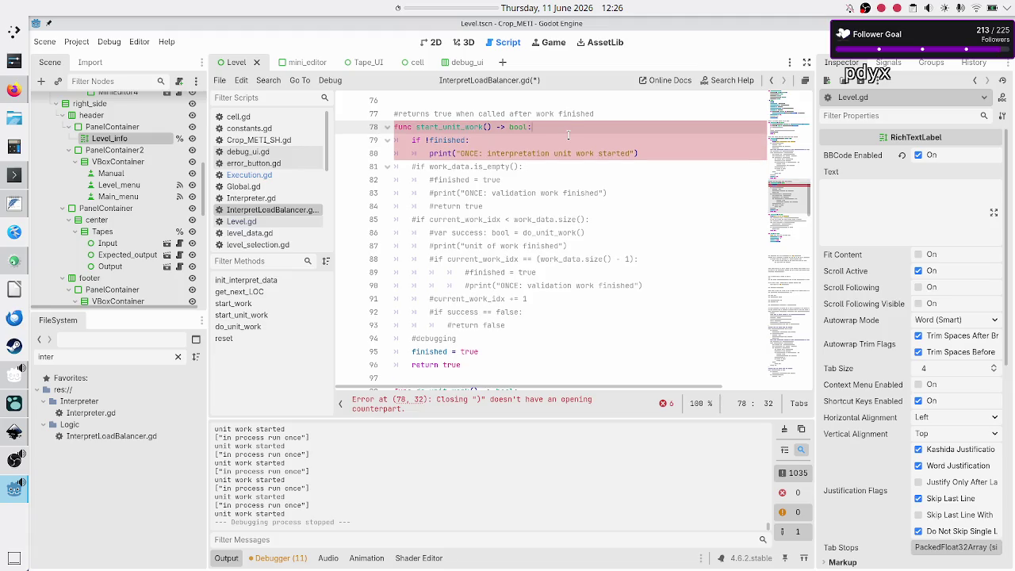
- Review lines 79–96 of start_unit_work, including the finished = true line before the return
{"action": "key", "text": "shift+End"}
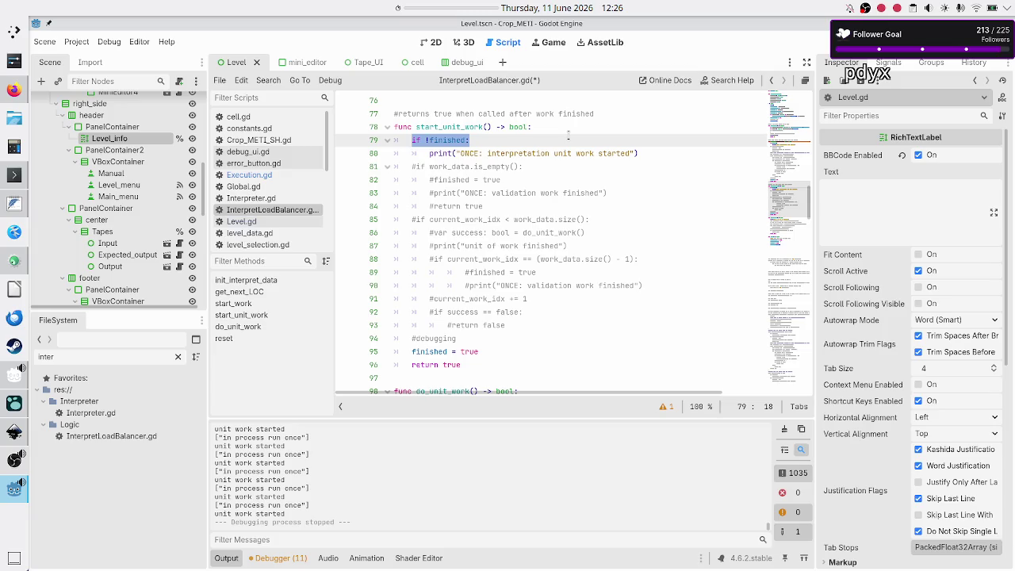
{"action": "key", "text": "Right"}
{"action": "key", "text": "shift+End"}
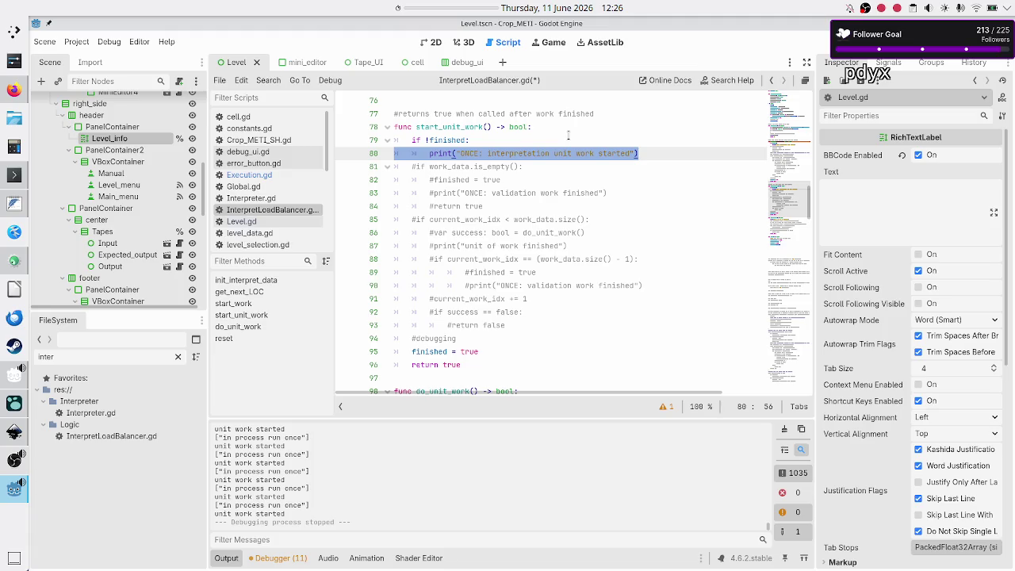
{"action": "key", "text": "Right"}
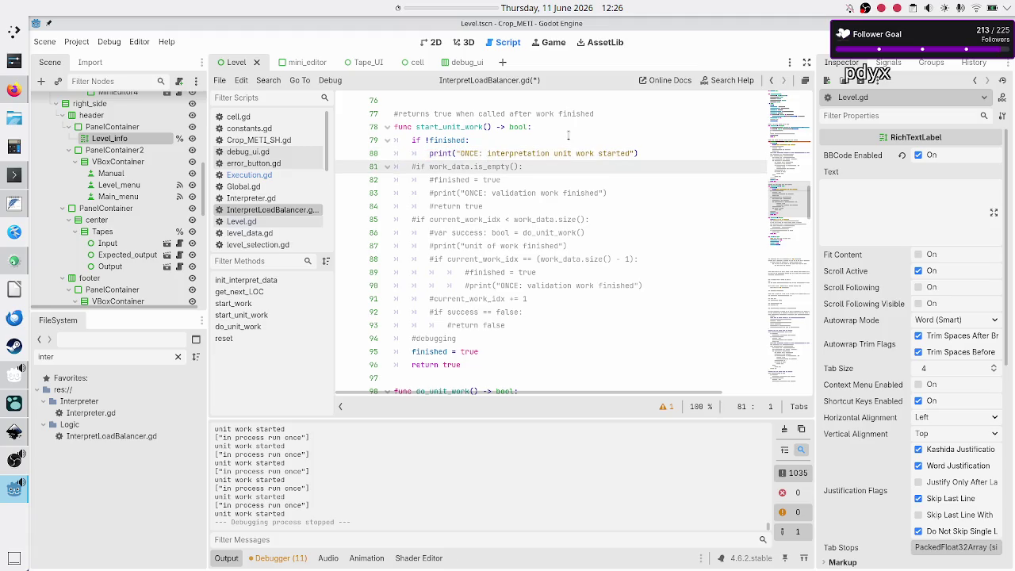
{"action": "key", "text": "Down"}
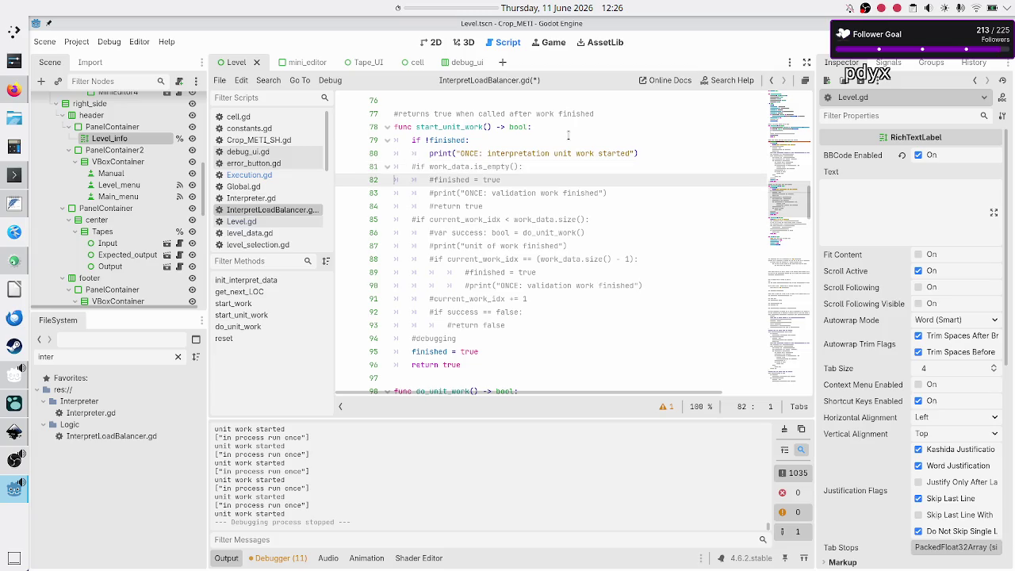
{"action": "key", "text": "Down"}
{"action": "key", "text": "Down"}
{"action": "key", "text": "Down"}
{"action": "key", "text": "Up"}
{"action": "key", "text": "Up"}
{"action": "key", "text": "Up"}
{"action": "key", "text": "Up"}
{"action": "key", "text": "Down"}
{"action": "key", "text": "Down"}
{"action": "key", "text": "Down"}
{"action": "key", "text": "Down"}
{"action": "key", "text": "shift+Down"}
{"action": "key", "text": "shift+Left"}
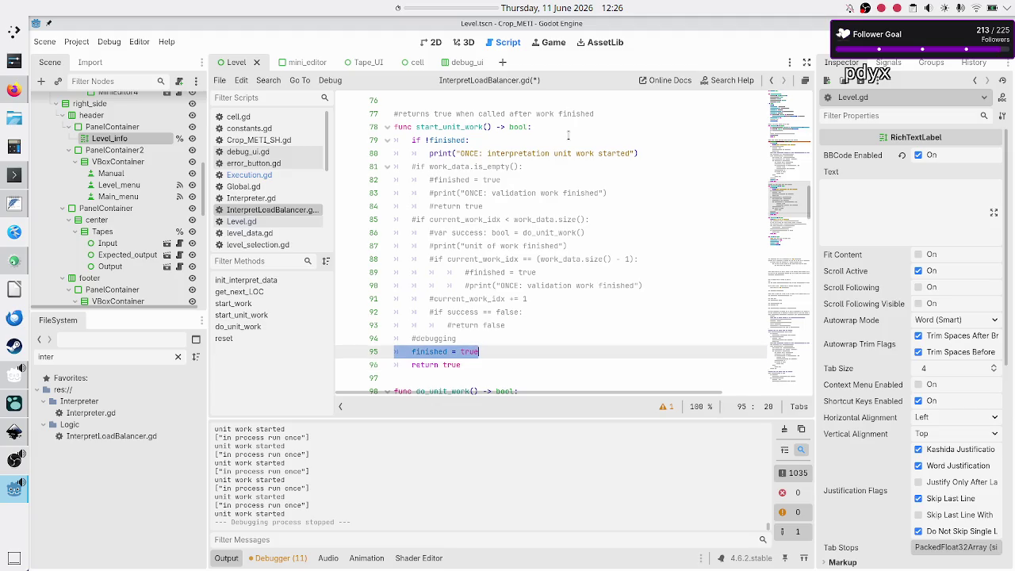
{"action": "key", "text": "Down"}
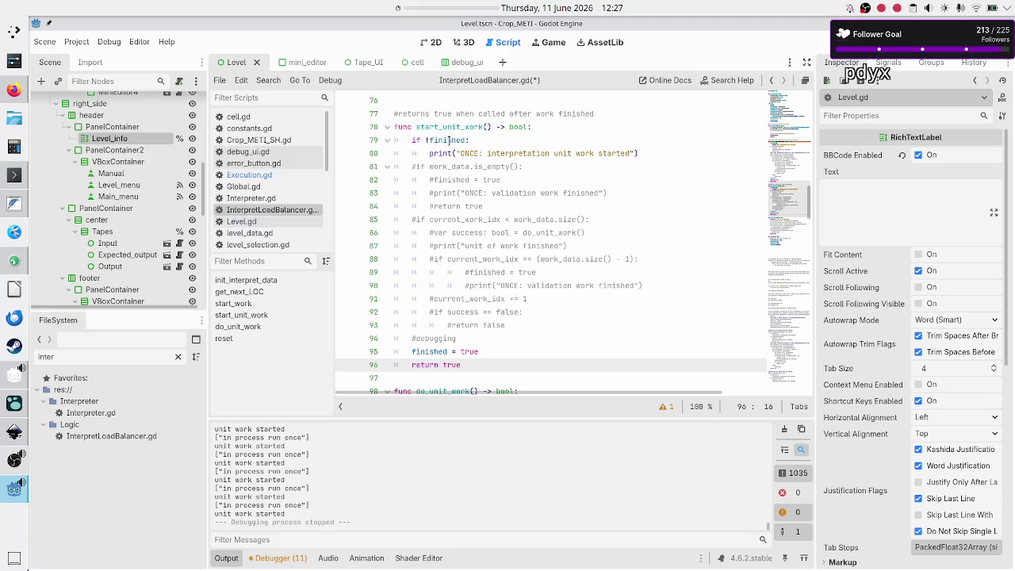
{"action": "left_click", "coordinate": [274, 177]}
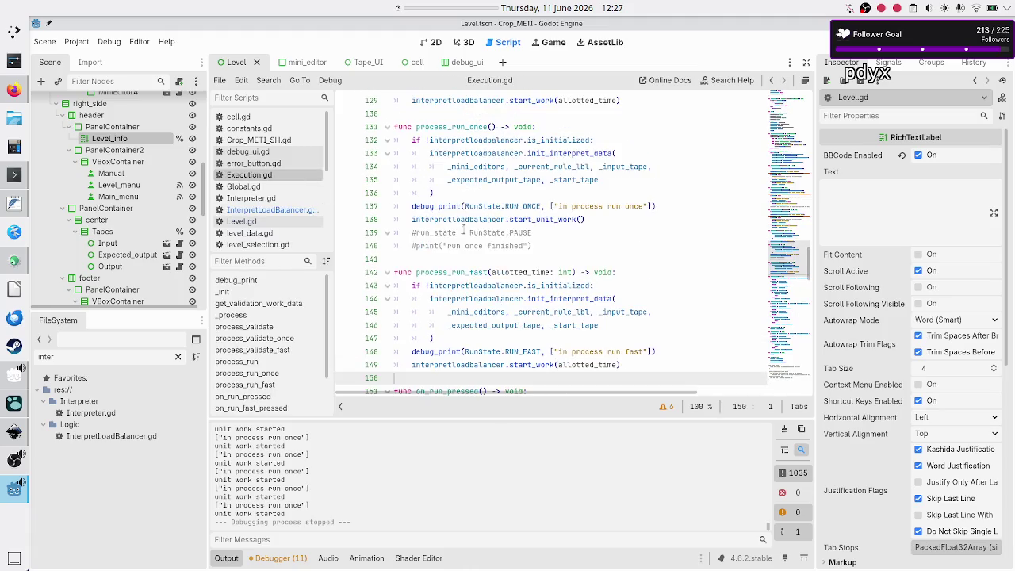
{"action": "scroll", "coordinate": [464, 230], "scroll_direction": "down", "scroll_amount": 1}
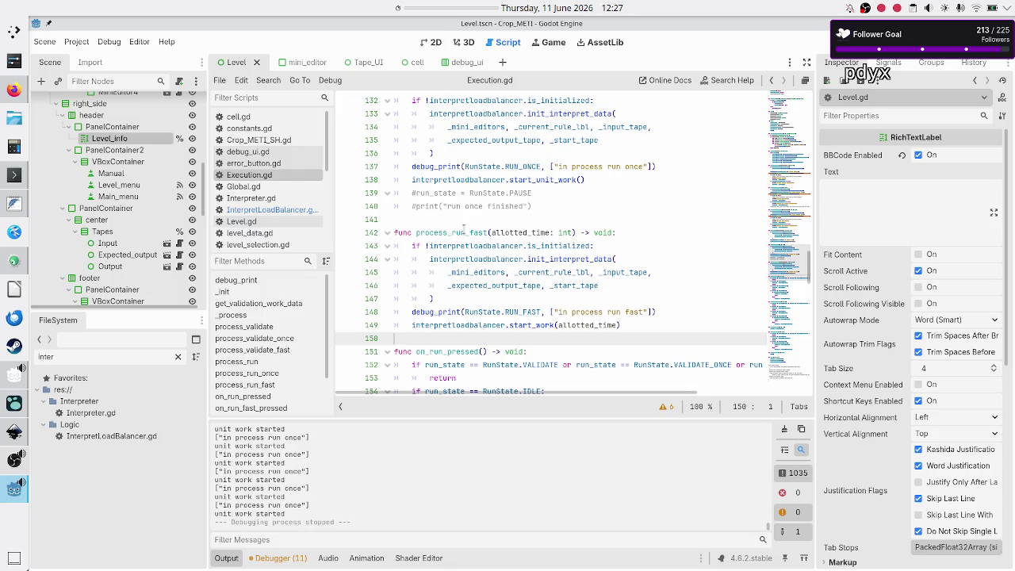
{"action": "scroll", "coordinate": [464, 229], "scroll_direction": "down", "scroll_amount": 1}
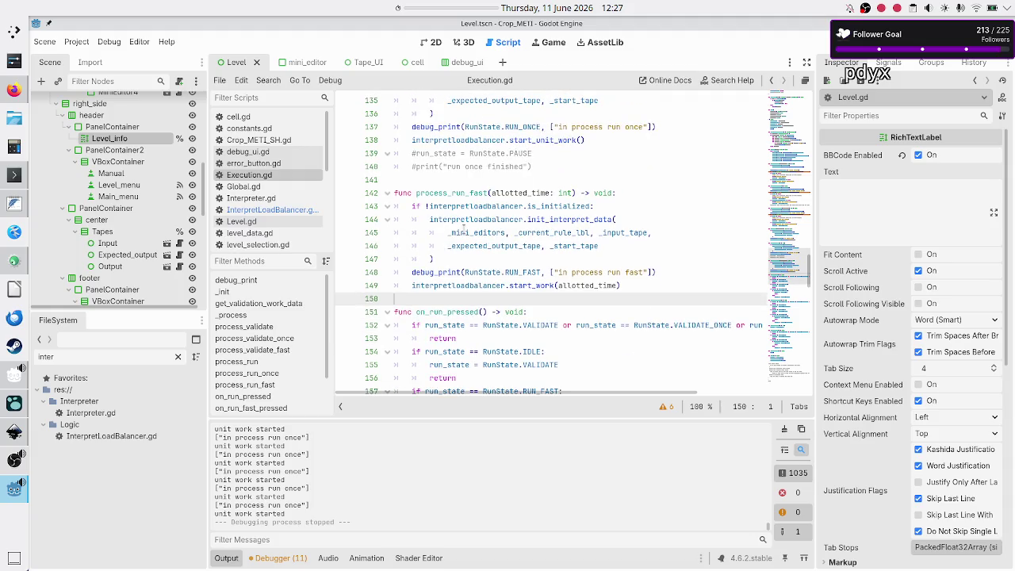
{"action": "scroll", "coordinate": [463, 229], "scroll_direction": "up", "scroll_amount": 12}
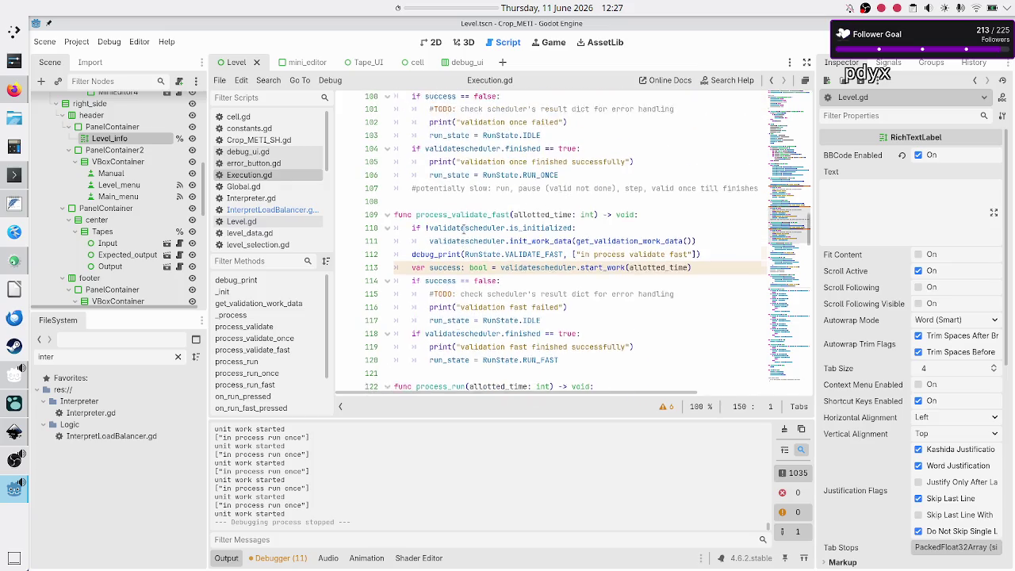
{"action": "scroll", "coordinate": [464, 229], "scroll_direction": "up", "scroll_amount": 1}
{"action": "scroll", "coordinate": [464, 229], "scroll_direction": "down", "scroll_amount": 2}
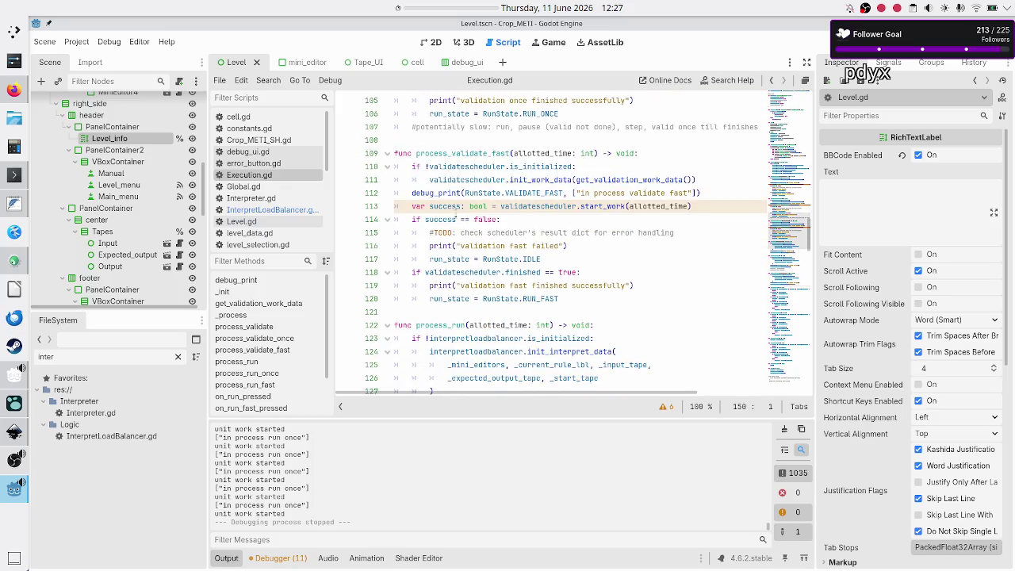
{"action": "mouse_move", "coordinate": [488, 208]}
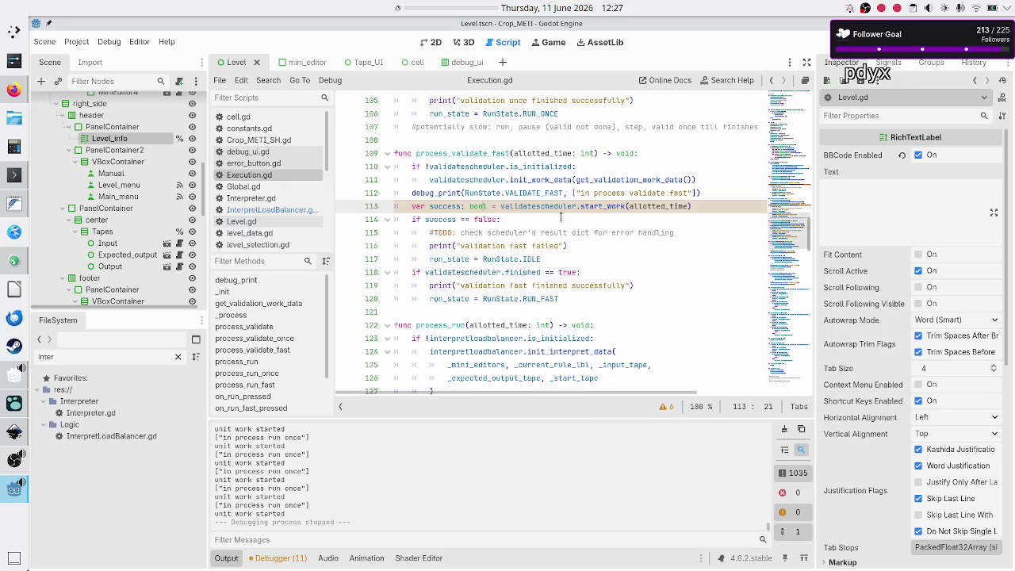
{"action": "key", "text": "Home"}
{"action": "key", "text": "shift+Right"}
{"action": "key", "text": "shift+Right"}
{"action": "key", "text": "shift+Right"}
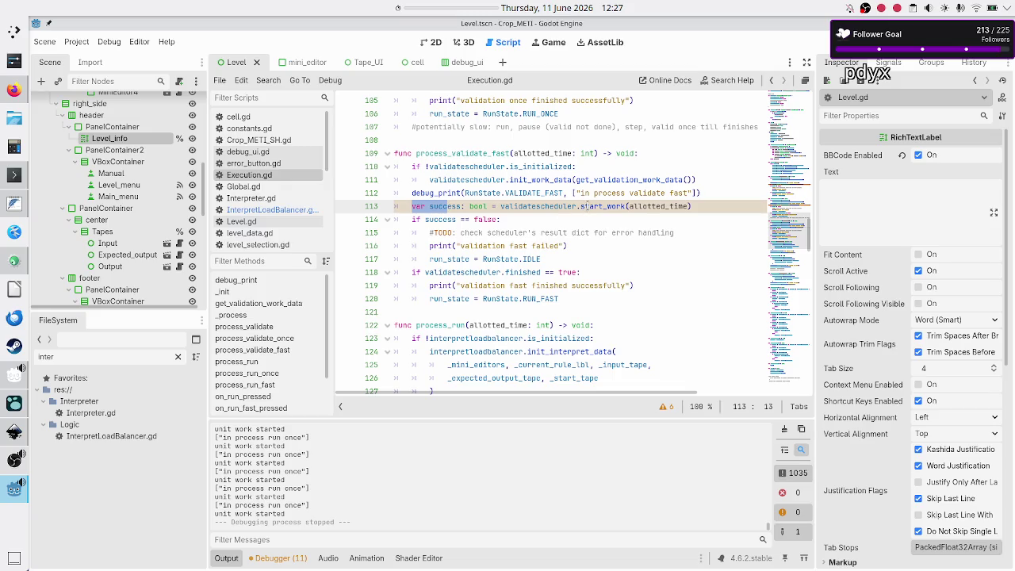
{"action": "double_click", "coordinate": [587, 206]}
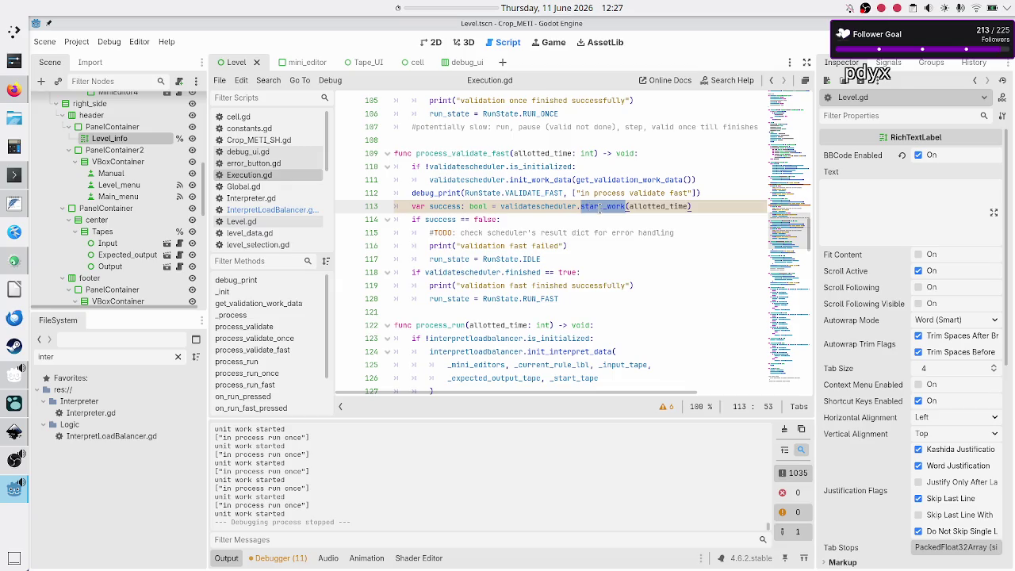
{"action": "left_click", "coordinate": [598, 207]}
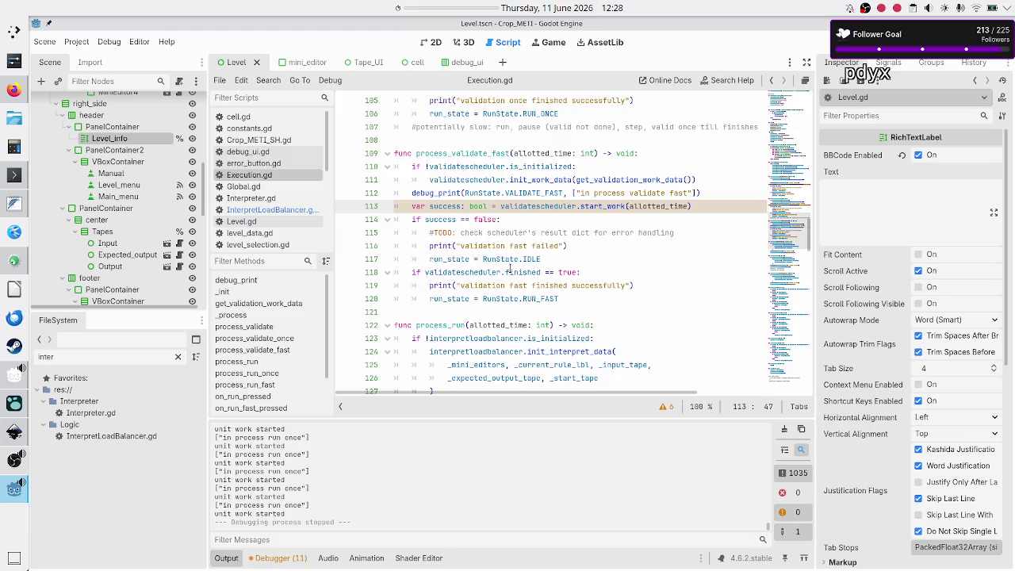
{"action": "mouse_move", "coordinate": [509, 270]}
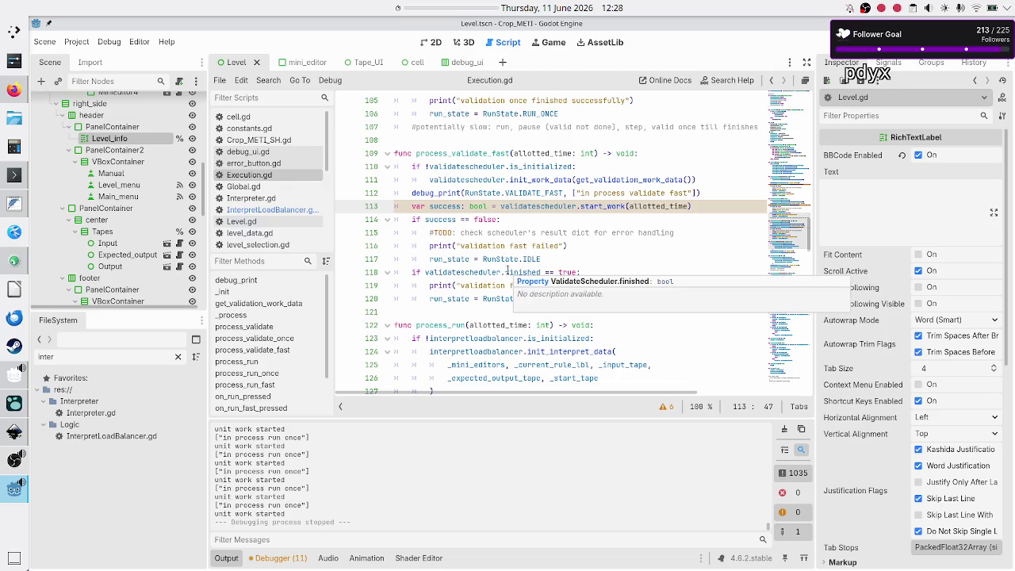
{"action": "left_click", "coordinate": [564, 258]}
{"action": "key", "text": "Down"}
{"action": "key", "text": "Home"}
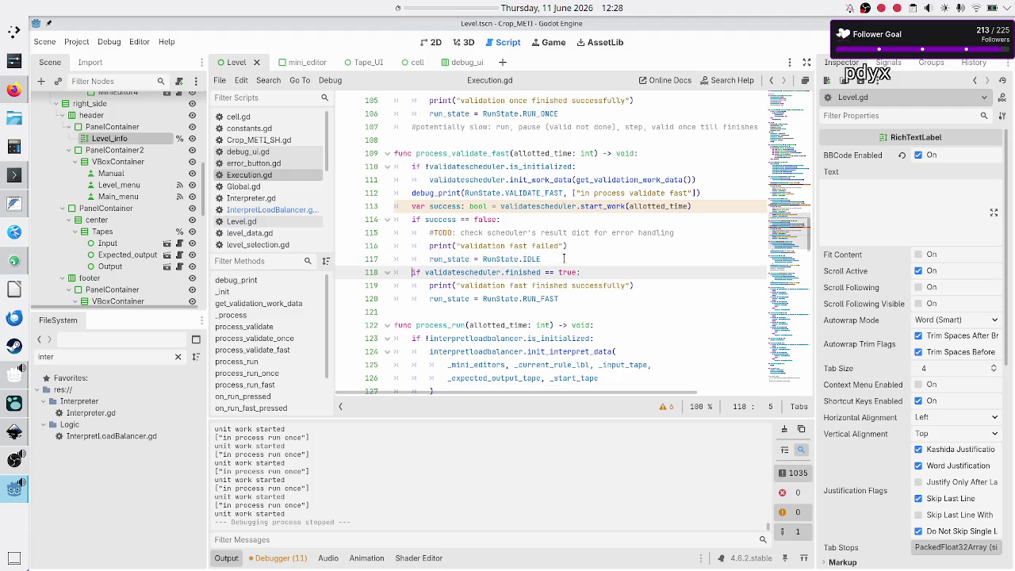
{"action": "key", "text": "shift+Down"}
{"action": "key", "text": "shift+Down"}
{"action": "key", "text": "shift+End"}
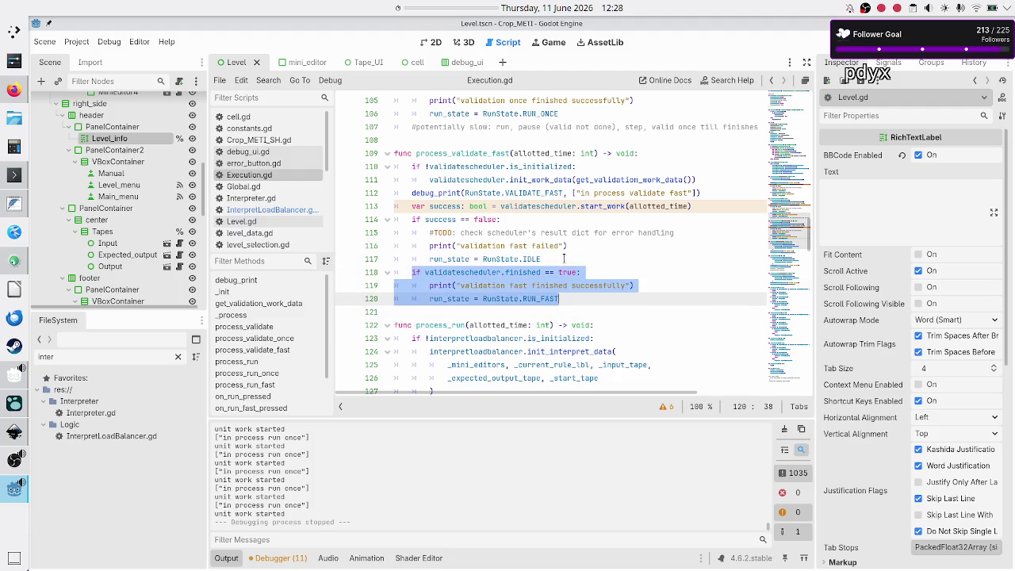
{"action": "key", "text": "Escape"}
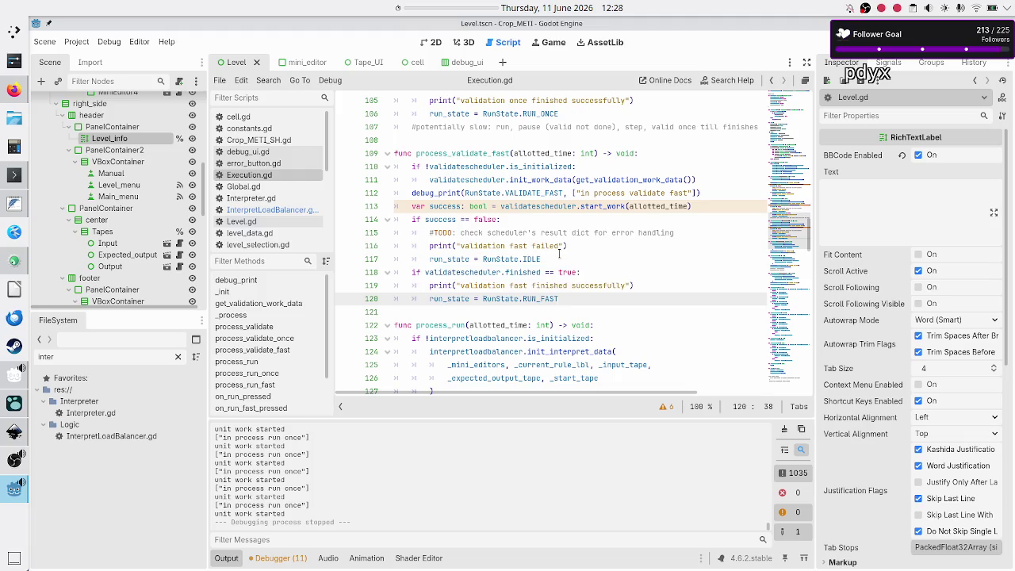
{"action": "scroll", "coordinate": [550, 239], "scroll_direction": "down", "scroll_amount": 3}
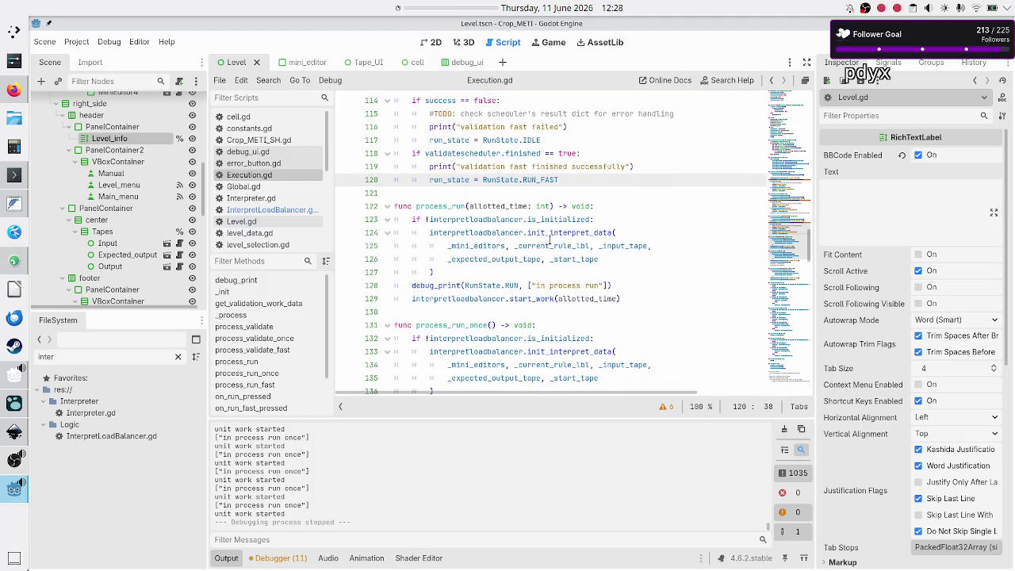
{"action": "scroll", "coordinate": [549, 240], "scroll_direction": "down", "scroll_amount": 4}
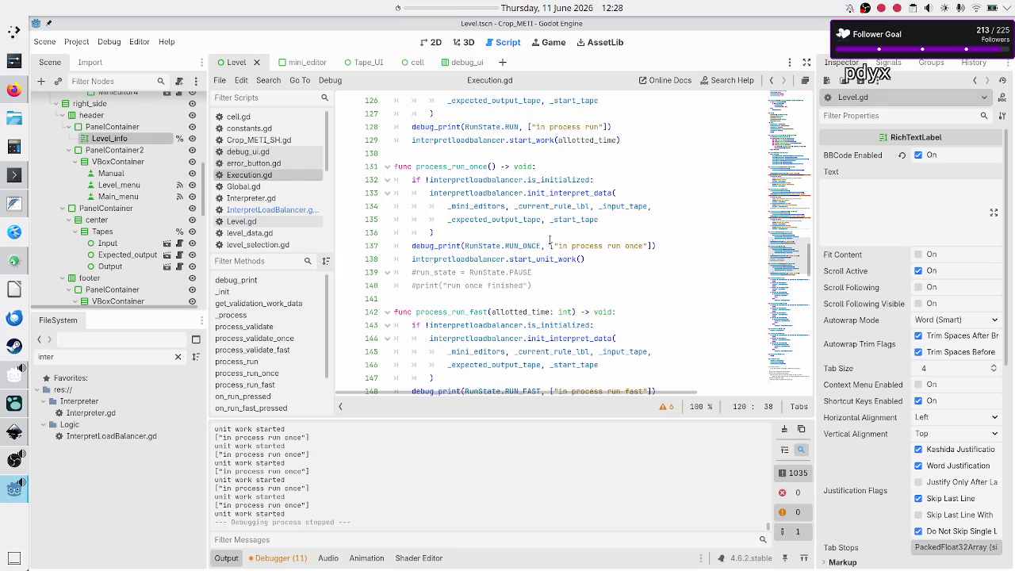
{"action": "scroll", "coordinate": [550, 240], "scroll_direction": "up", "scroll_amount": 5}
{"action": "scroll", "coordinate": [549, 239], "scroll_direction": "down", "scroll_amount": 3}
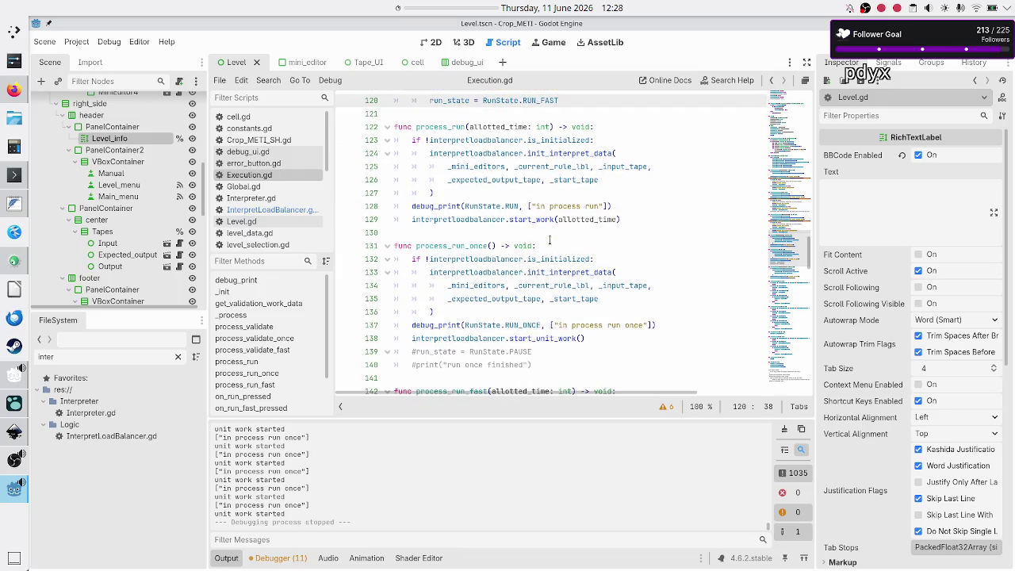
{"action": "scroll", "coordinate": [549, 239], "scroll_direction": "down", "scroll_amount": 1}
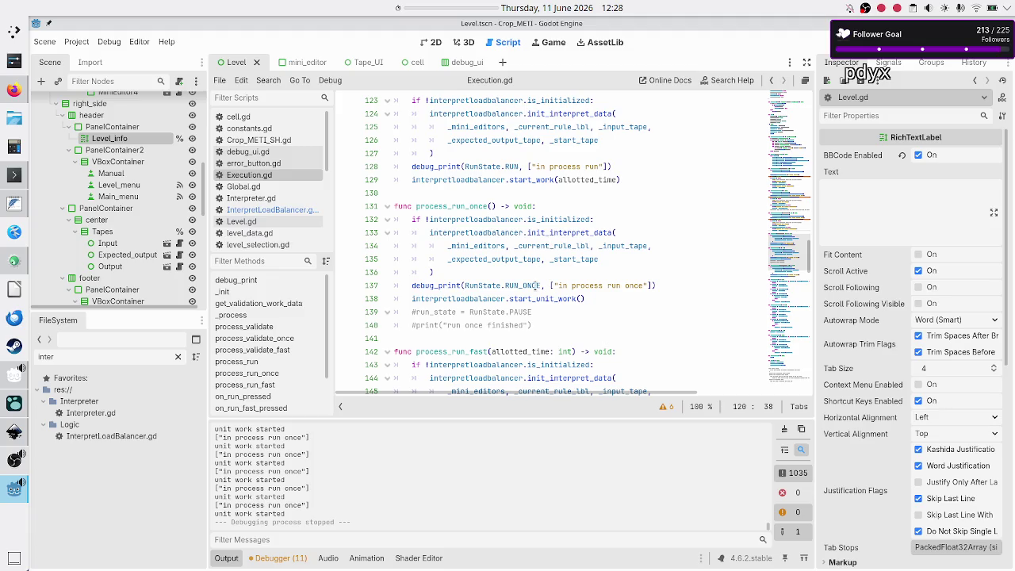
- Paste a finished-check block after start_unit_work() and make it test interpretloadbalancer.finished
{"action": "mouse_move", "coordinate": [537, 286]}
{"action": "left_click", "coordinate": [593, 299]}
{"action": "type", "text": "if validatescheduler.finished == true: \t\tprint(\"validation fast finished successfully\") \t\trun_state = RunState.RUN_FAST"}
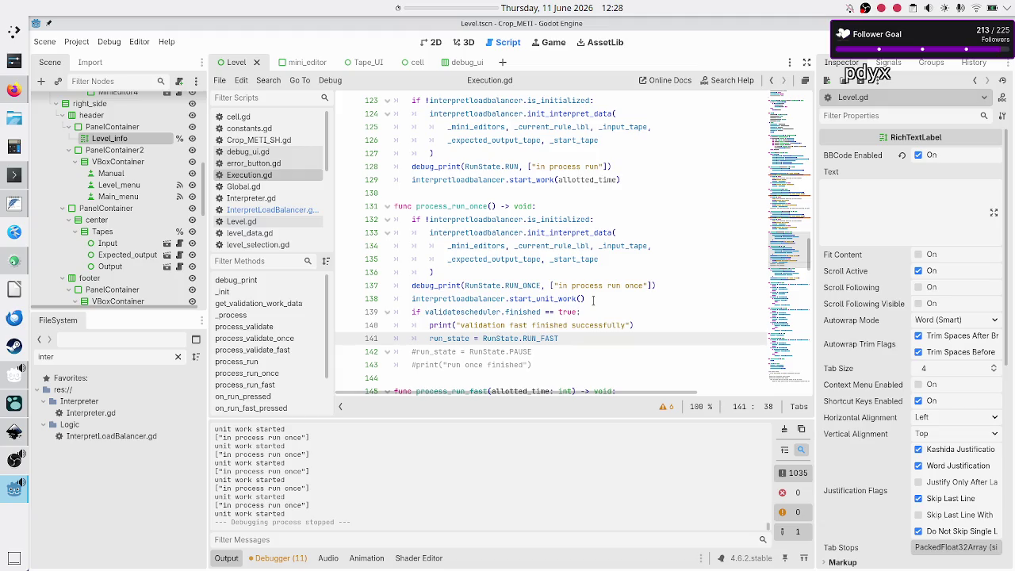
{"action": "key", "text": "Up"}
{"action": "key", "text": "Up"}
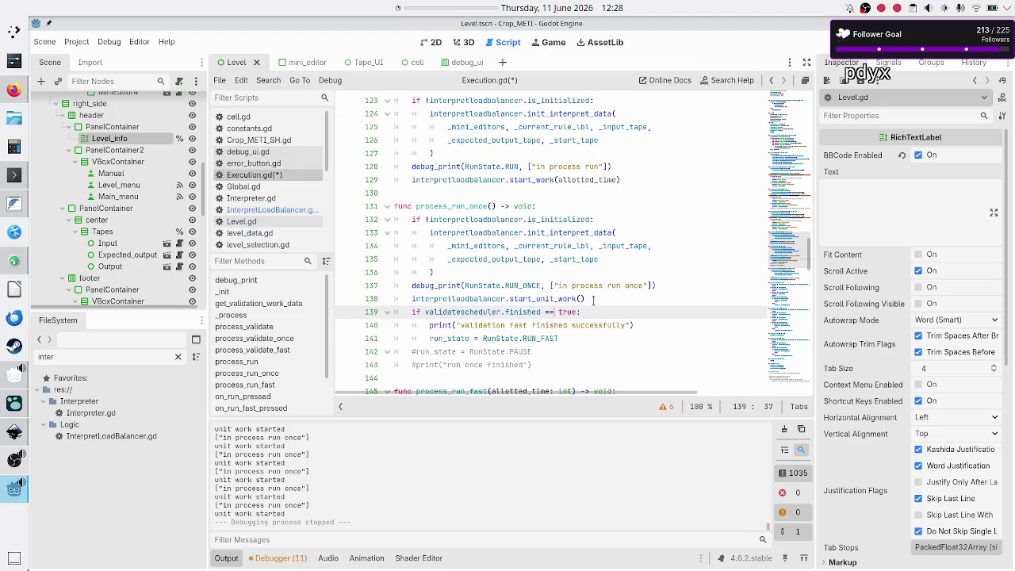
{"action": "key", "text": "ctrl+Left"}
{"action": "key", "text": "Left"}
{"action": "key", "text": "BackSpace"}
{"action": "key", "text": "BackSpace"}
{"action": "key", "text": "BackSpace"}
{"action": "type", "text": "inter"}
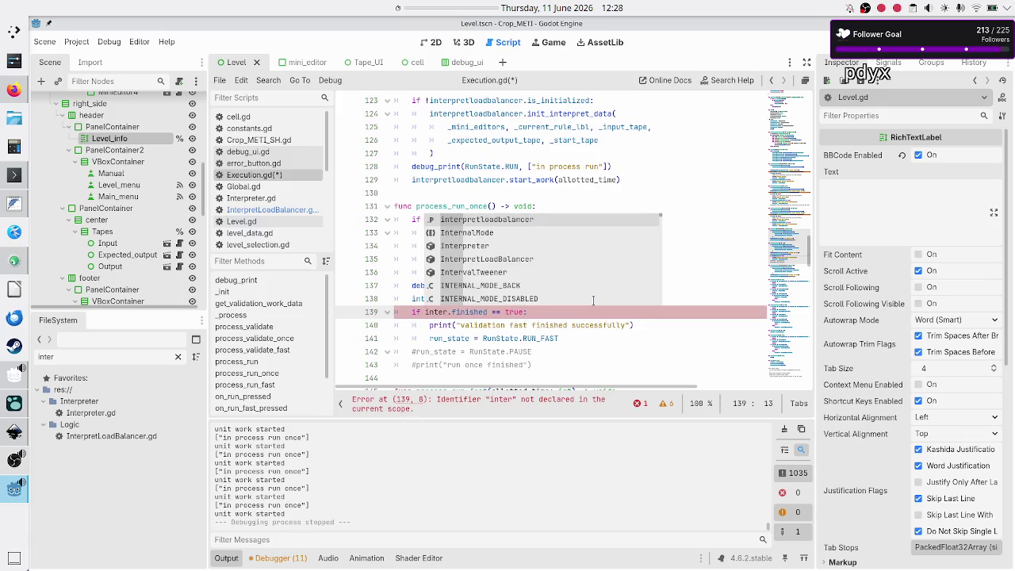
{"action": "key", "text": "Return"}
{"action": "key", "text": "Right"}
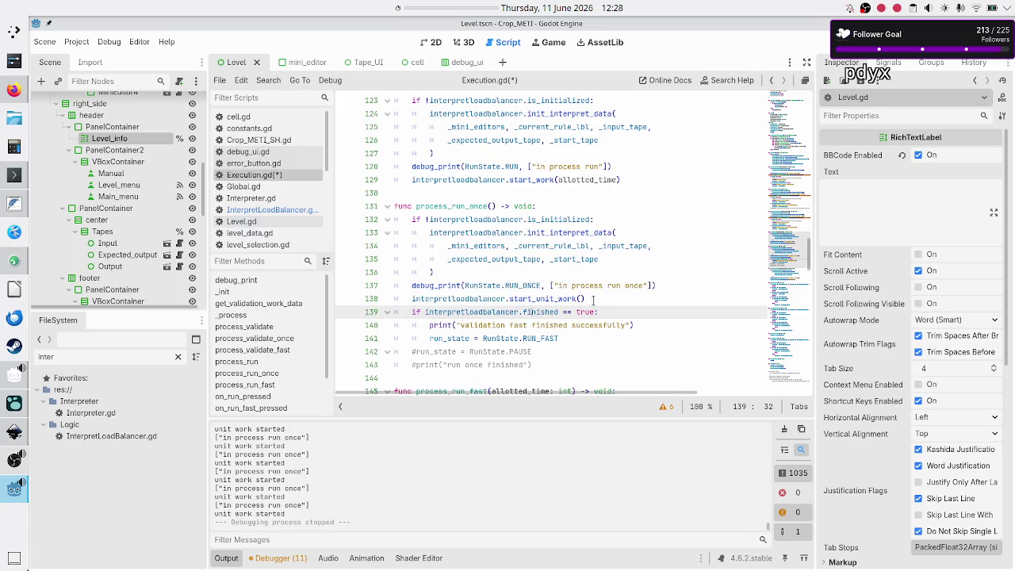
- Change the block's printed message to 'run finished successfully'
{"action": "left_click", "coordinate": [440, 325]}
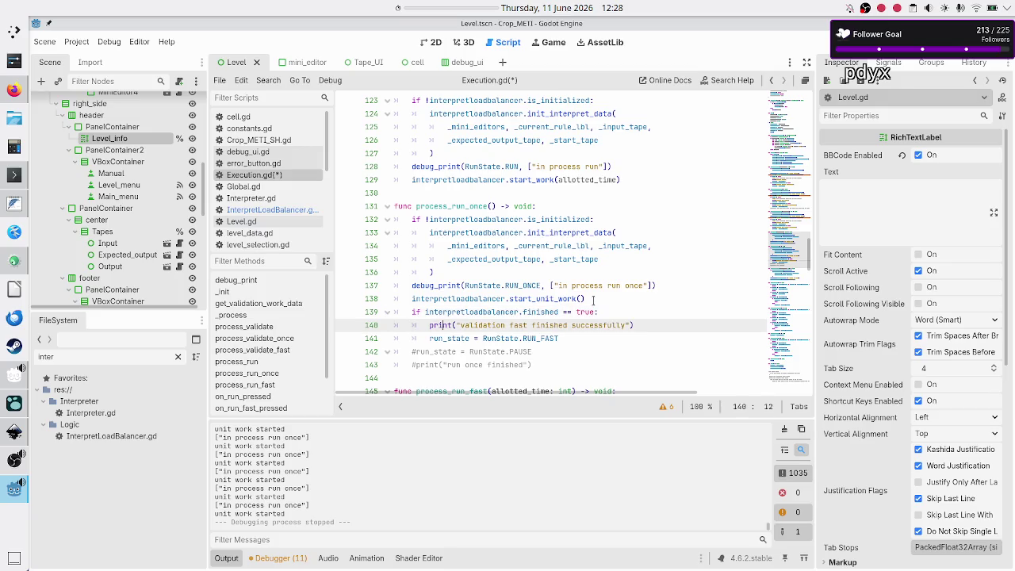
{"action": "key", "text": "ctrl+Right"}
{"action": "key", "text": "ctrl+Right"}
{"action": "key", "text": "ctrl+Right"}
{"action": "key", "text": "BackSpace"}
{"action": "key", "text": "BackSpace"}
{"action": "key", "text": "BackSpace"}
{"action": "key", "text": "BackSpace"}
{"action": "key", "text": "BackSpace"}
{"action": "key", "text": "BackSpace"}
{"action": "key", "text": "BackSpace"}
{"action": "key", "text": "BackSpace"}
{"action": "key", "text": "BackSpace"}
{"action": "key", "text": "BackSpace"}
{"action": "key", "text": "BackSpace"}
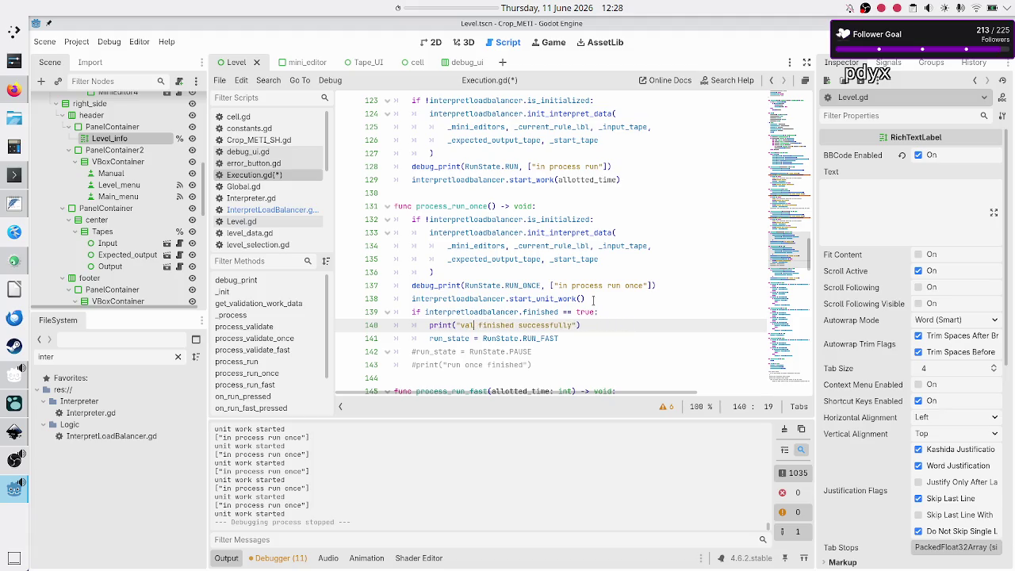
{"action": "type", "text": "run"}
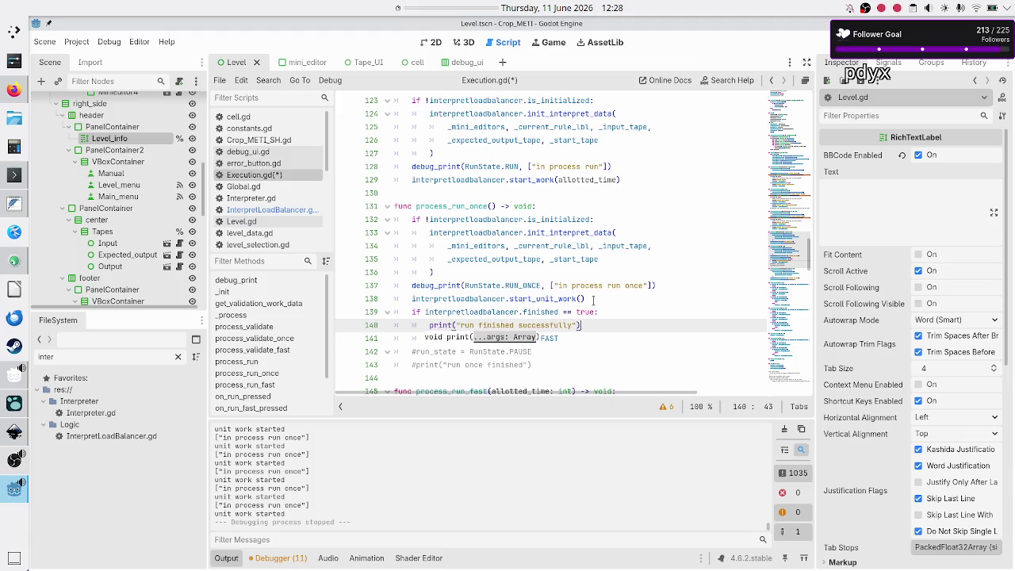
- Change the block's run_state assignment from RunState.RUN_FAST to RunState.IDLE
{"action": "key", "text": "Down"}
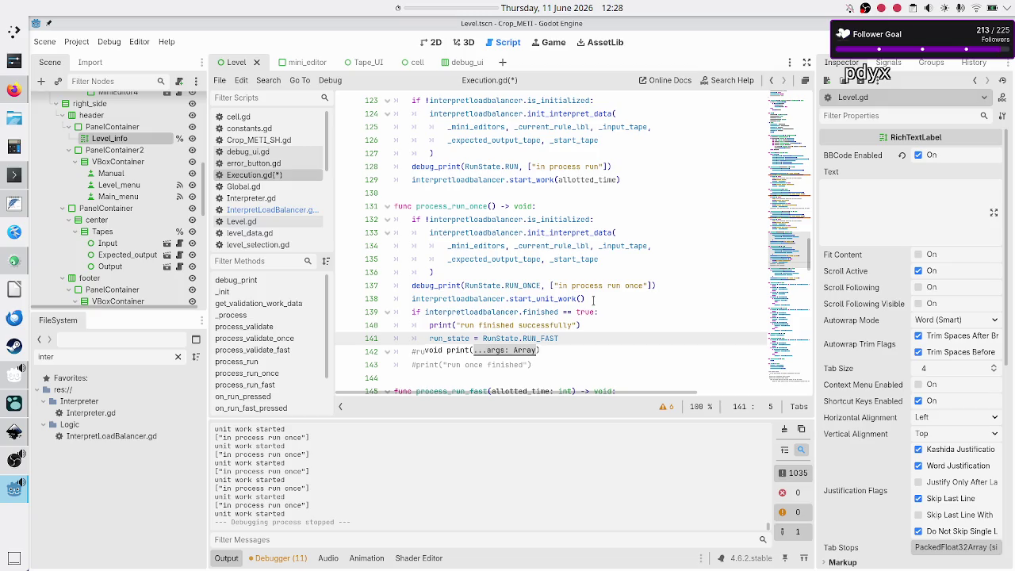
{"action": "key", "text": "End"}
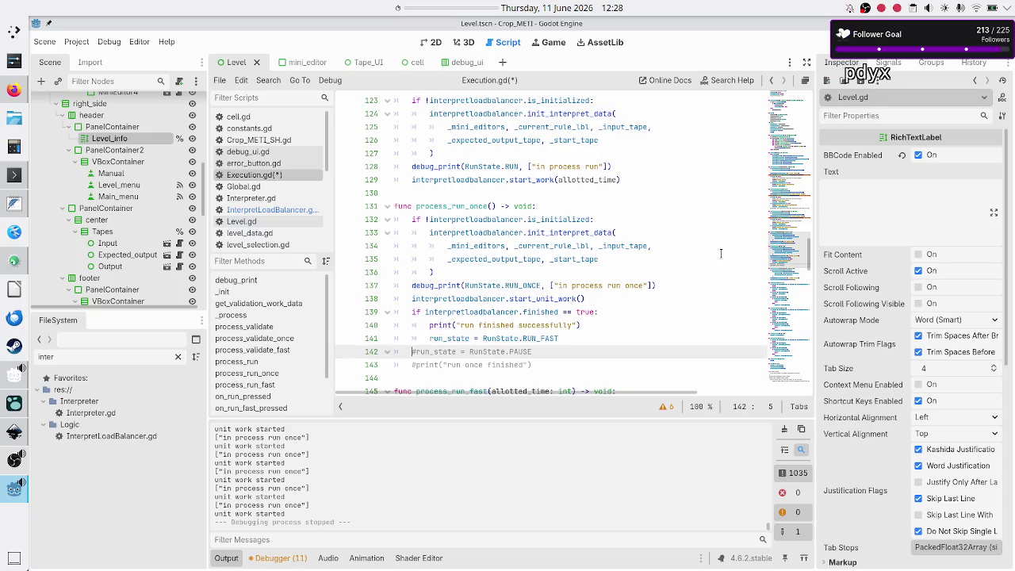
{"action": "key", "text": "BackSpace"}
{"action": "key", "text": "BackSpace"}
{"action": "key", "text": "BackSpace"}
{"action": "type", "text": "IDL"}
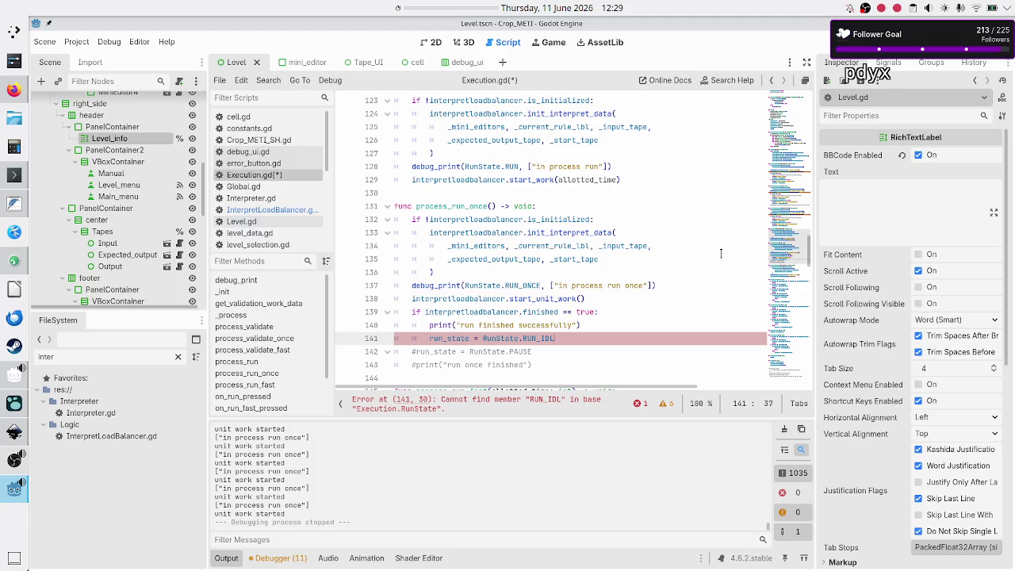
{"action": "key", "text": "BackSpace"}
{"action": "key", "text": "BackSpace"}
{"action": "key", "text": "BackSpace"}
{"action": "key", "text": "Down"}
{"action": "key", "text": "Down"}
{"action": "key", "text": "Down"}
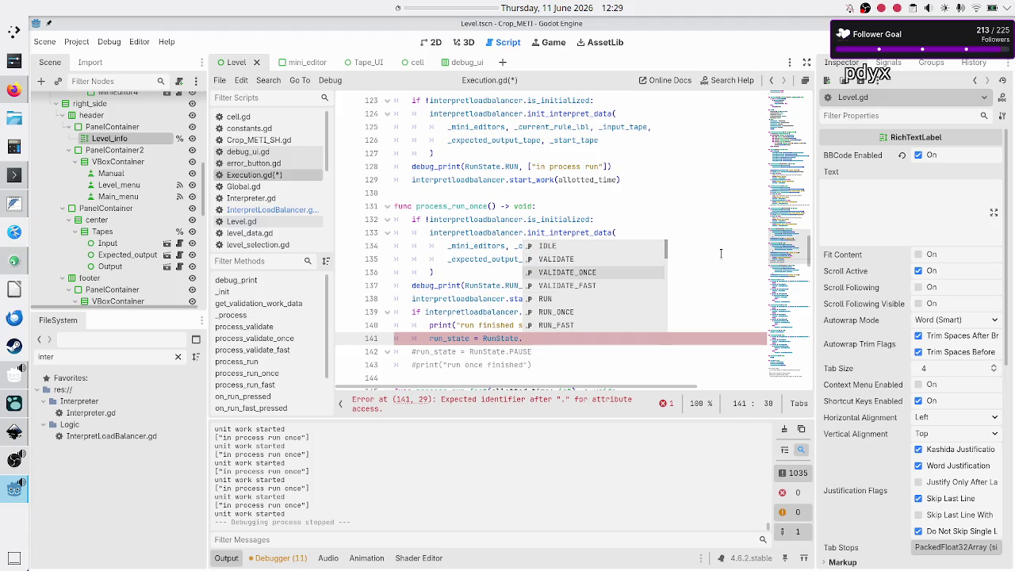
{"action": "key", "text": "Up"}
{"action": "key", "text": "Up"}
{"action": "key", "text": "Up"}
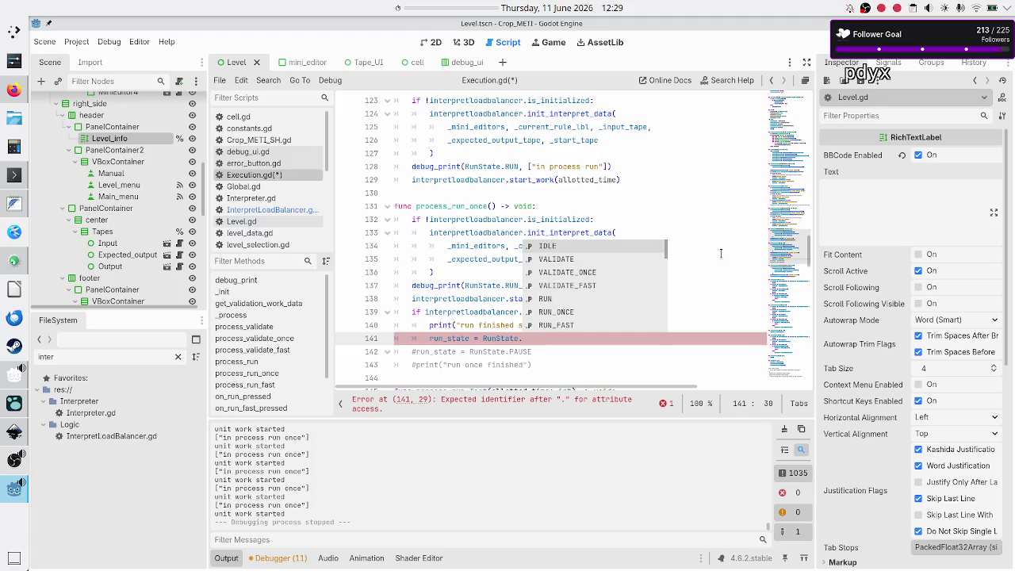
{"action": "key", "text": "Return"}
- Indent the commented PAUSE line and the commented run-once print line into the if block
{"action": "key", "text": "Down"}
{"action": "key", "text": "Home"}
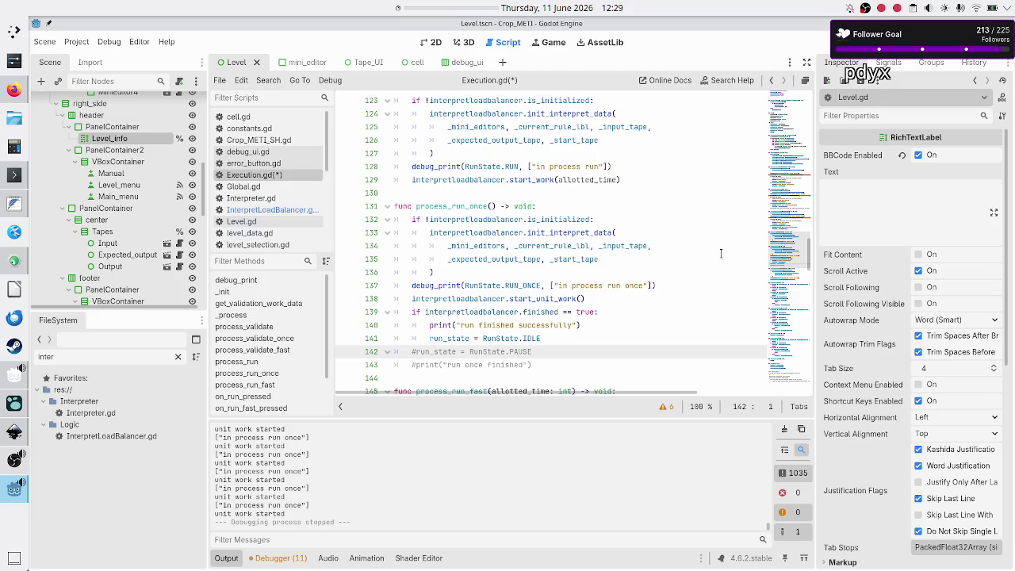
{"action": "key", "text": "shift+End"}
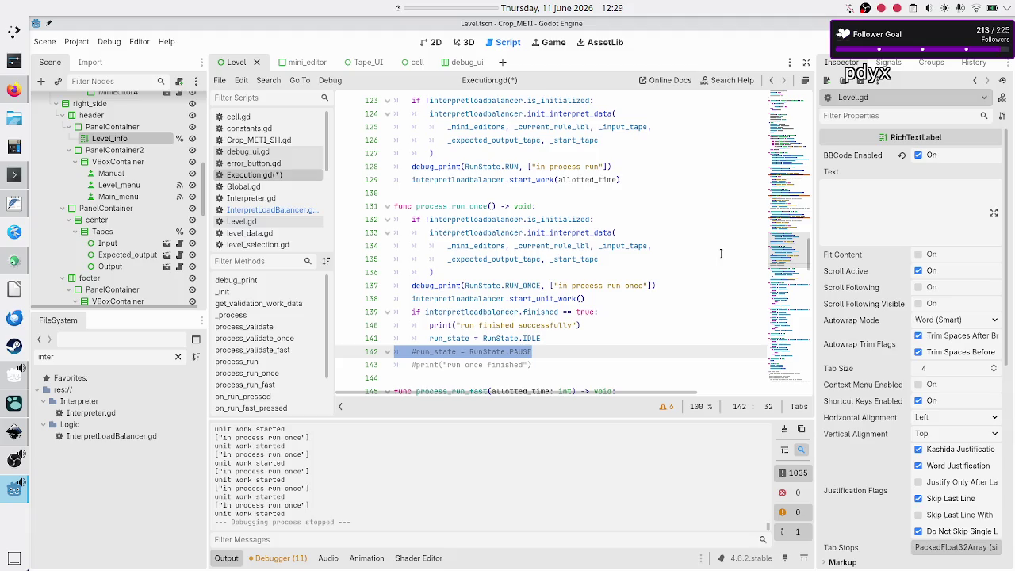
{"action": "key", "text": "Up"}
{"action": "key", "text": "Up"}
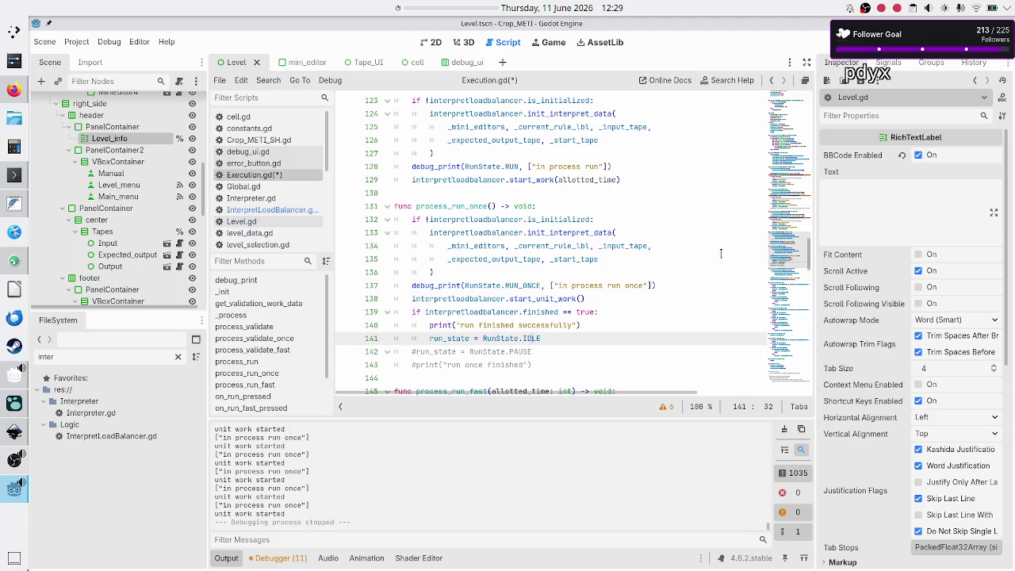
{"action": "left_click", "coordinate": [584, 338]}
{"action": "key", "text": "Right"}
{"action": "key", "text": "Left"}
{"action": "key", "text": "Right"}
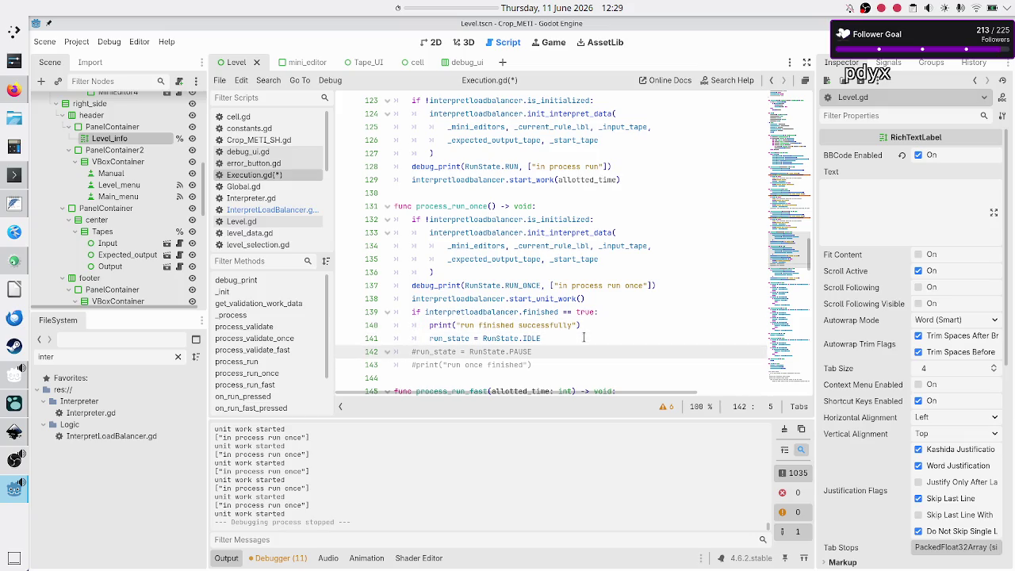
{"action": "key", "text": "Tab"}
{"action": "key", "text": "Down"}
{"action": "key", "text": "Tab"}
{"action": "key", "text": "Up"}
{"action": "key", "text": "Up"}
{"action": "key", "text": "Home"}
{"action": "key", "text": "shift+End"}
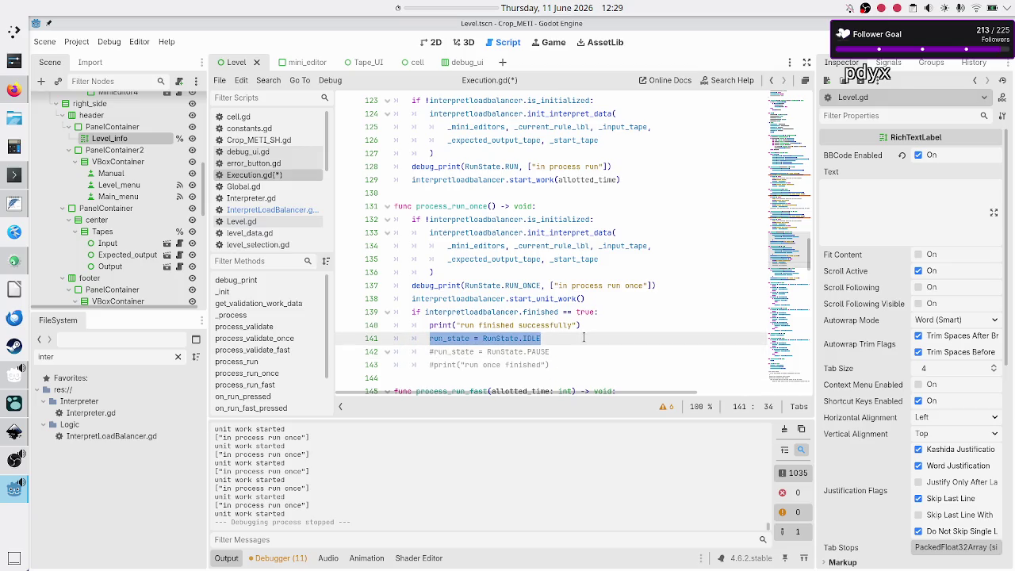
- Delete the run_state = RunState.IDLE line
{"action": "key", "text": "BackSpace"}
{"action": "key", "text": "Delete"}
{"action": "key", "text": "Right"}
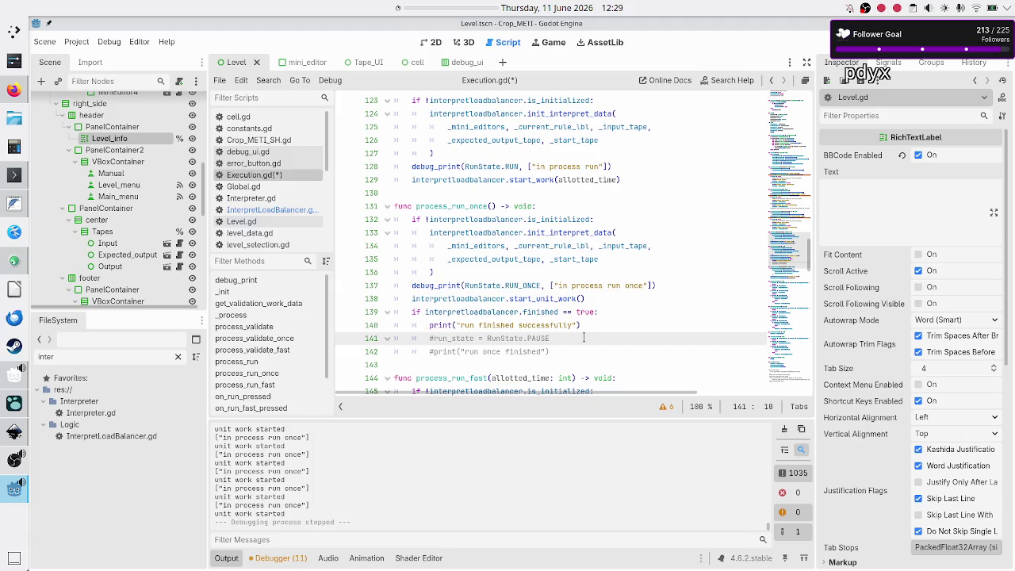
- Delete the if interpretloadbalancer.finished line and its 'run finished successfully' print
{"action": "key", "text": "Up"}
{"action": "key", "text": "Up"}
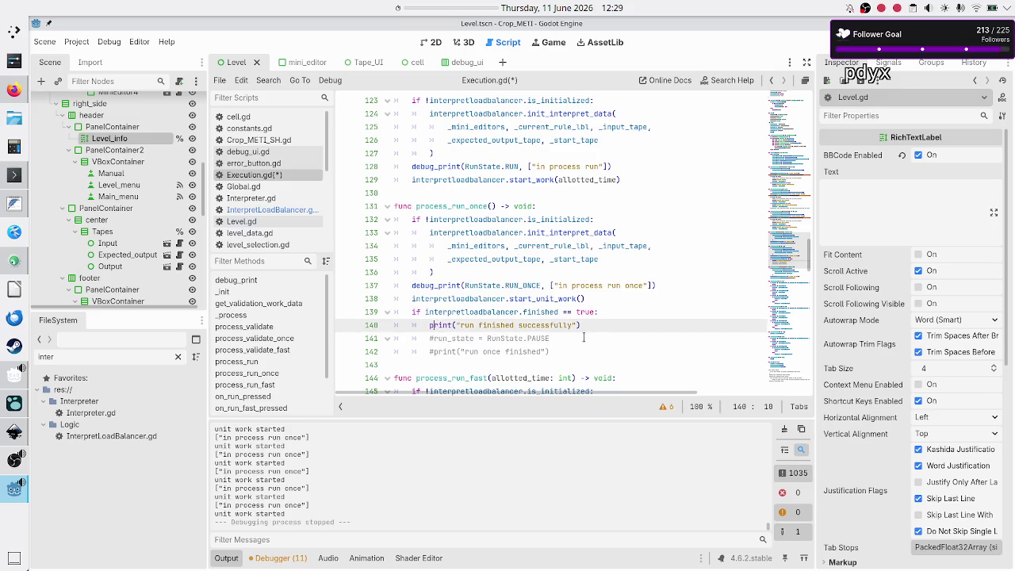
{"action": "key", "text": "Up"}
{"action": "key", "text": "Up"}
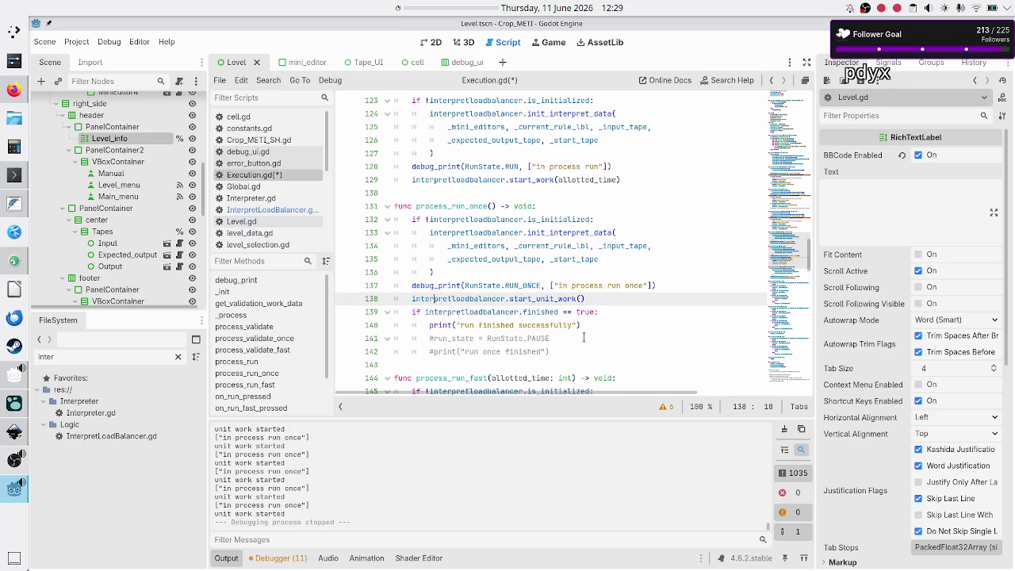
{"action": "key", "text": "Down"}
{"action": "key", "text": "Right"}
{"action": "key", "text": "Right"}
{"action": "key", "text": "Right"}
{"action": "key", "text": "Down"}
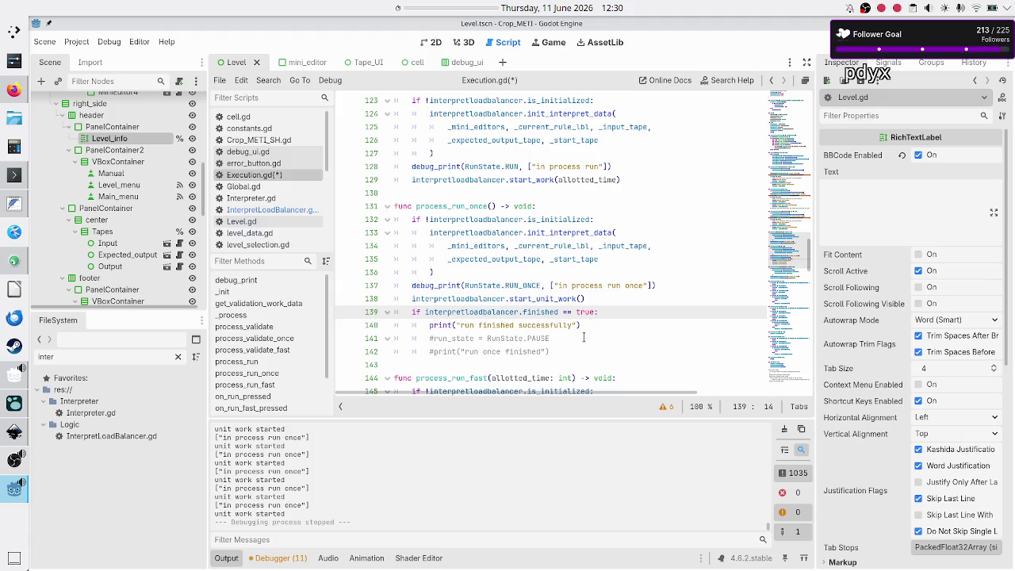
{"action": "key", "text": "Up"}
{"action": "key", "text": "Down"}
{"action": "key", "text": "Home"}
{"action": "key", "text": "shift+Down"}
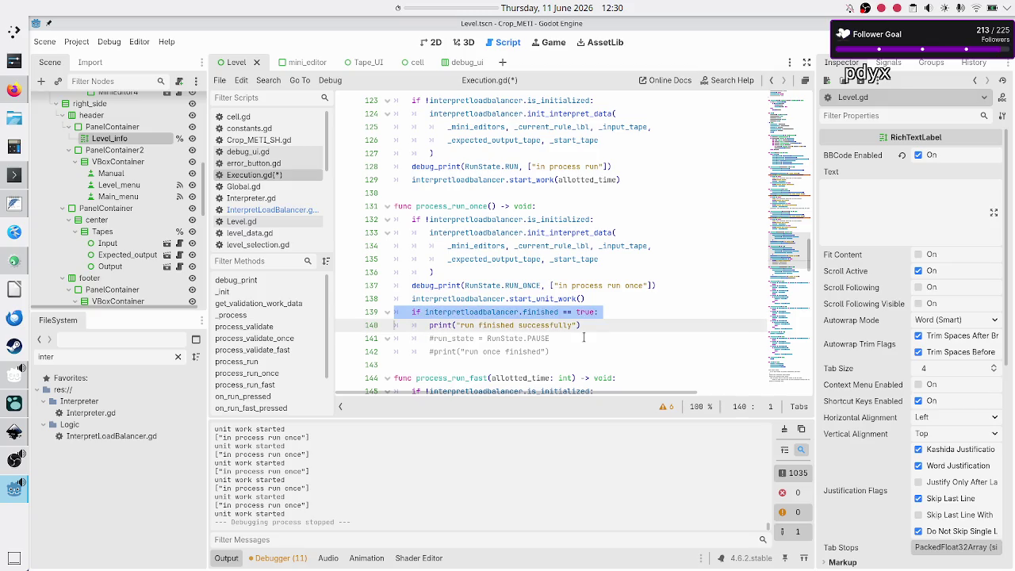
{"action": "key", "text": "shift+Left"}
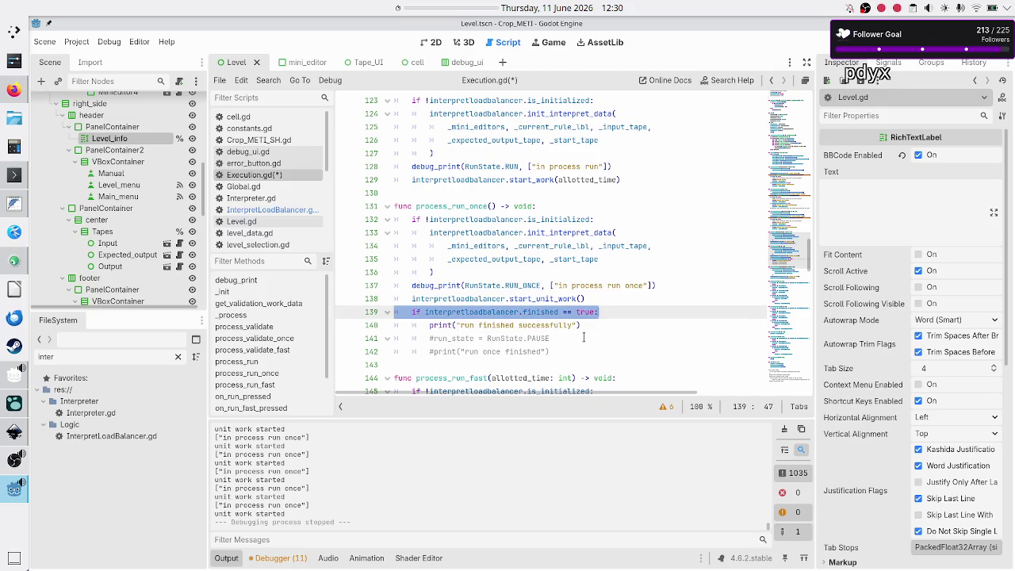
{"action": "key", "text": "Delete"}
{"action": "key", "text": "Delete"}
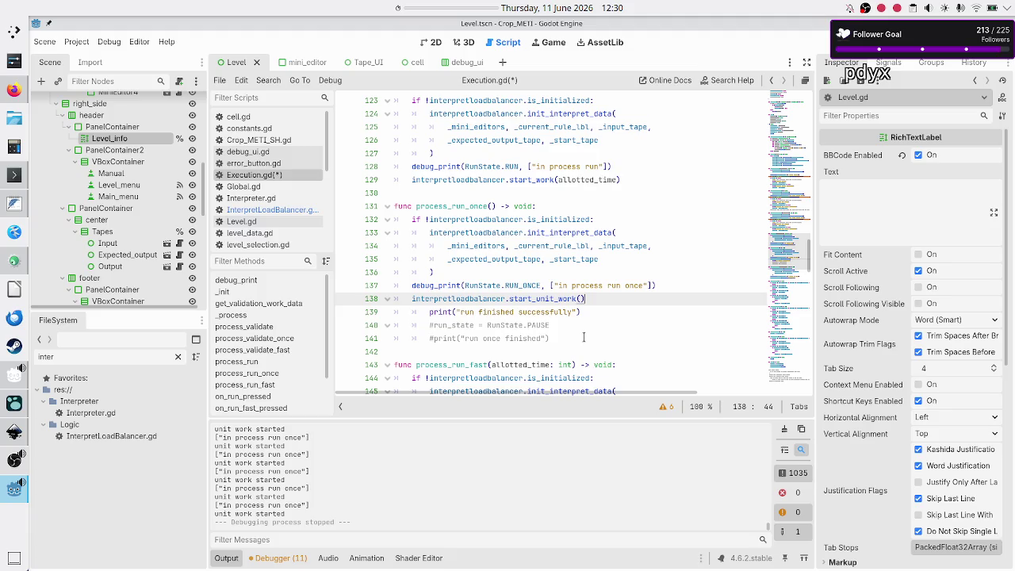
{"action": "key", "text": "shift+End"}
{"action": "key", "text": "Delete"}
{"action": "key", "text": "ctrl+shift+k"}
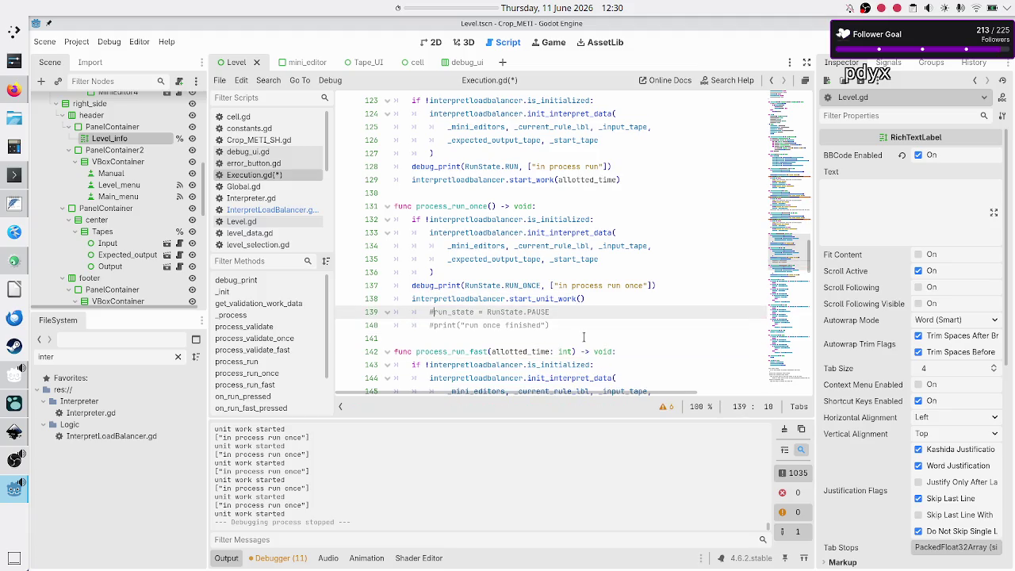
- Uncomment the run_state = RunState.PAUSE line and the print("run once finished") line
{"action": "key", "text": "BackSpace"}
{"action": "key", "text": "BackSpace"}
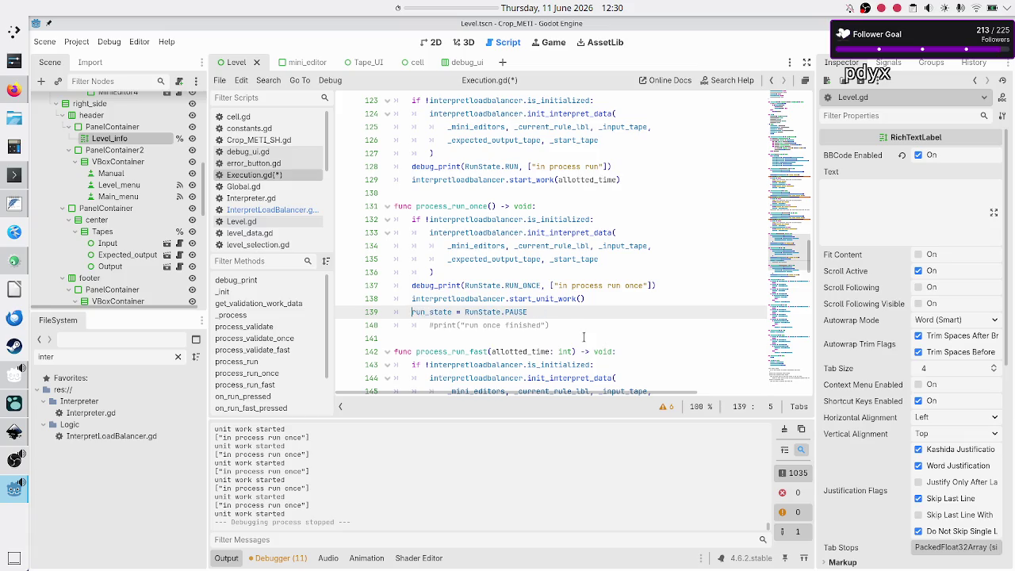
{"action": "key", "text": "Down"}
{"action": "key", "text": "Home"}
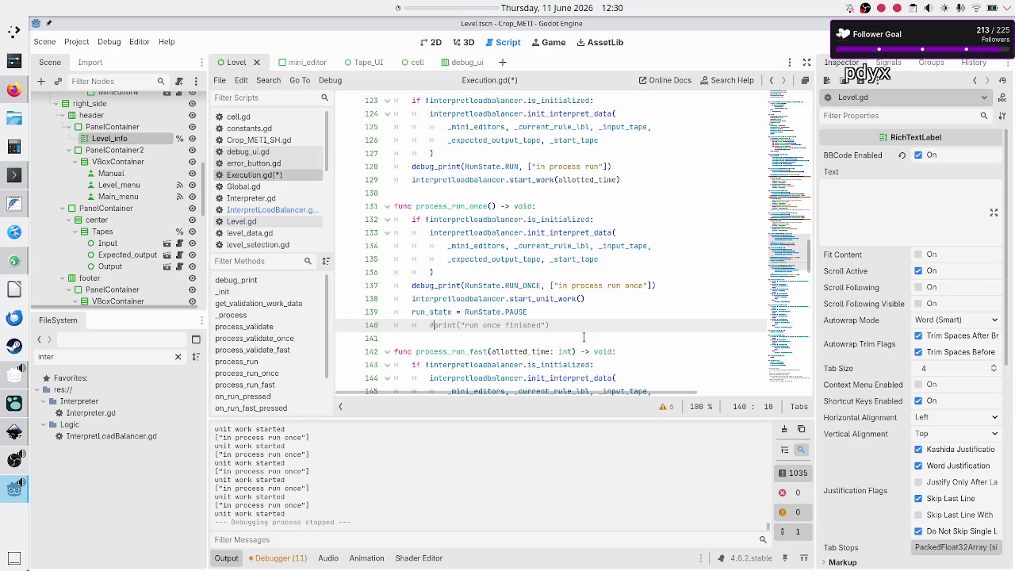
{"action": "key", "text": "BackSpace"}
{"action": "key", "text": "BackSpace"}
- Store the start_unit_work() result in var success: bool in process_run_once
{"action": "key", "text": "Up"}
{"action": "key", "text": "Up"}
{"action": "type", "text": "var success: bool ="}
{"action": "key", "text": "Escape"}
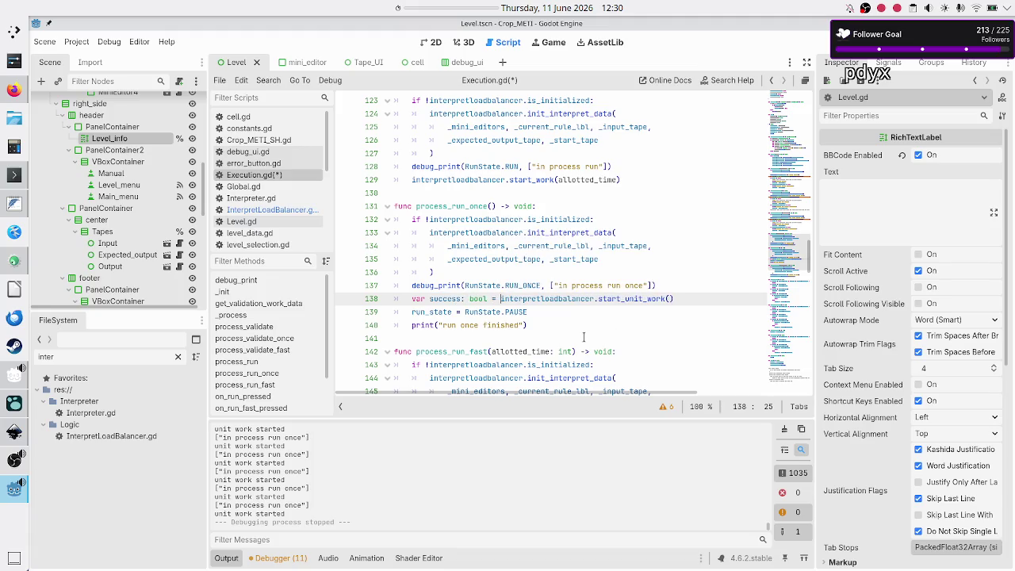
{"action": "key", "text": "Down"}
{"action": "key", "text": "Down"}
{"action": "key", "text": "Down"}
{"action": "key", "text": "Down"}
{"action": "key", "text": "Down"}
{"action": "key", "text": "Up"}
{"action": "key", "text": "Up"}
{"action": "key", "text": "Up"}
{"action": "key", "text": "Up"}
{"action": "key", "text": "Up"}
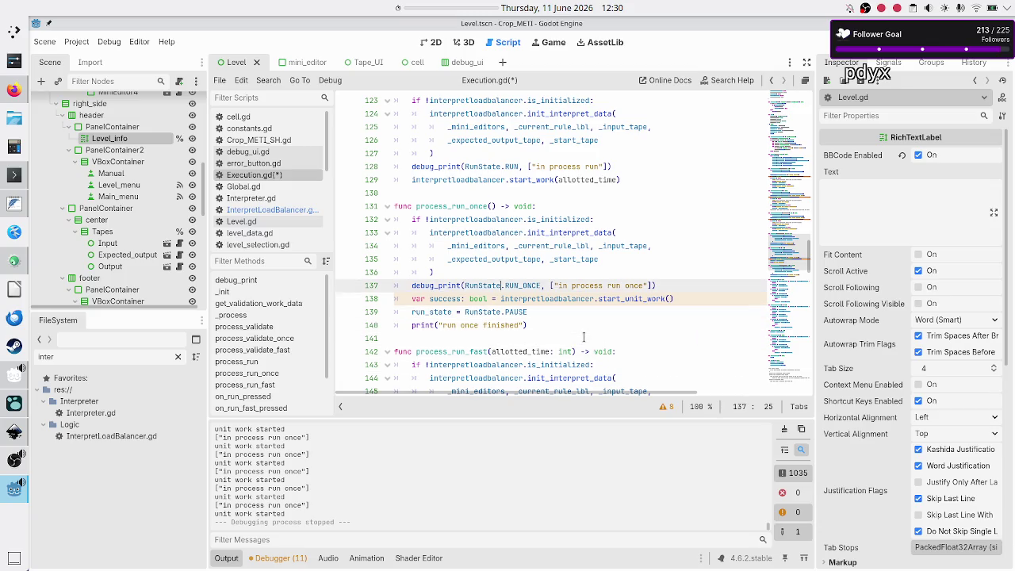
{"action": "key", "text": "Up"}
{"action": "key", "text": "Up"}
{"action": "key", "text": "Up"}
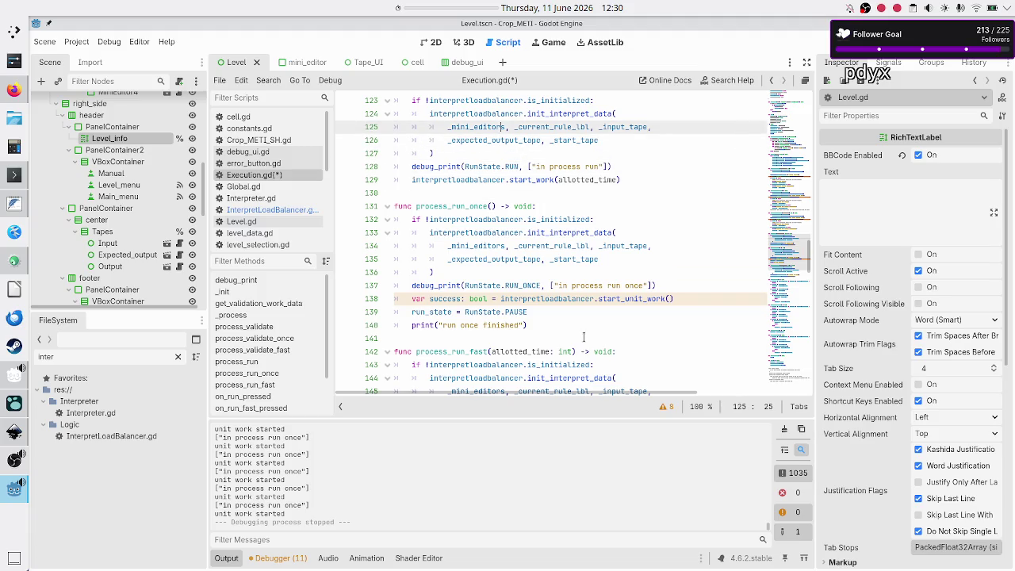
- In process_run, store the start_work call's result in var success: bool, fixing a misplaced first attempt
{"action": "key", "text": "Down"}
{"action": "key", "text": "Down"}
{"action": "key", "text": "Down"}
{"action": "key", "text": "Home"}
{"action": "type", "text": "var s"}
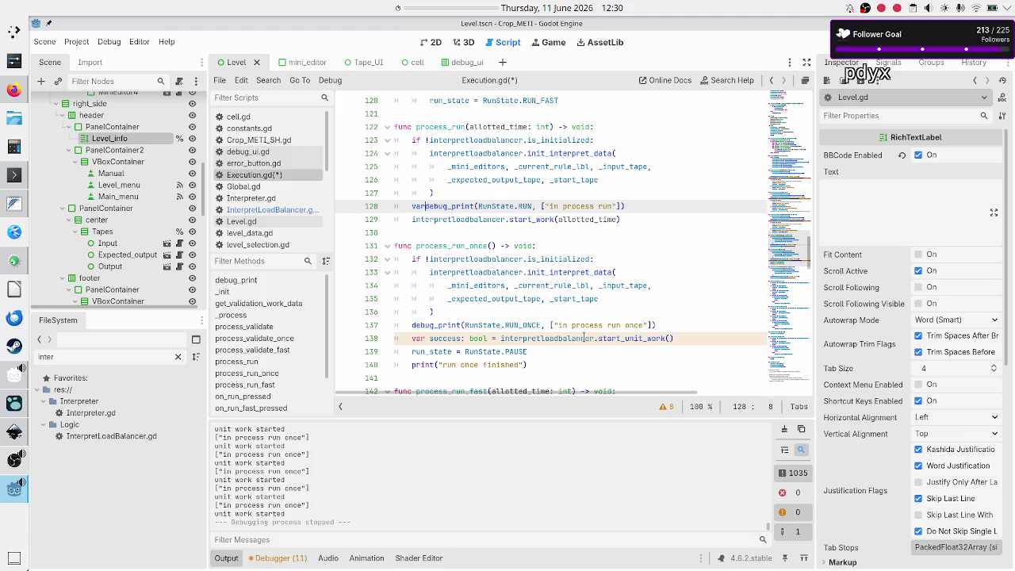
{"action": "key", "text": "Escape"}
{"action": "type", "text": "uccess: bo"}
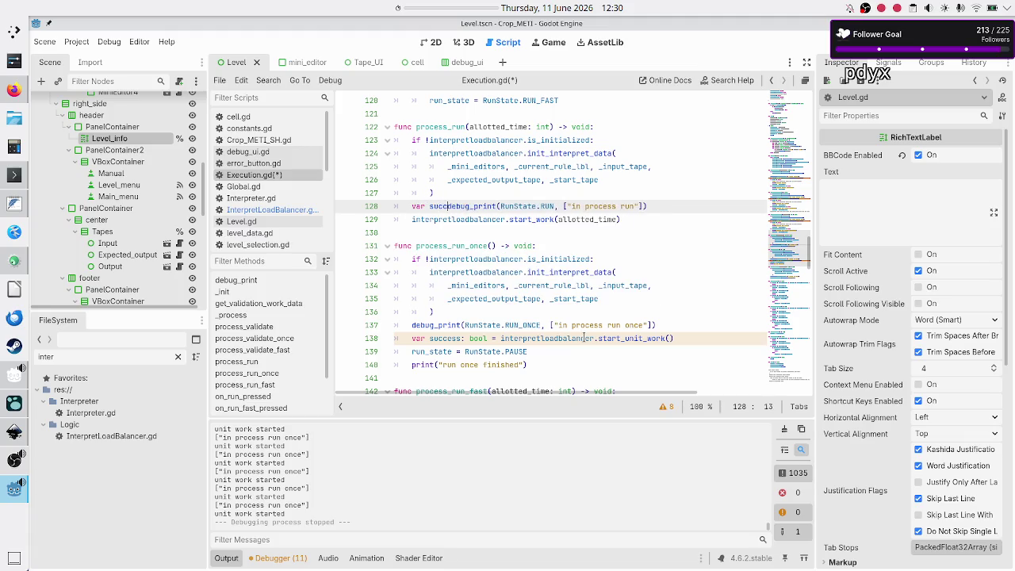
{"action": "type", "text": "ol ="}
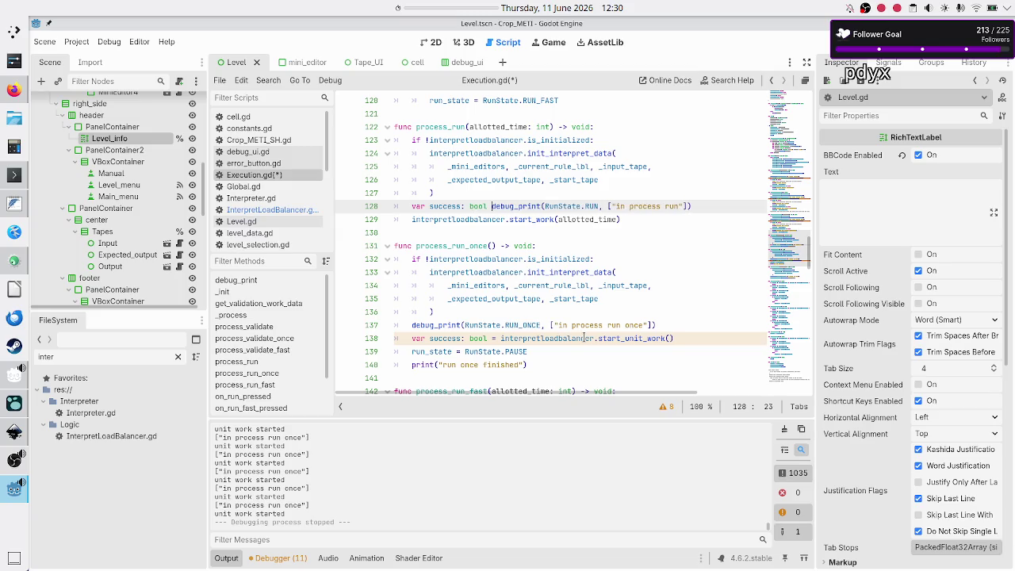
{"action": "key", "text": "Escape"}
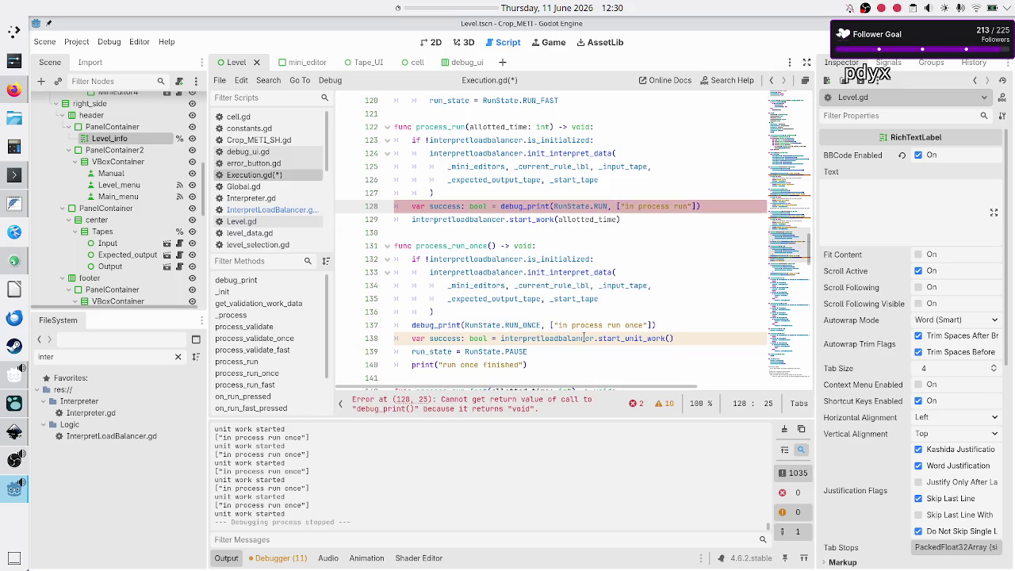
{"action": "key", "text": "BackSpace"}
{"action": "key", "text": "BackSpace"}
{"action": "key", "text": "BackSpace"}
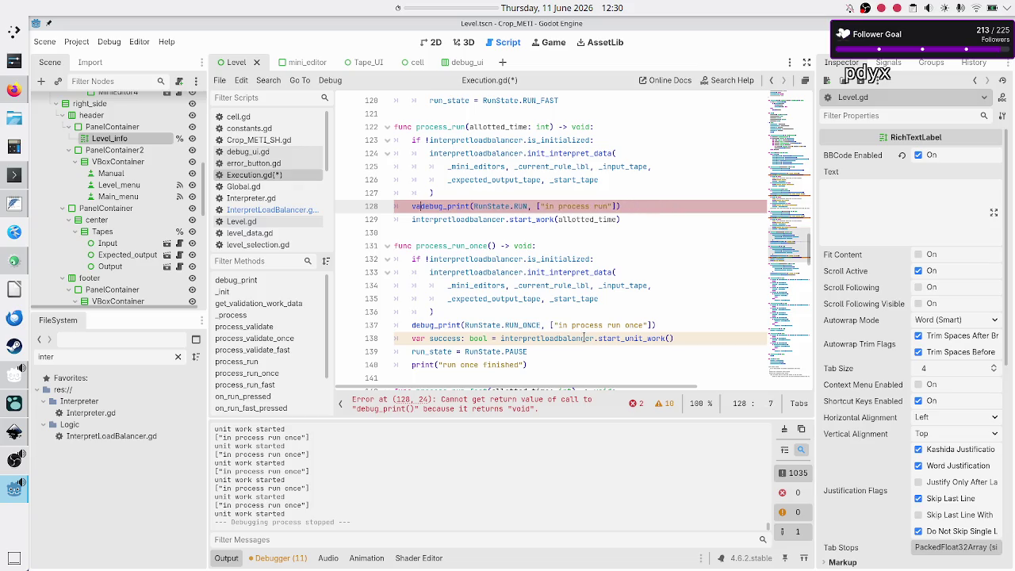
{"action": "key", "text": "BackSpace"}
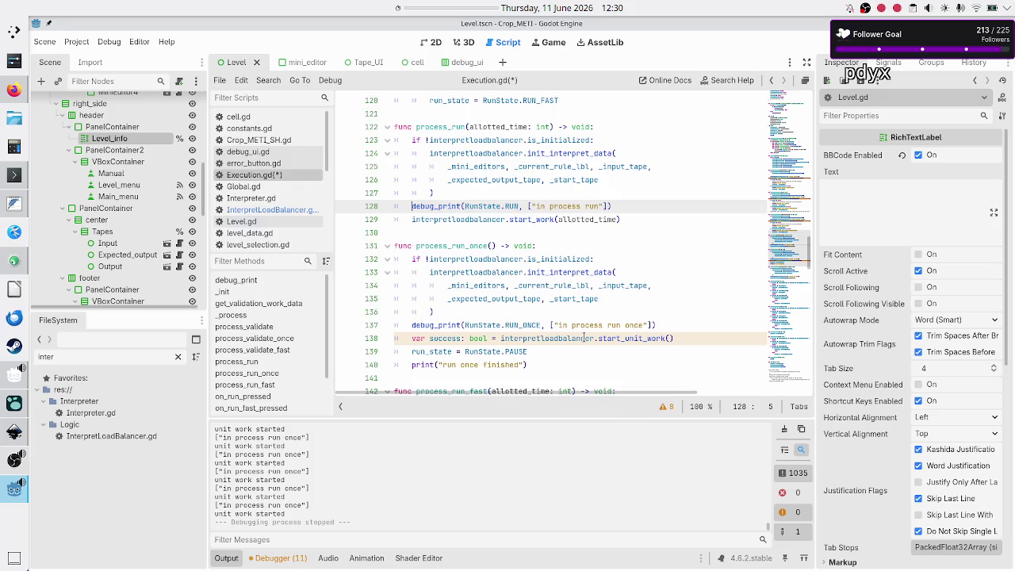
{"action": "key", "text": "Down"}
{"action": "type", "text": "var succ"}
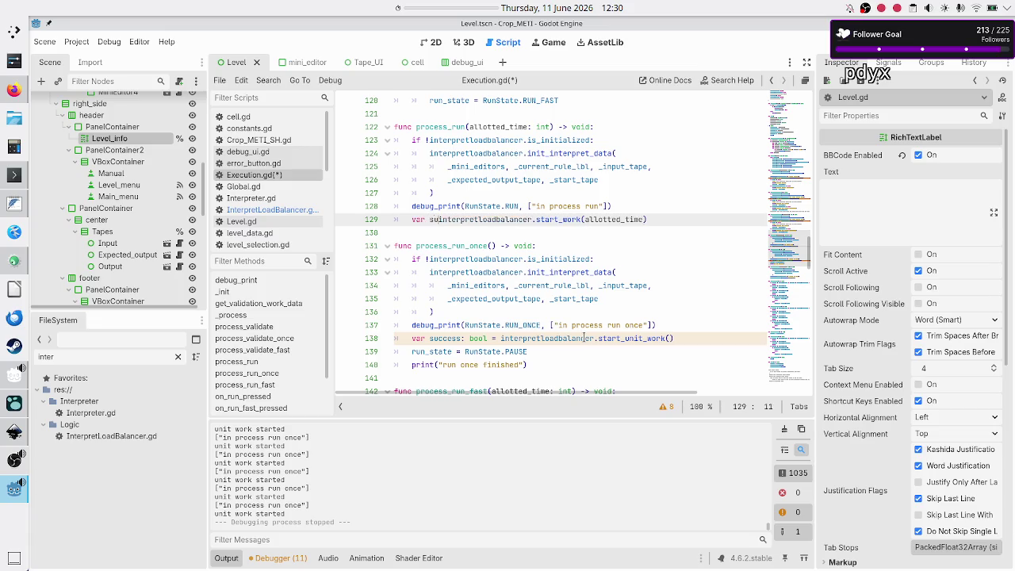
{"action": "type", "text": "ess::"}
{"action": "key", "text": "BackSpace"}
{"action": "type", "text": "bool ="}
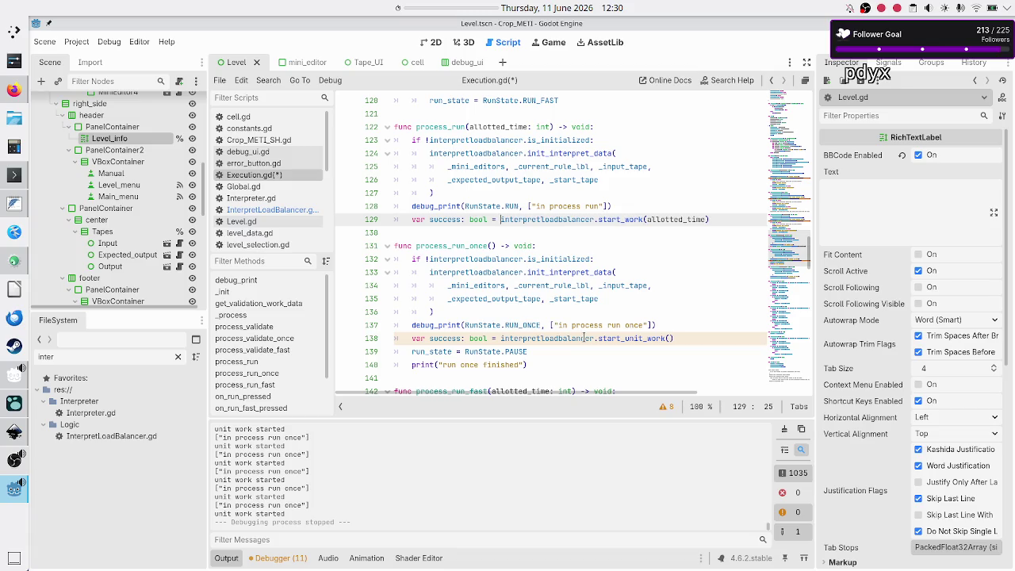
{"action": "key", "text": "Escape"}
{"action": "key", "text": "Down"}
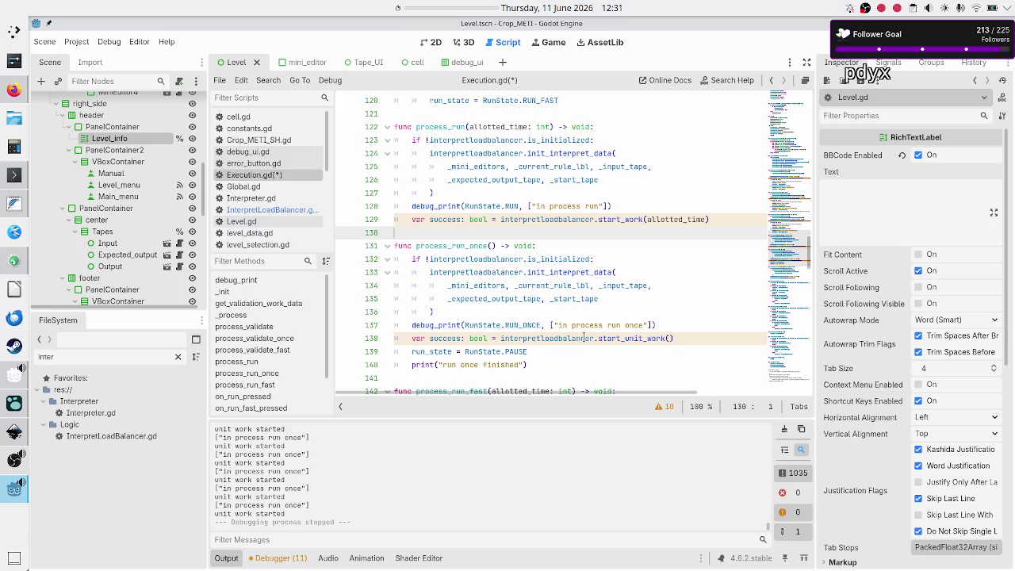
{"action": "key", "text": "ctrl+shift+Return"}
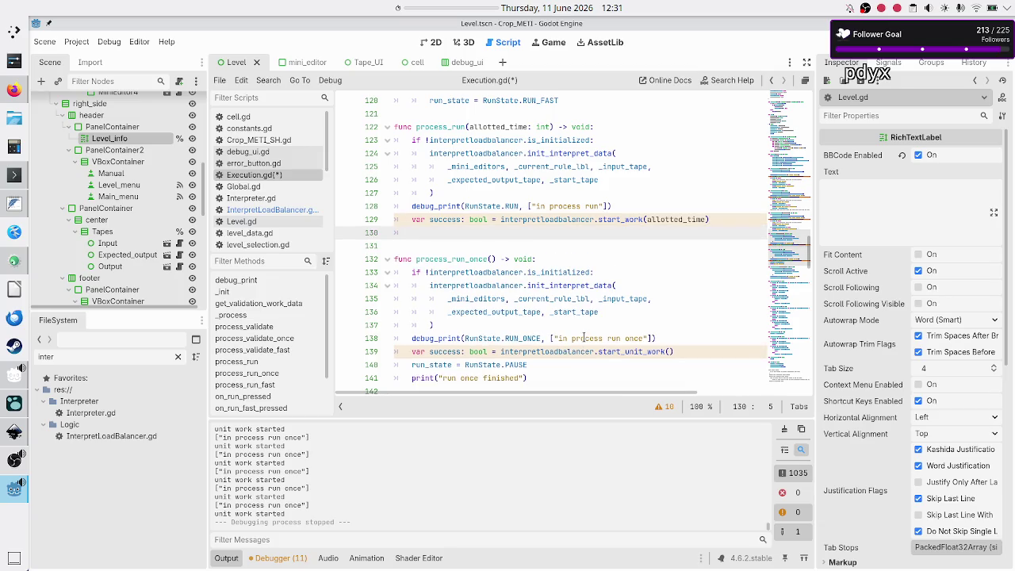
- In process_run, add 'if interpretloadbalancer.finished:' that sets run_state = RunState.IDLE
{"action": "type", "text": "if "}
{"action": "type", "text": "inter"}
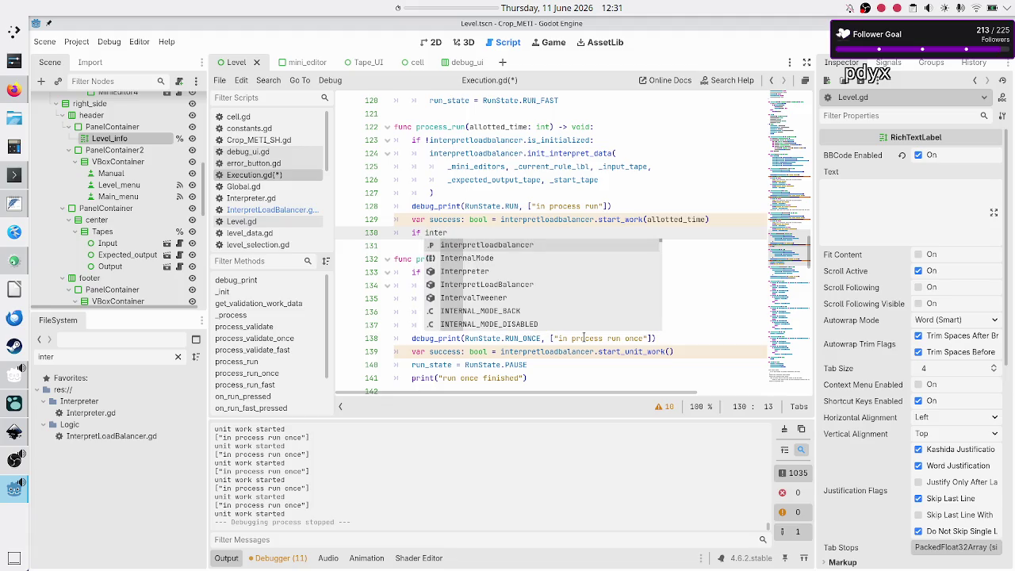
{"action": "key", "text": "Return"}
{"action": "type", "text": ".fi"}
{"action": "key", "text": "Return"}
{"action": "type", "text": ":"}
{"action": "key", "text": "Return"}
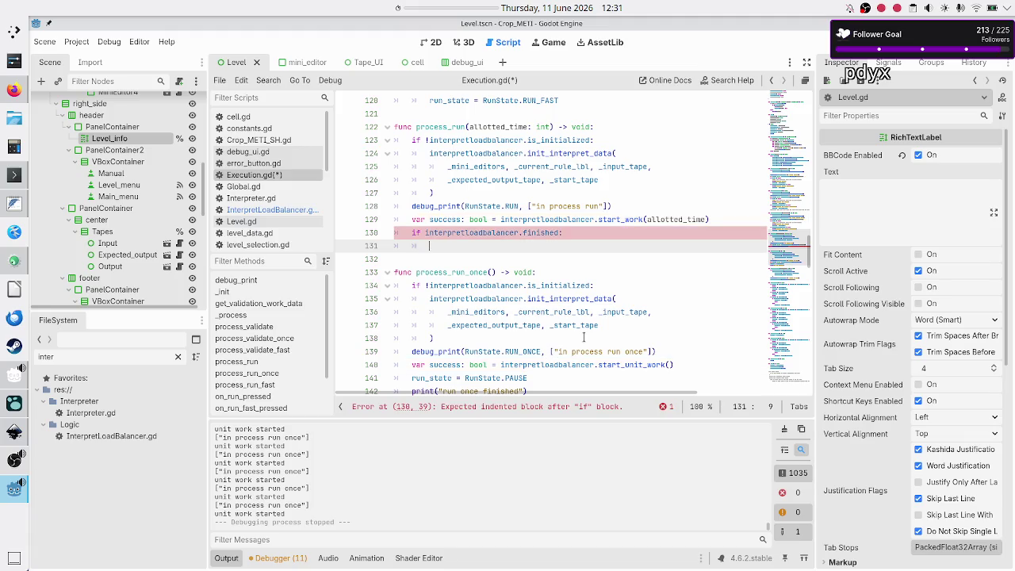
{"action": "type", "text": "run_s"}
{"action": "key", "text": "Return"}
{"action": "type", "text": "= RUN"}
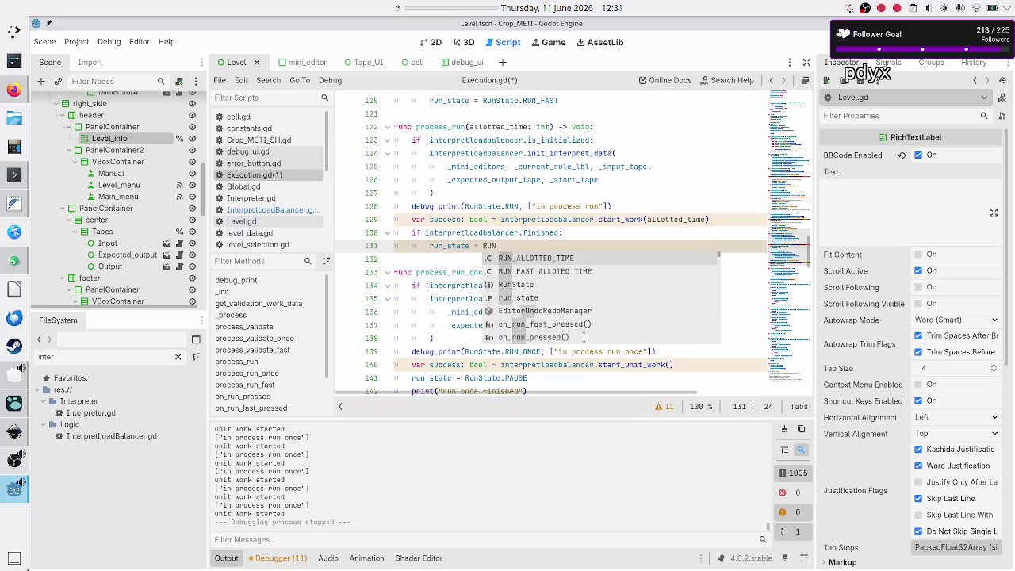
{"action": "key", "text": "Down"}
{"action": "key", "text": "Down"}
{"action": "key", "text": "Return"}
{"action": "type", "text": "/"}
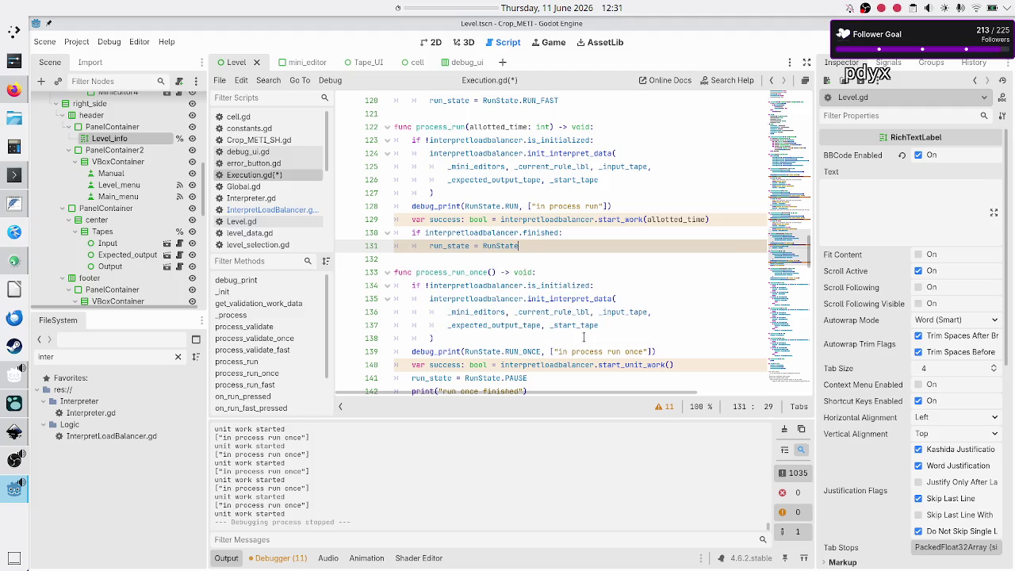
{"action": "type", "text": "I"}
{"action": "key", "text": "Return"}
{"action": "key", "text": "Return"}
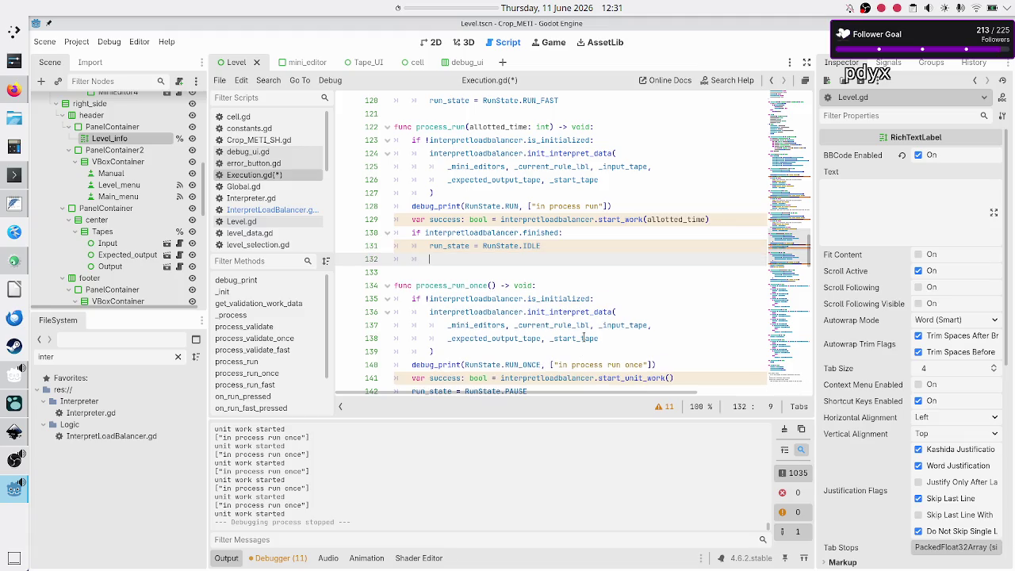
- Add print("run finished") under the IDLE assignment
{"action": "key", "text": "Down"}
{"action": "key", "text": "Down"}
{"action": "key", "text": "Down"}
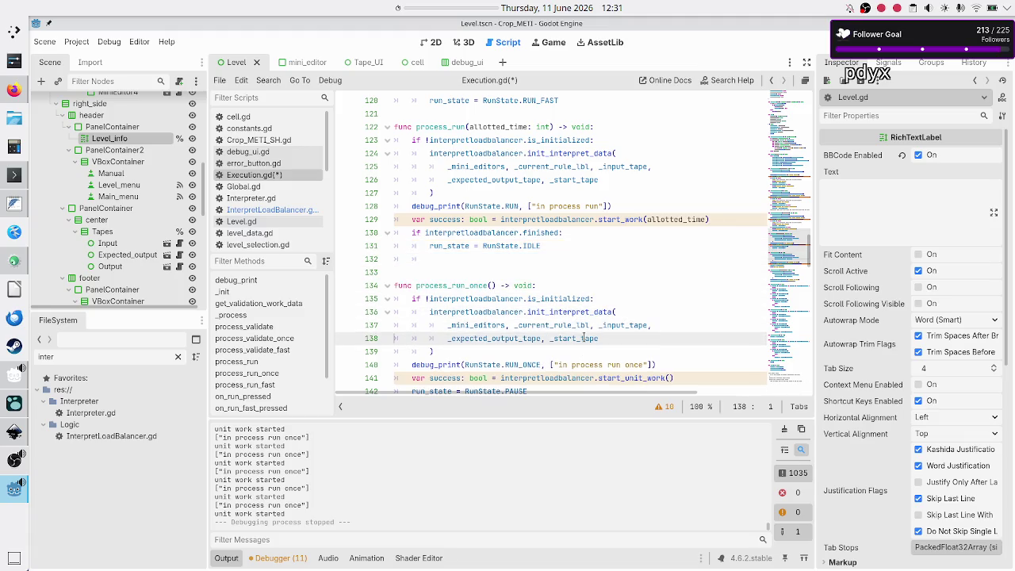
{"action": "key", "text": "Down"}
{"action": "key", "text": "Down"}
{"action": "key", "text": "Down"}
{"action": "key", "text": "Up"}
{"action": "key", "text": "Up"}
{"action": "key", "text": "Up"}
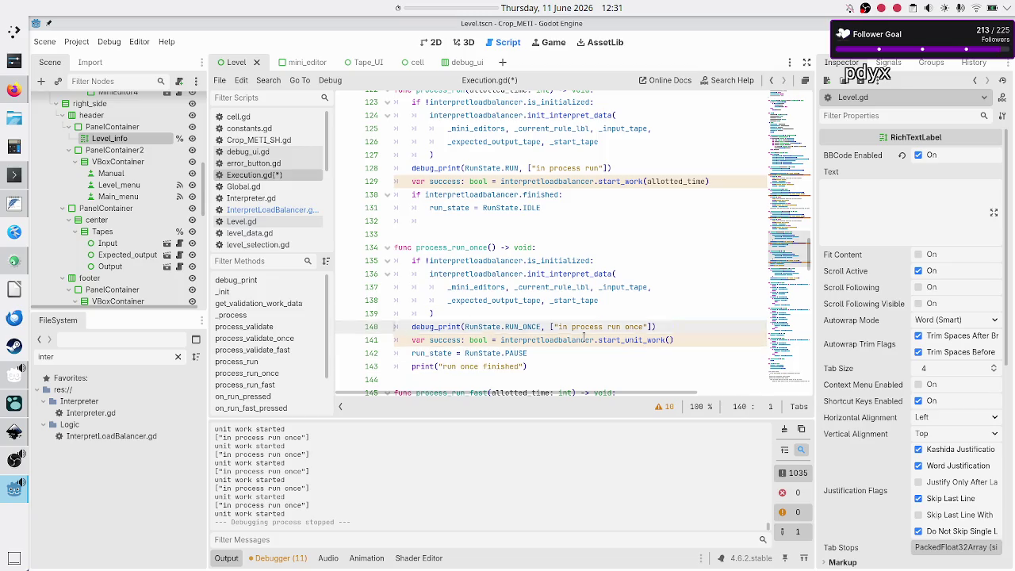
{"action": "key", "text": "Up"}
{"action": "type", "text": "prin"}
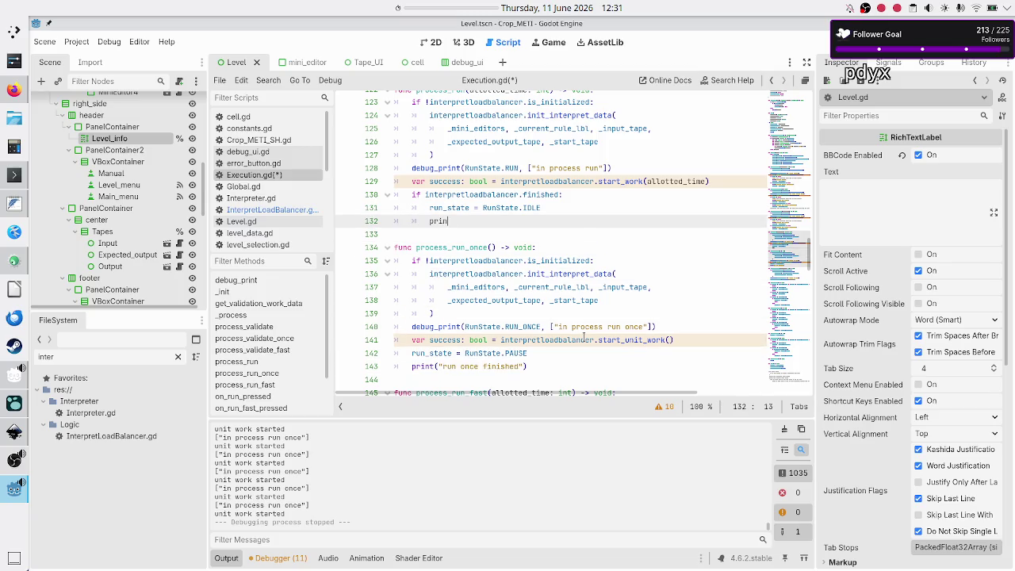
{"action": "type", "text": "t(\"run finish"}
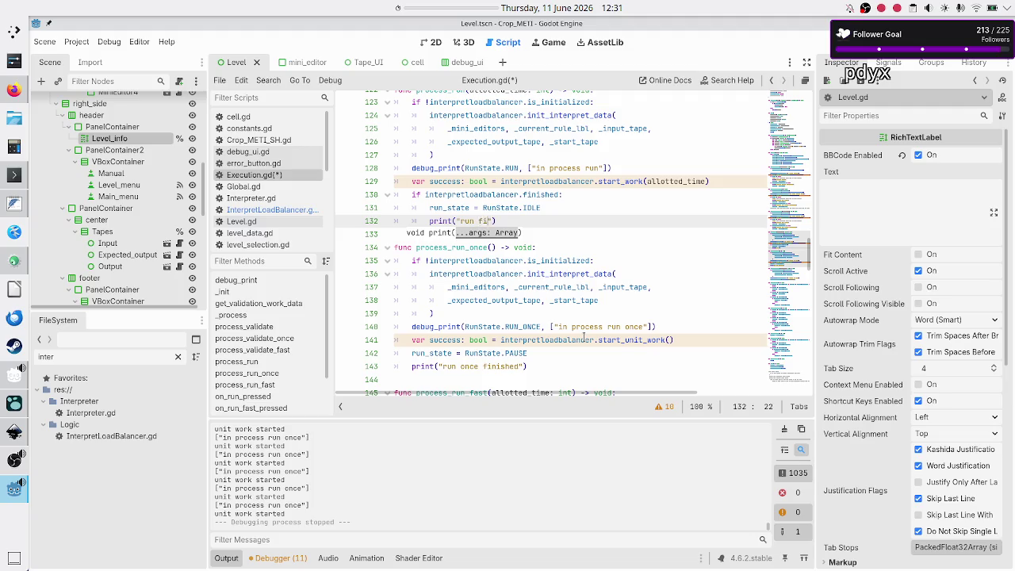
{"action": "type", "text": "ed"}
- Store process_run_fast's start_work result in var success: bool
{"action": "key", "text": "Down"}
{"action": "key", "text": "Down"}
{"action": "key", "text": "Down"}
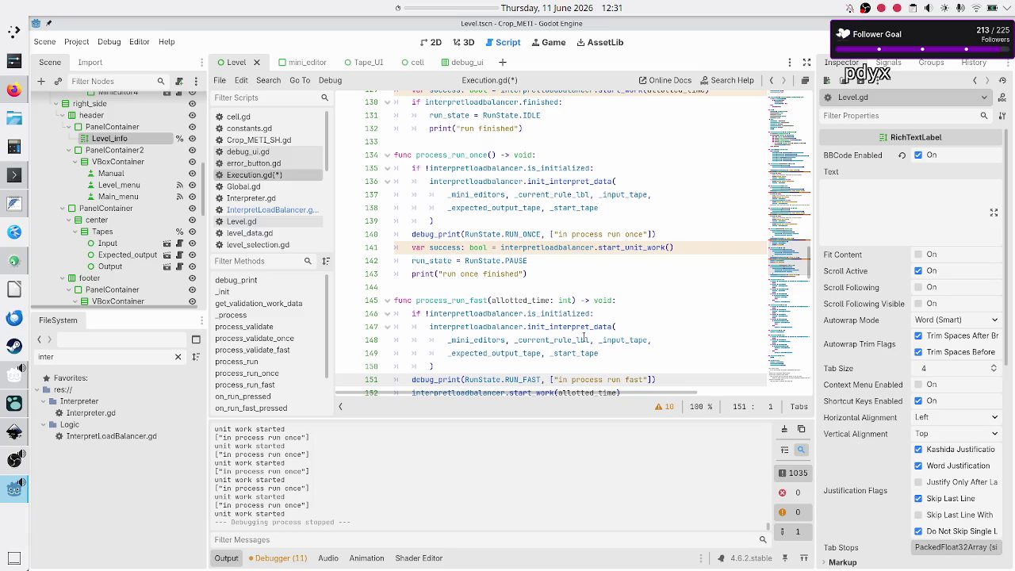
{"action": "key", "text": "Down"}
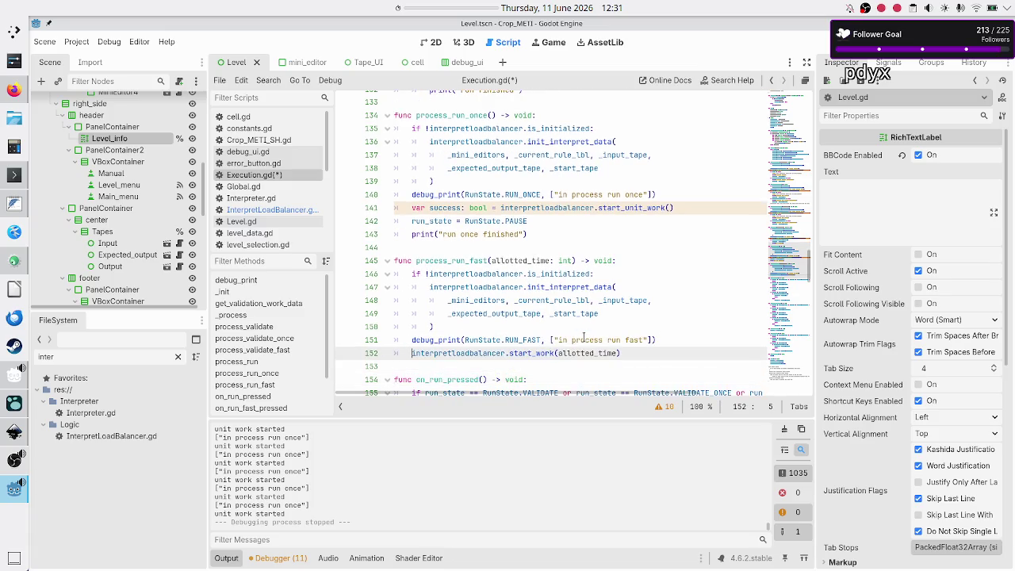
{"action": "type", "text": "var success:"}
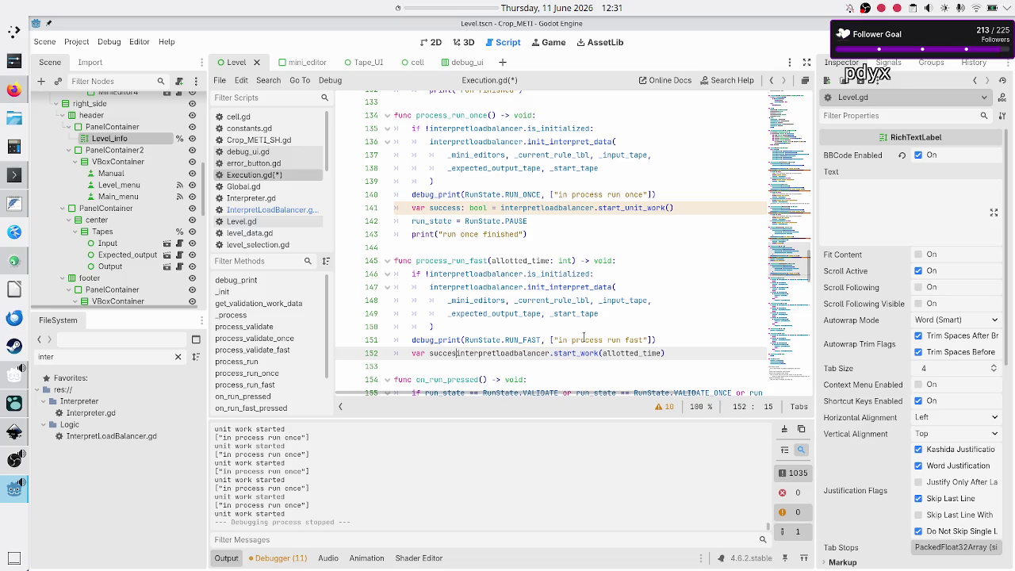
{"action": "type", "text": " bool ="}
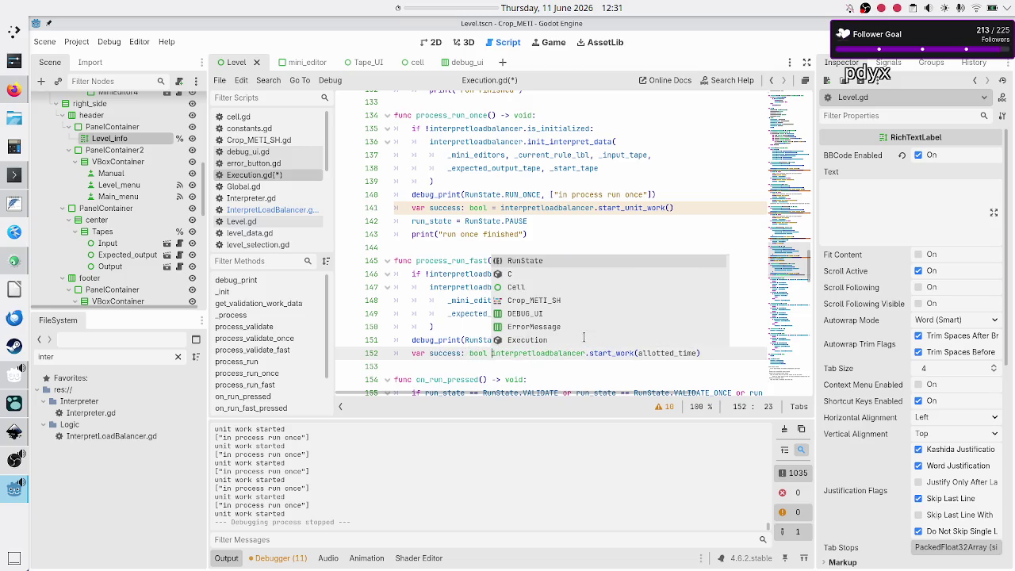
{"action": "key", "text": "Escape"}
{"action": "key", "text": "End"}
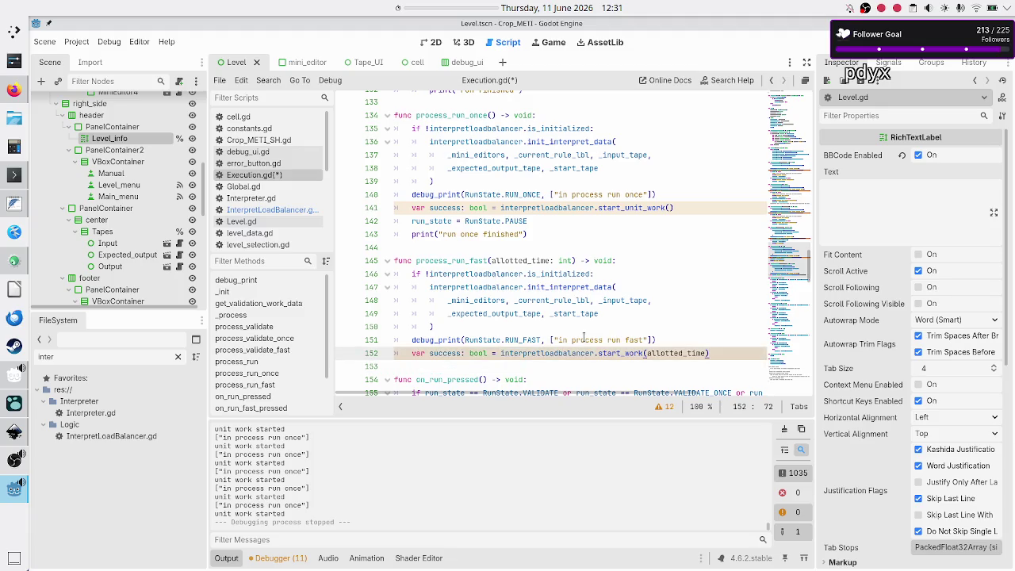
- Insert a blank line after the start_work call in process_run
{"action": "key", "text": "Up"}
{"action": "key", "text": "Up"}
{"action": "key", "text": "Up"}
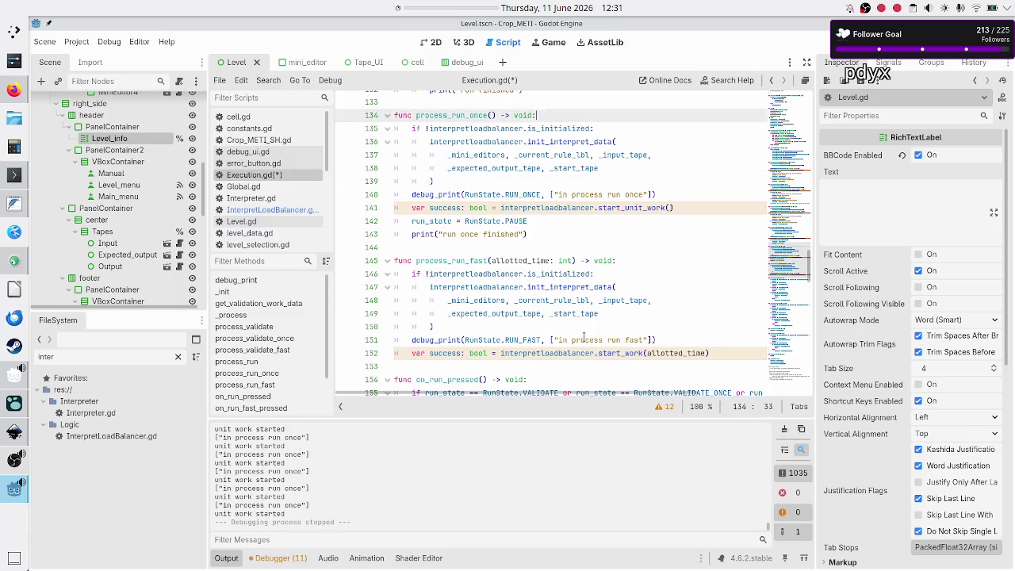
{"action": "key", "text": "Up"}
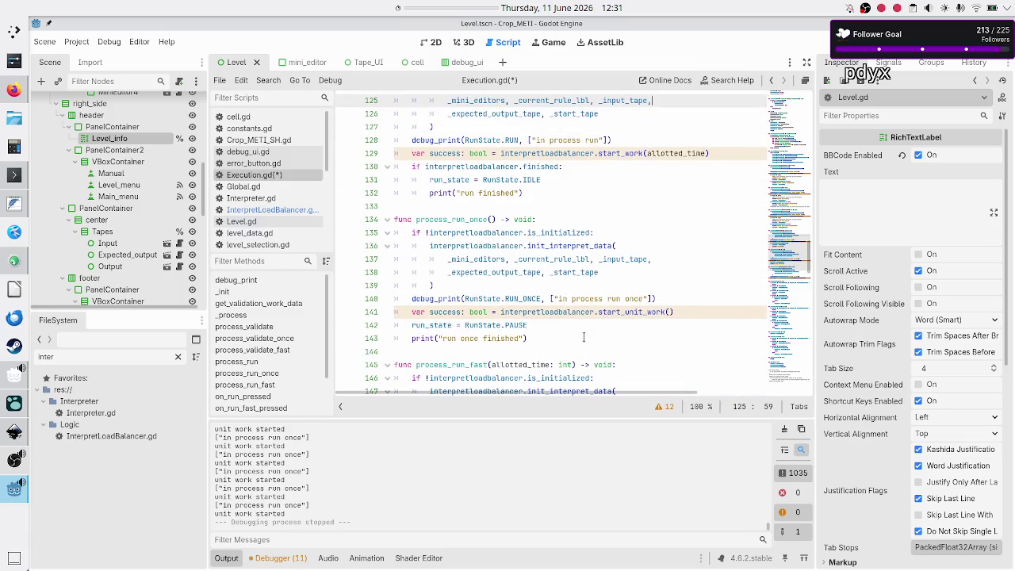
{"action": "key", "text": "Down"}
{"action": "key", "text": "Down"}
{"action": "key", "text": "End"}
{"action": "key", "text": "Return"}
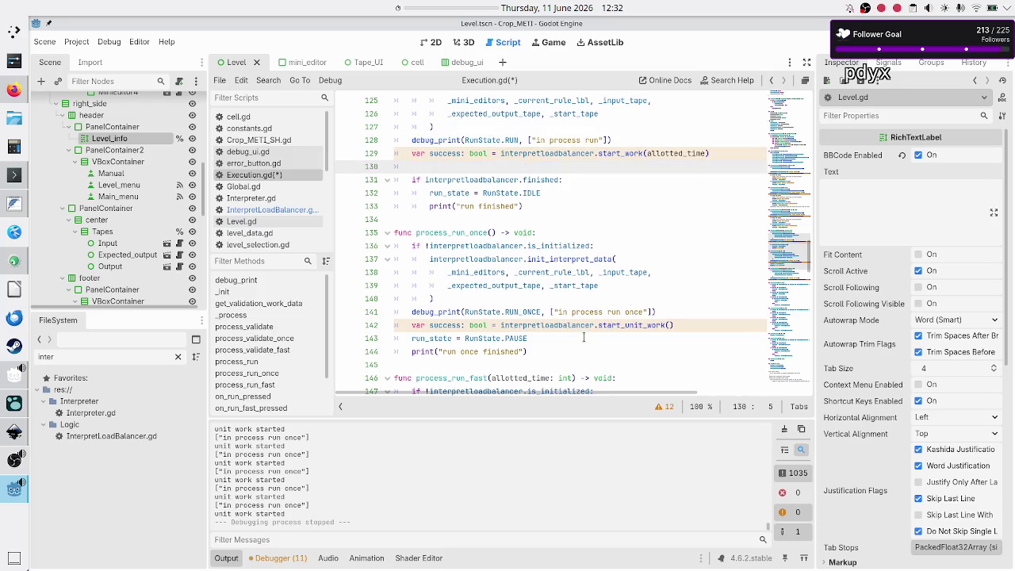
- Write '#TODO: check success flag and handle error if false' after start_work in process_run
{"action": "type", "text": "#TODO: "}
{"action": "type", "text": "check success flag and"}
{"action": "key", "text": "BackSpace"}
{"action": "key", "text": "BackSpace"}
{"action": "type", "text": "handle error "}
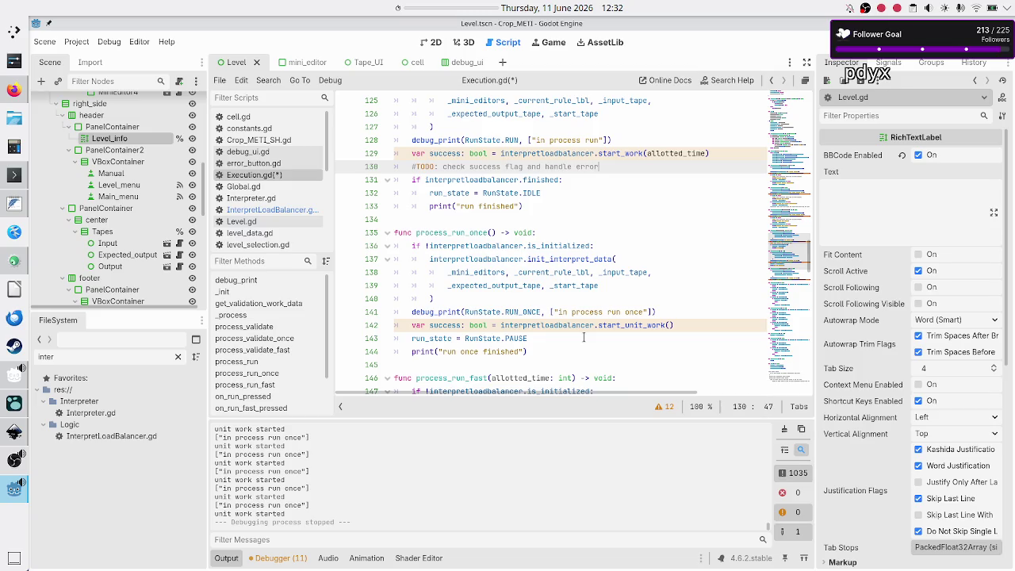
{"action": "type", "text": "if false"}
{"action": "key", "text": "Home"}
{"action": "key", "text": "shift+End"}
{"action": "key", "text": "ctrl+c"}
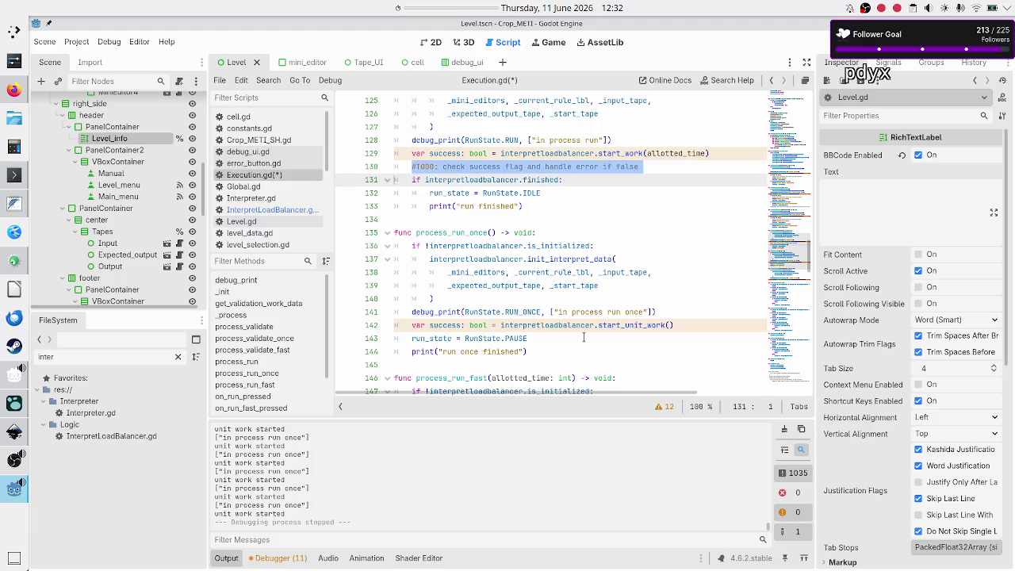
- Copy the TODO comment and paste it below start_unit_work in process_run_once
{"action": "key", "text": "Down"}
{"action": "key", "text": "Down"}
{"action": "key", "text": "Down"}
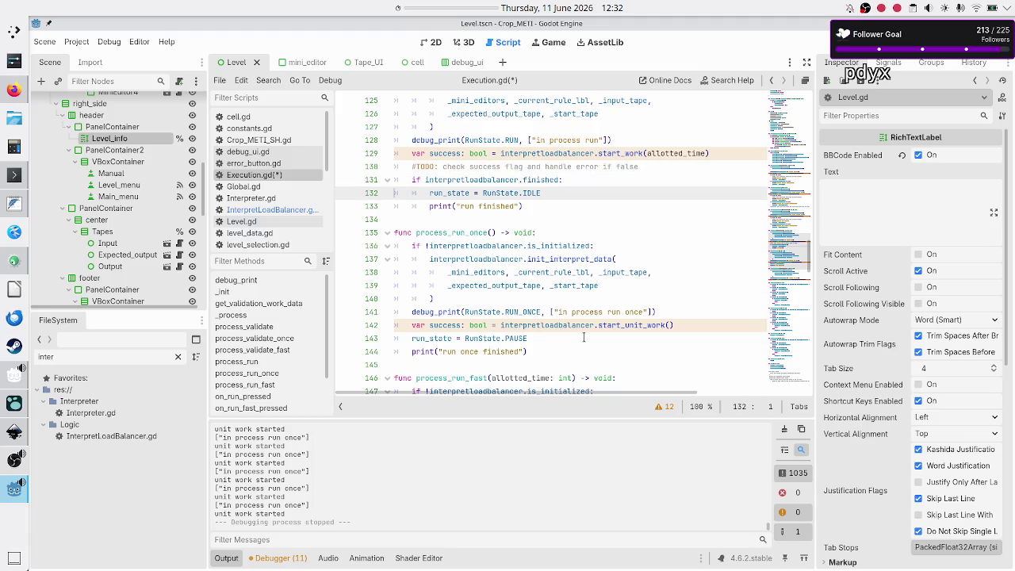
{"action": "key", "text": "Home"}
{"action": "key", "text": "Down"}
{"action": "key", "text": "Down"}
{"action": "key", "text": "Down"}
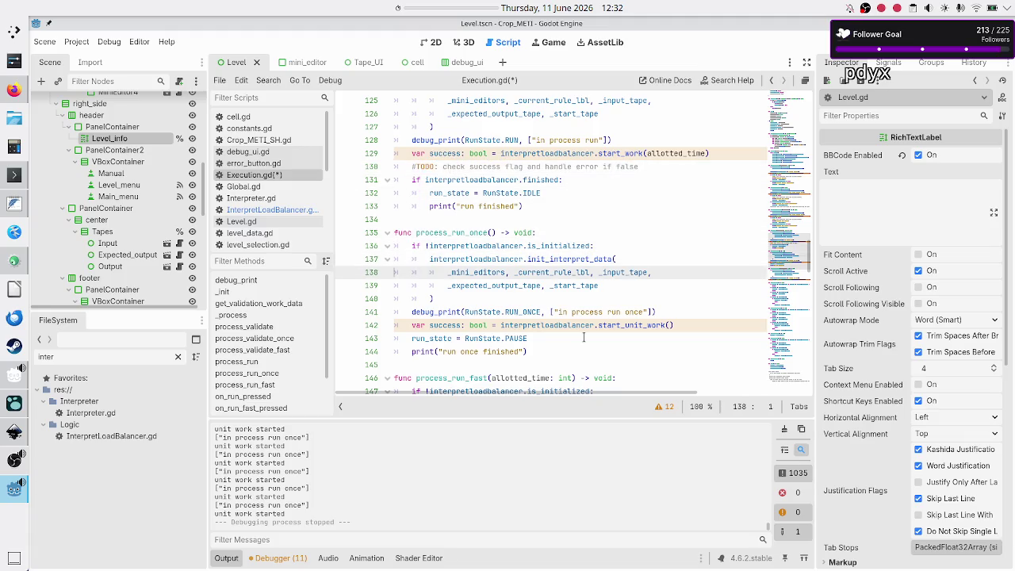
{"action": "key", "text": "Return"}
{"action": "key", "text": "Up"}
{"action": "key", "text": "ctrl+v"}
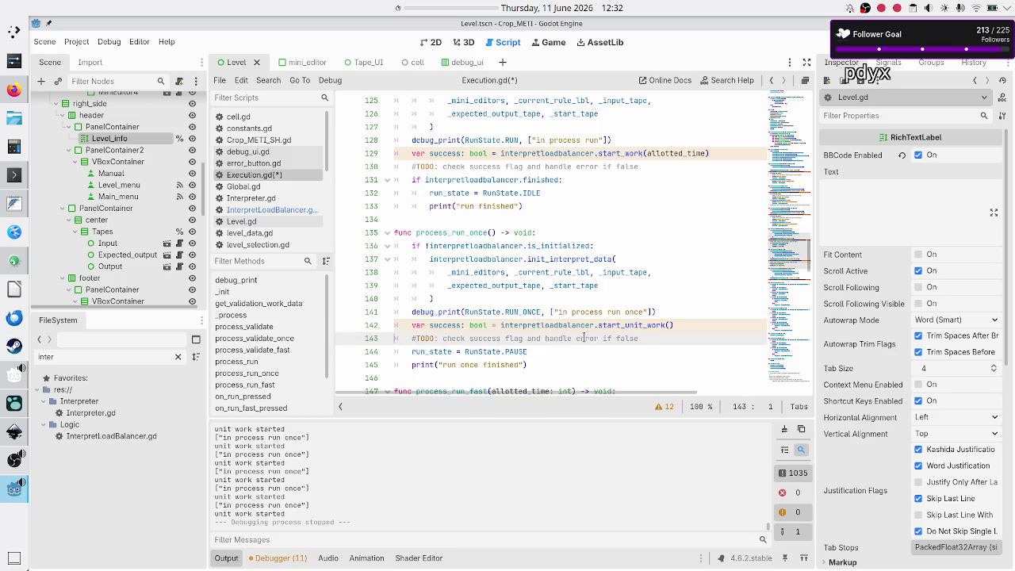
{"action": "key", "text": "Up"}
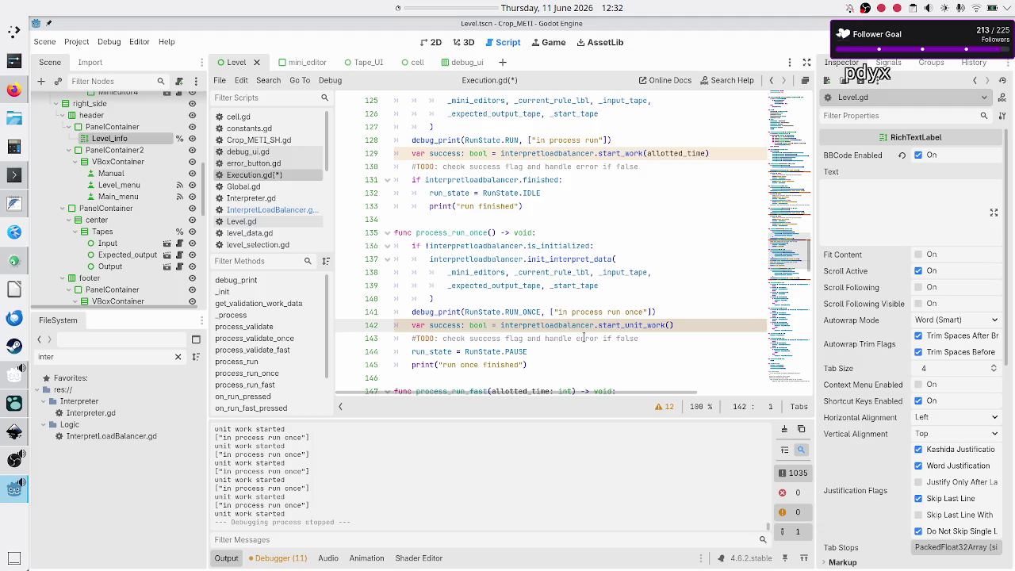
- Paste the TODO comment below start_work in process_run_fast
{"action": "key", "text": "Down"}
{"action": "key", "text": "Down"}
{"action": "key", "text": "Down"}
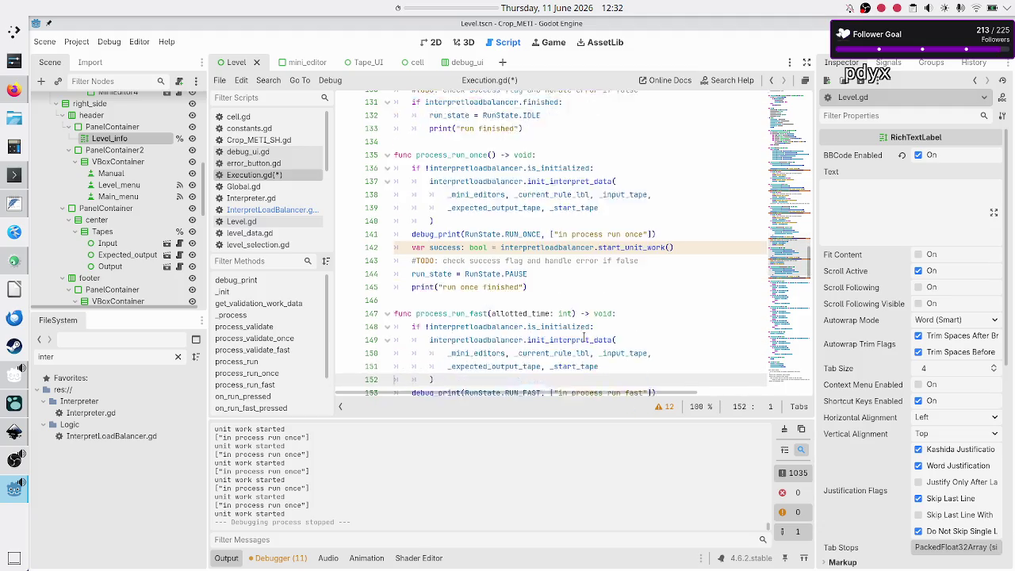
{"action": "scroll", "coordinate": [584, 338], "scroll_direction": "down", "scroll_amount": 1}
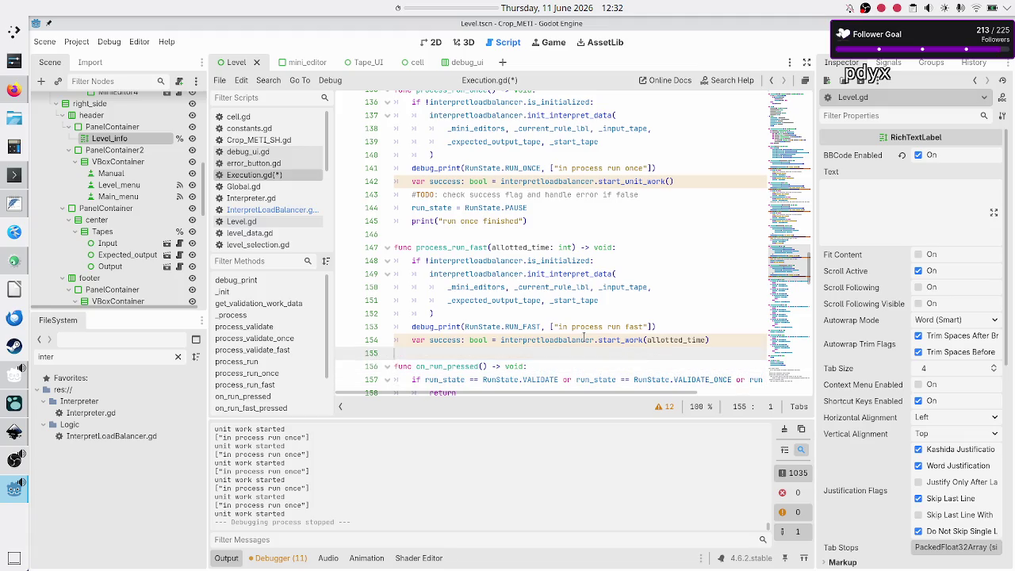
{"action": "key", "text": "Up"}
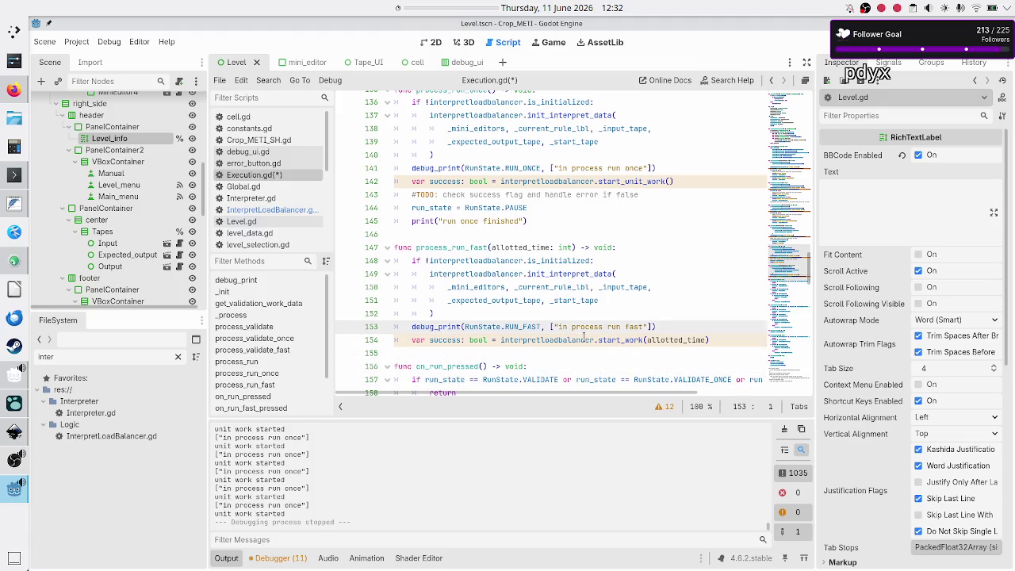
{"action": "key", "text": "Down"}
{"action": "key", "text": "End"}
{"action": "key", "text": "Return"}
{"action": "key", "text": "ctrl+v"}
{"action": "key", "text": "Return"}
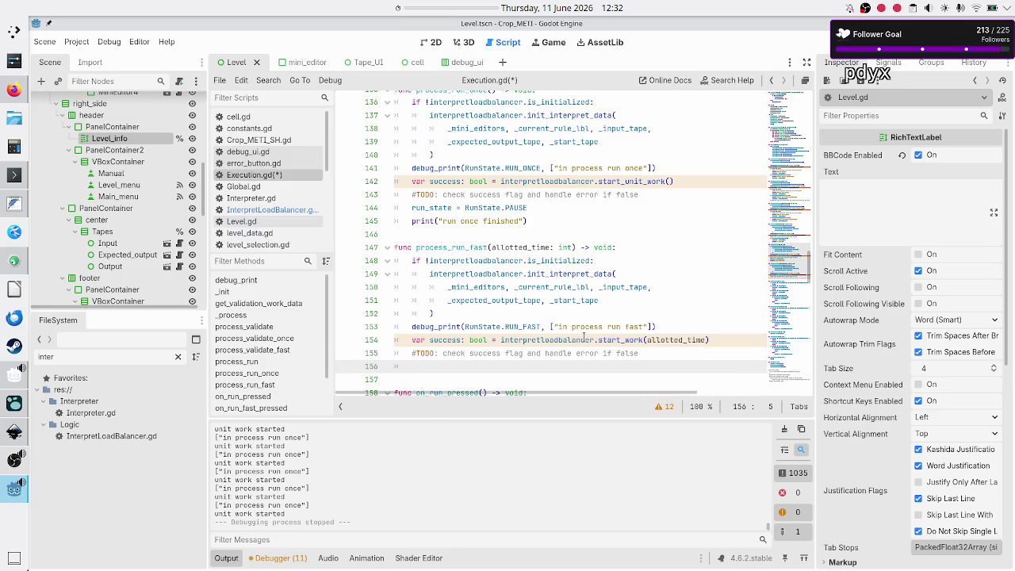
- In process_run_fast, add an interpretloadbalancer.finished check that sets run_state to RunState.IDLE
{"action": "type", "text": "if inter"}
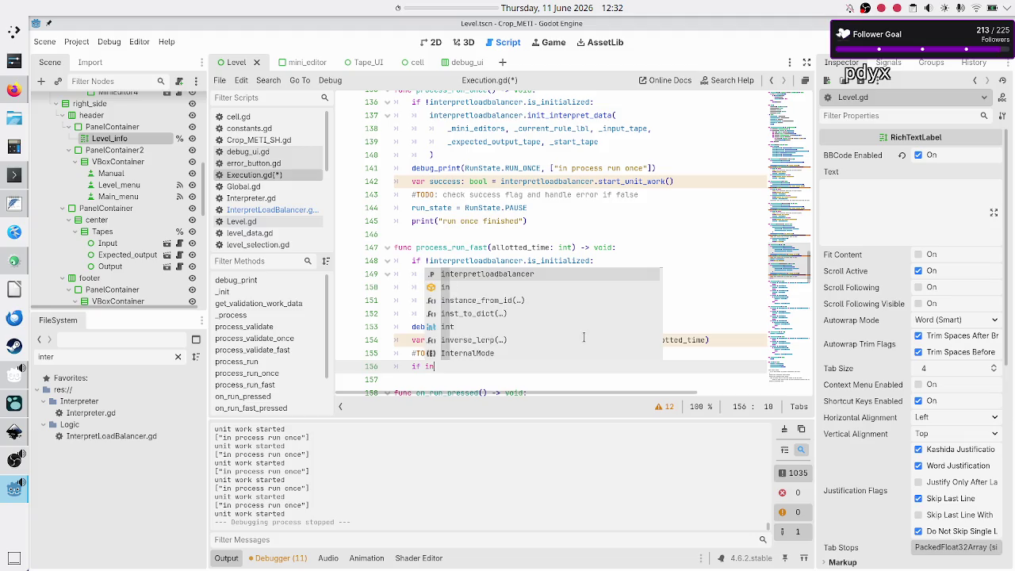
{"action": "key", "text": "Return"}
{"action": "type", "text": ".fini"}
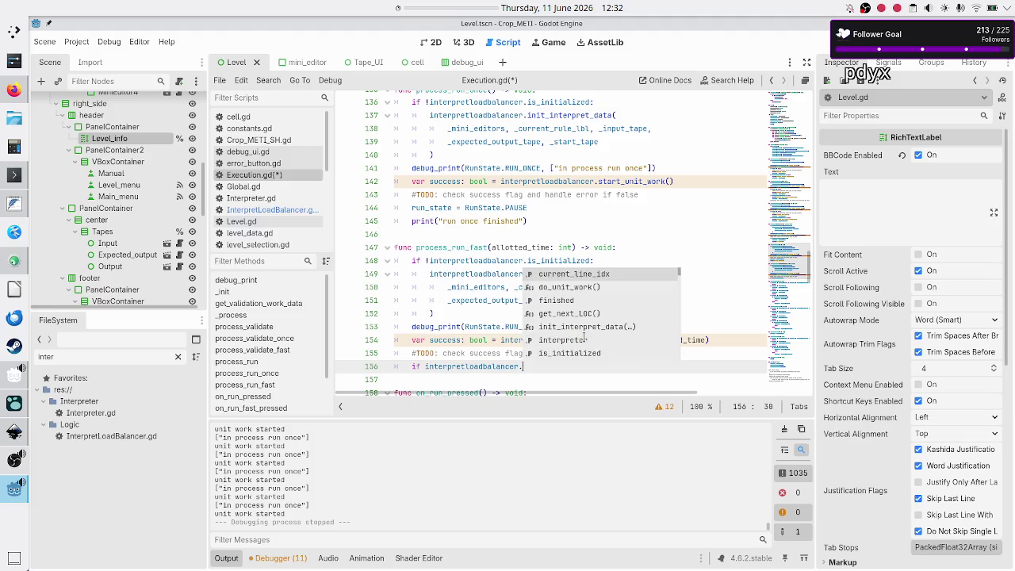
{"action": "key", "text": "Return"}
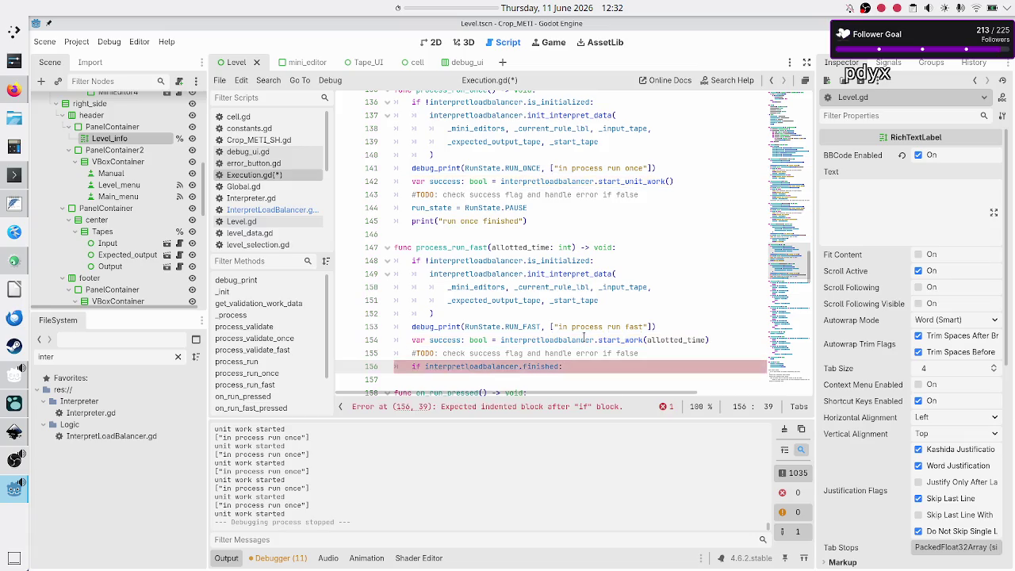
{"action": "key", "text": "Return"}
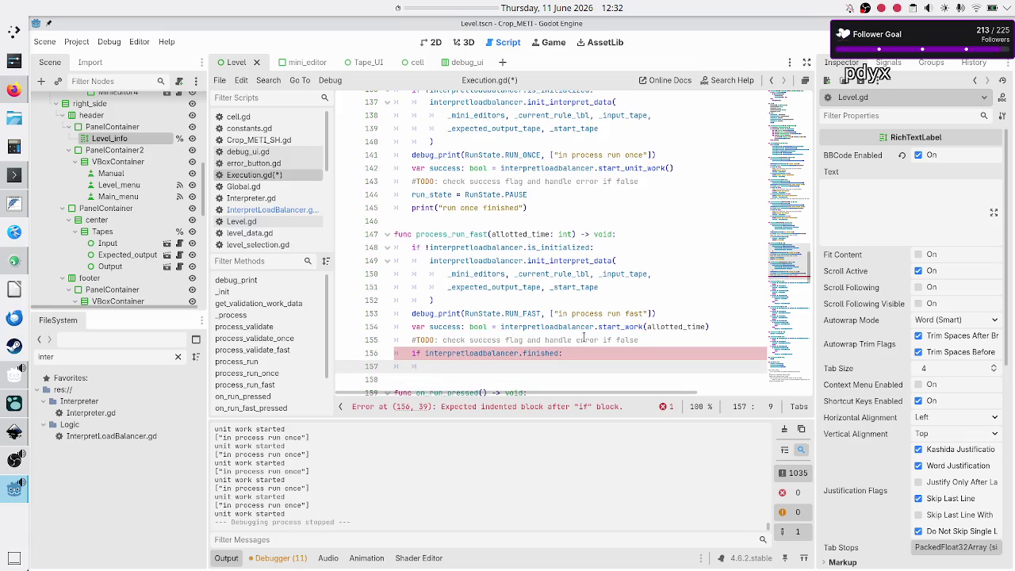
{"action": "type", "text": "run_st"}
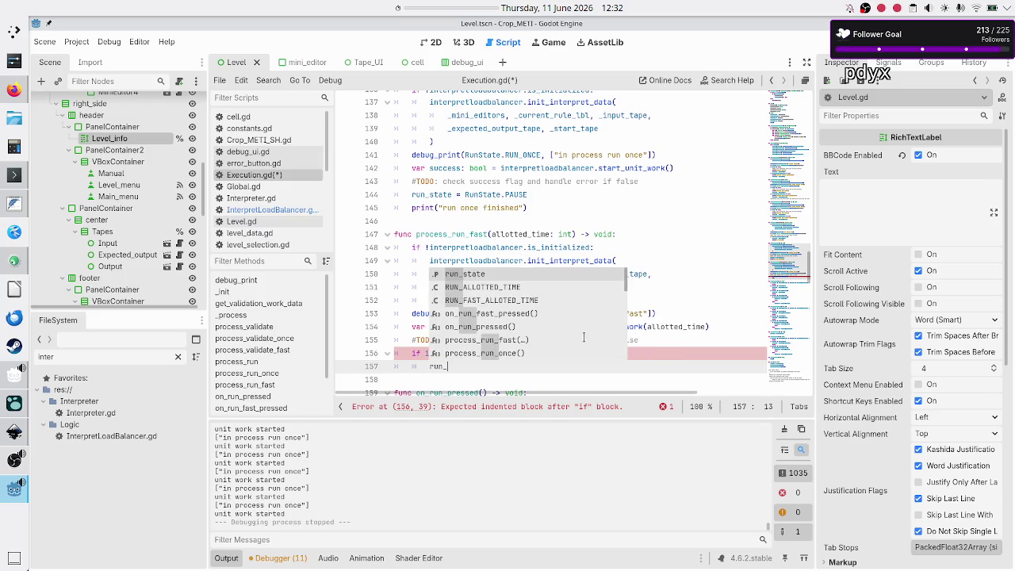
{"action": "key", "text": "Return"}
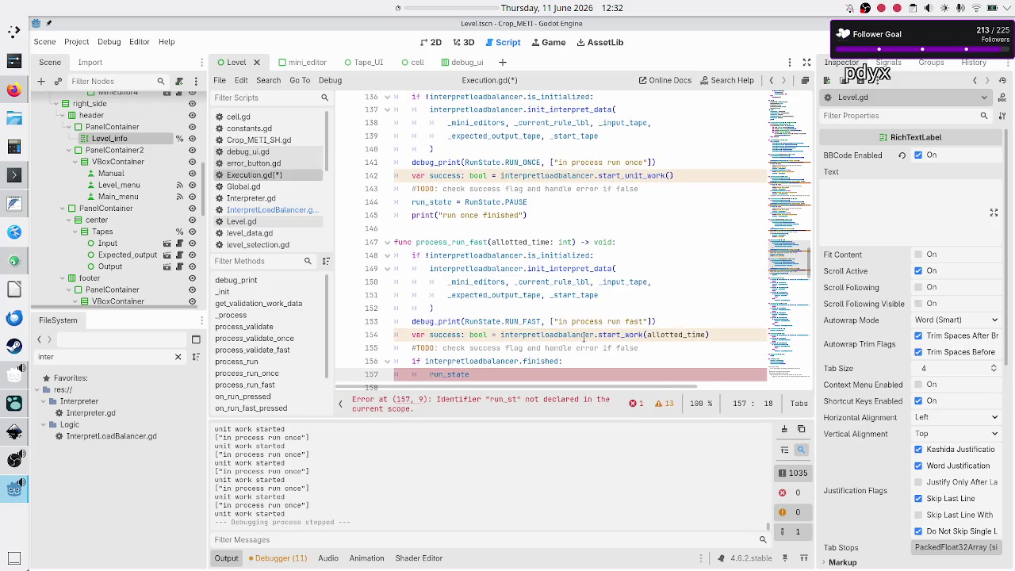
{"action": "type", "text": " = Run"}
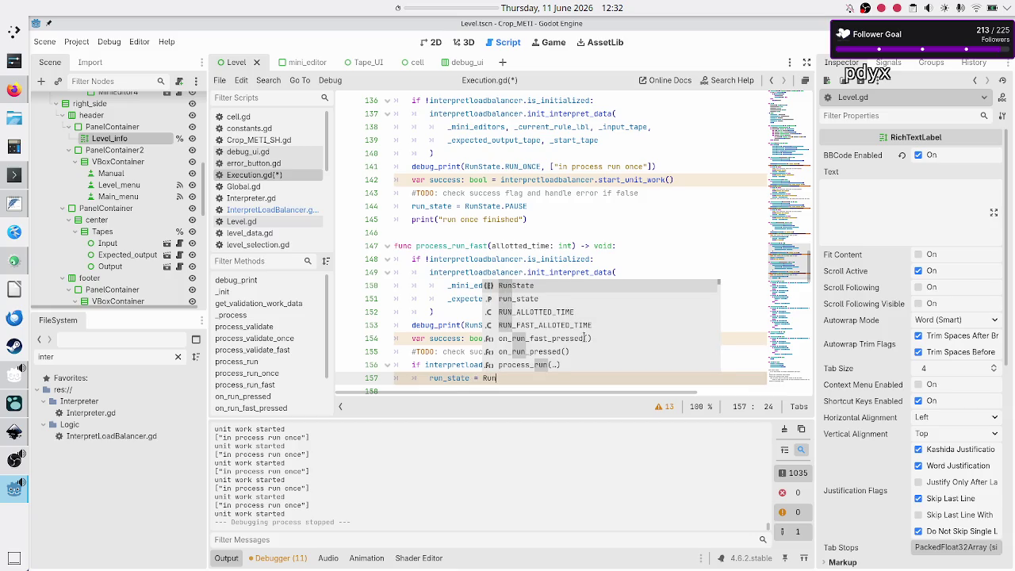
{"action": "key", "text": "Return"}
{"action": "type", "text": ".ID"}
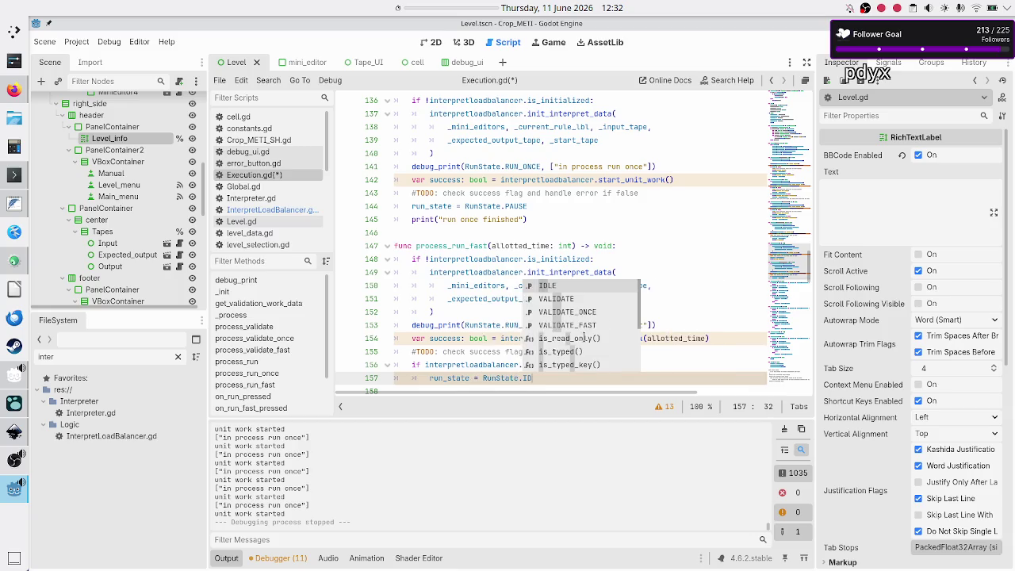
{"action": "key", "text": "Return"}
{"action": "key", "text": "Return"}
- Add print("run fast finished") to the block, save Execution.gd and run the game
{"action": "type", "text": "print(\""}
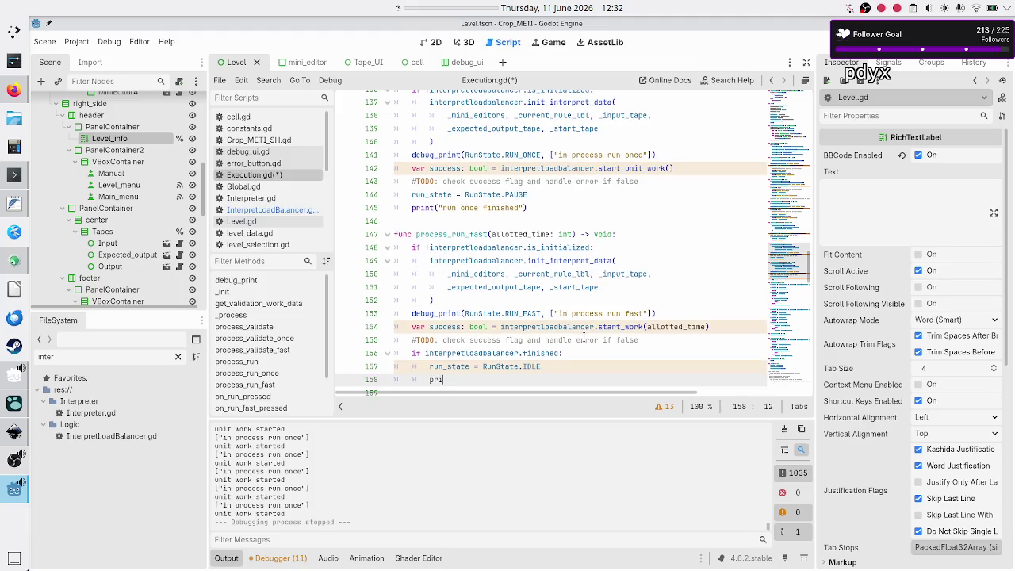
{"action": "type", "text": "run fast "}
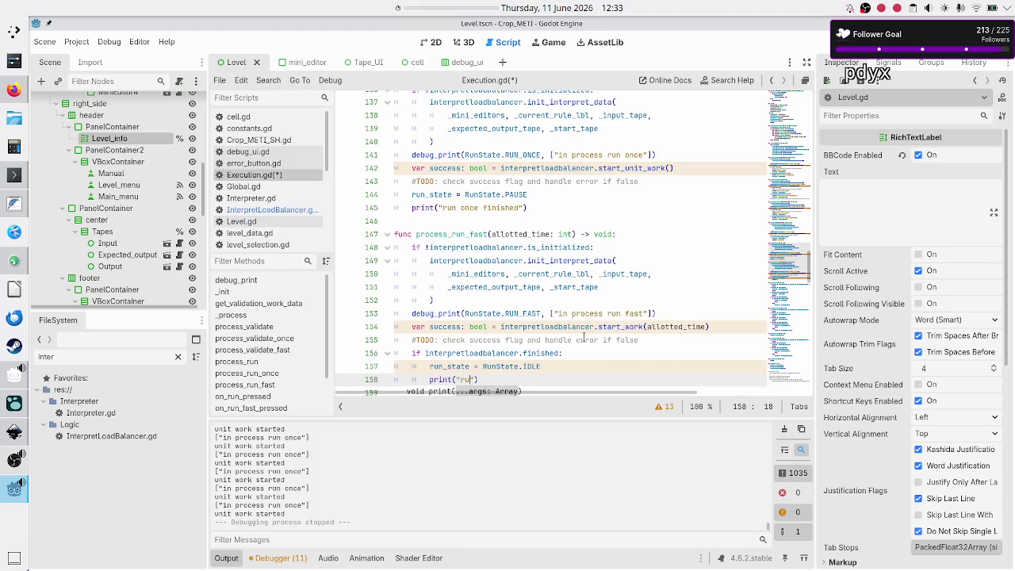
{"action": "type", "text": "finished"}
{"action": "key", "text": "Down"}
{"action": "key", "text": "Down"}
{"action": "key", "text": "Down"}
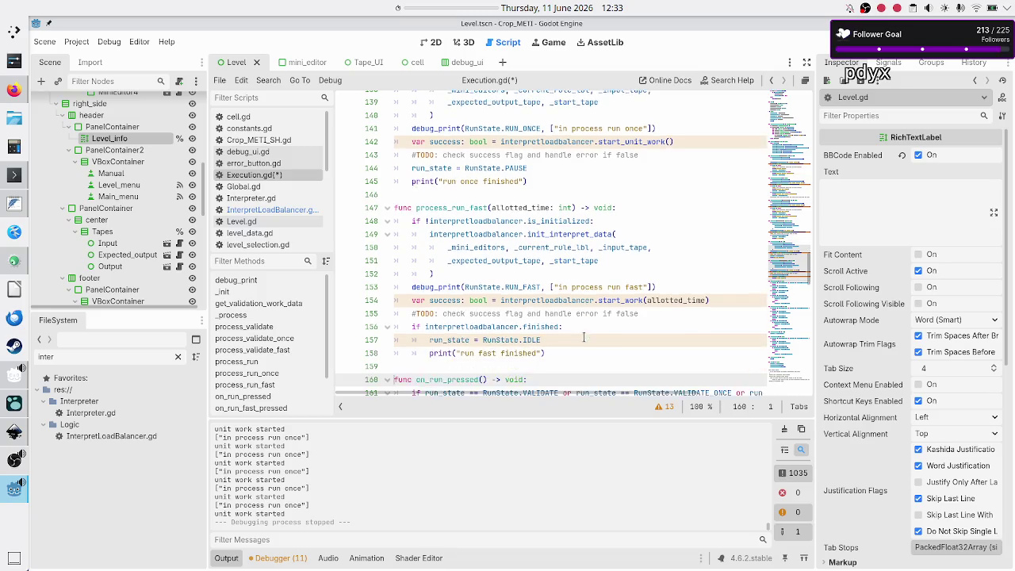
{"action": "key", "text": "ctrl+s"}
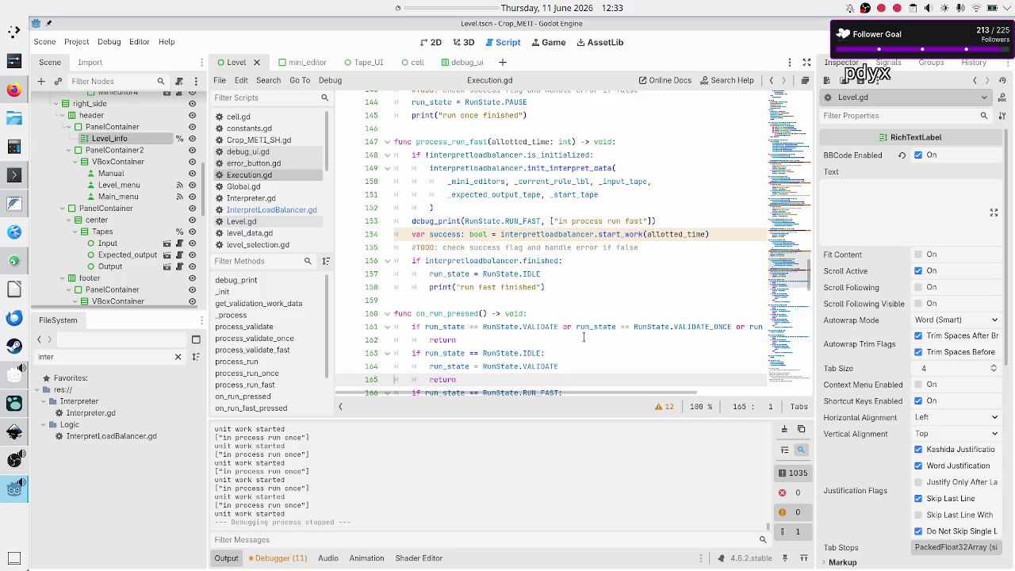
{"action": "key", "text": "F6"}
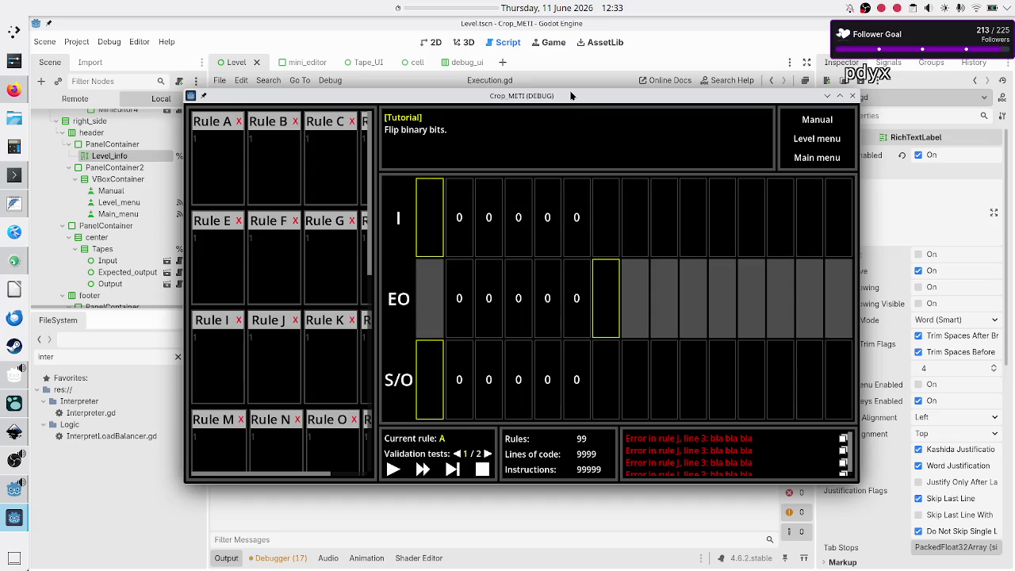
- In the Crop_METI window, execute the rules once five times, then start a continuous run
{"action": "left_click_drag", "start_coordinate": [571, 96], "coordinate": [595, 57]}
{"action": "left_click", "coordinate": [476, 432]}
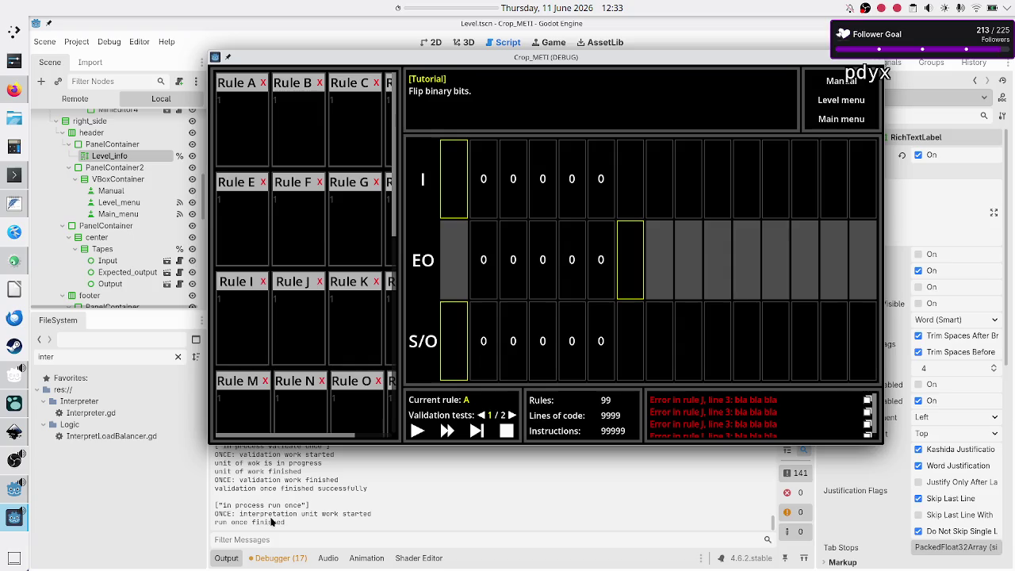
{"action": "left_click", "coordinate": [476, 431]}
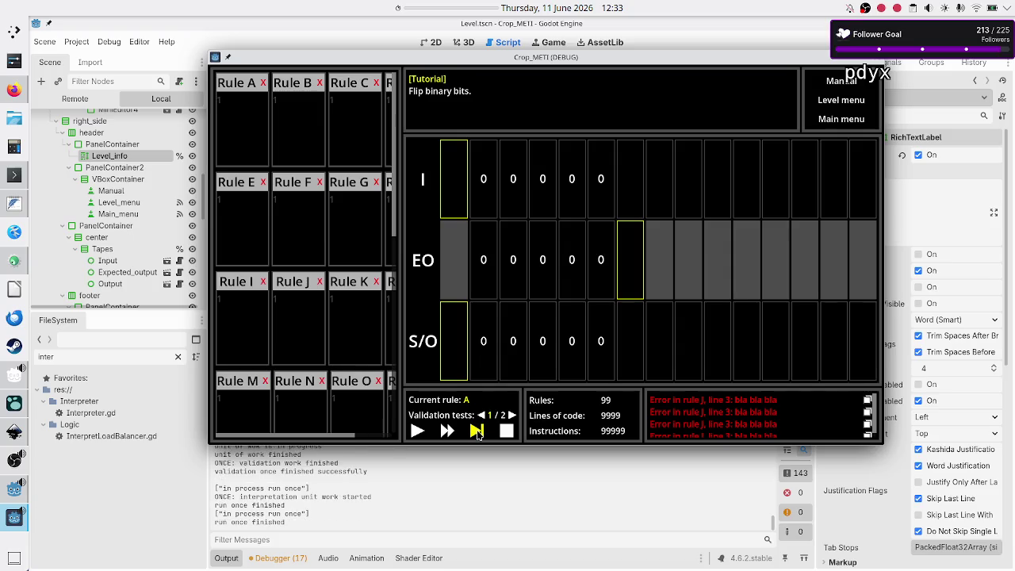
{"action": "left_click", "coordinate": [476, 431]}
{"action": "left_click", "coordinate": [477, 430]}
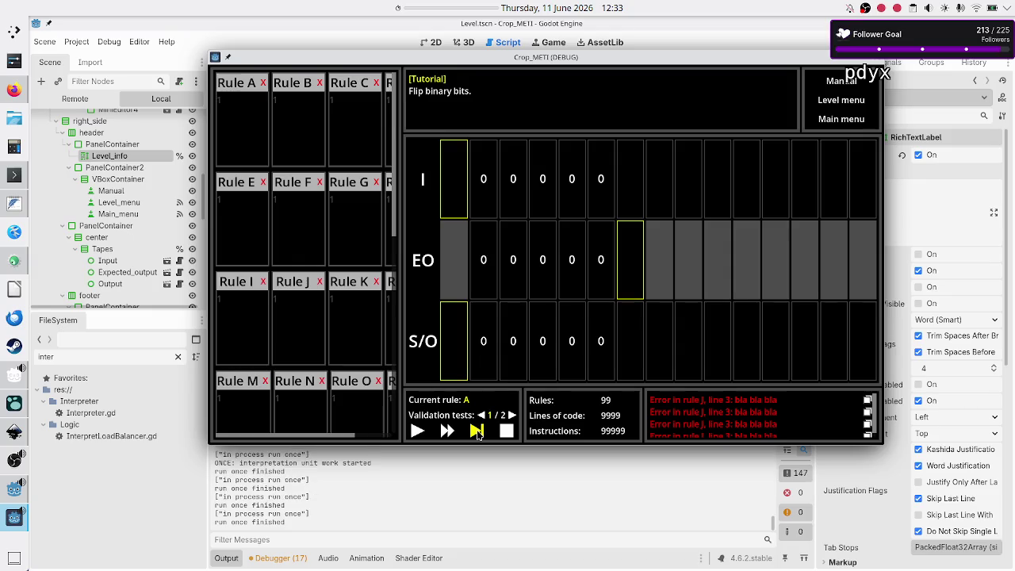
{"action": "left_click", "coordinate": [477, 430]}
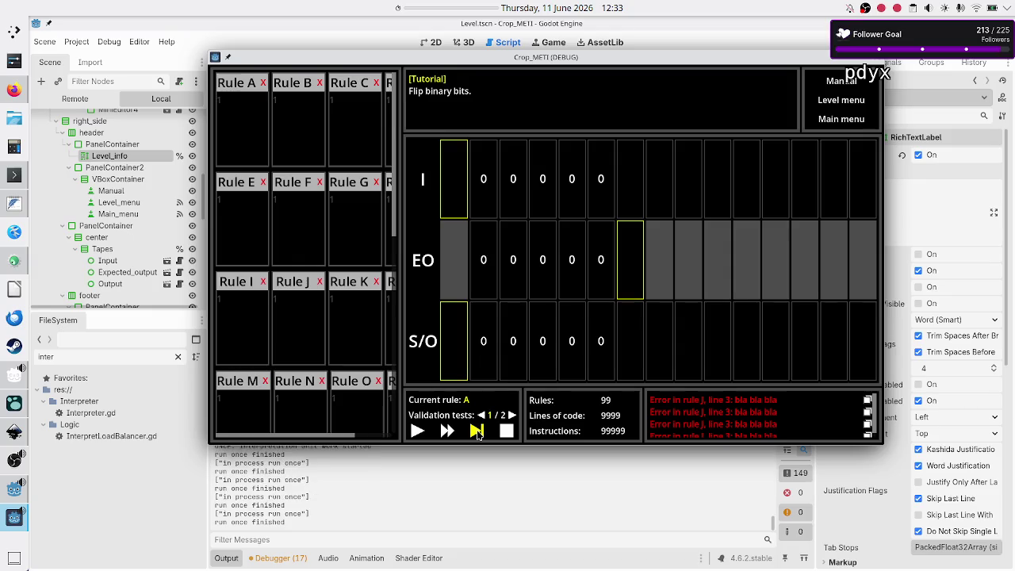
{"action": "left_click", "coordinate": [417, 432]}
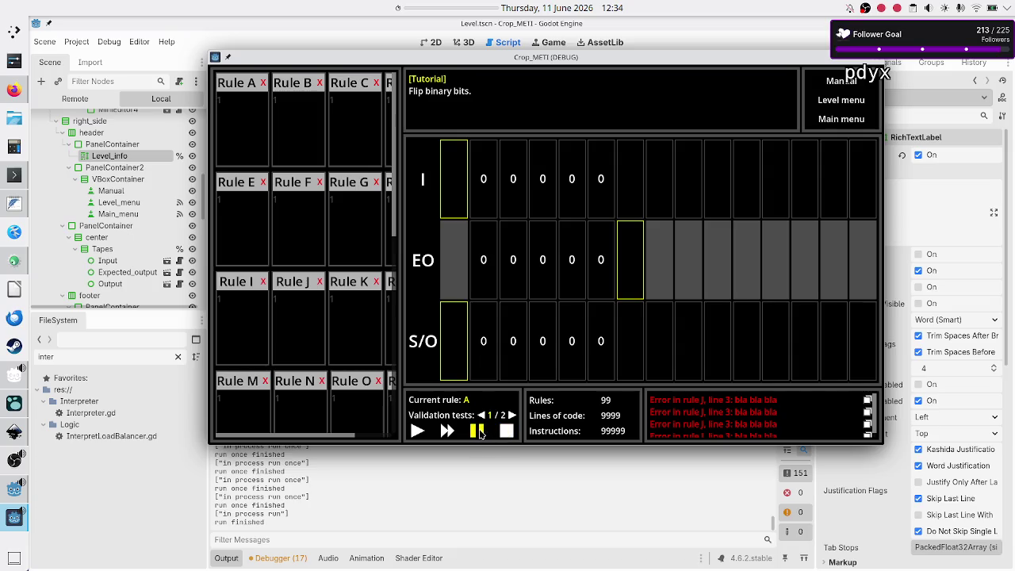
- Pause and stop the run, then restart it, pause it, and execute one validation pass
{"action": "left_click", "coordinate": [479, 433]}
{"action": "left_click", "coordinate": [506, 433]}
{"action": "left_click", "coordinate": [506, 433]}
{"action": "left_click", "coordinate": [417, 430]}
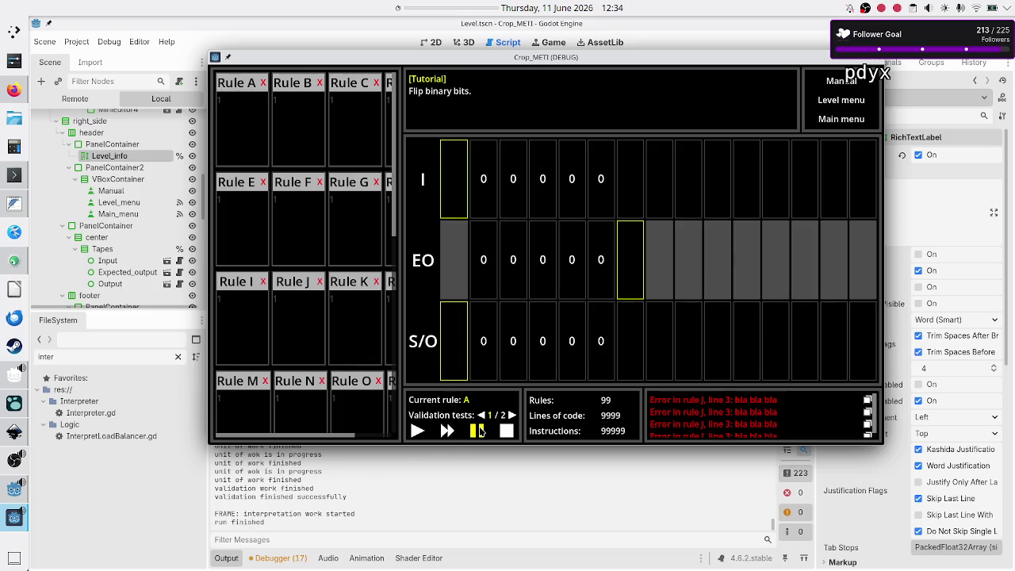
{"action": "left_click", "coordinate": [507, 431]}
{"action": "left_click", "coordinate": [477, 431]}
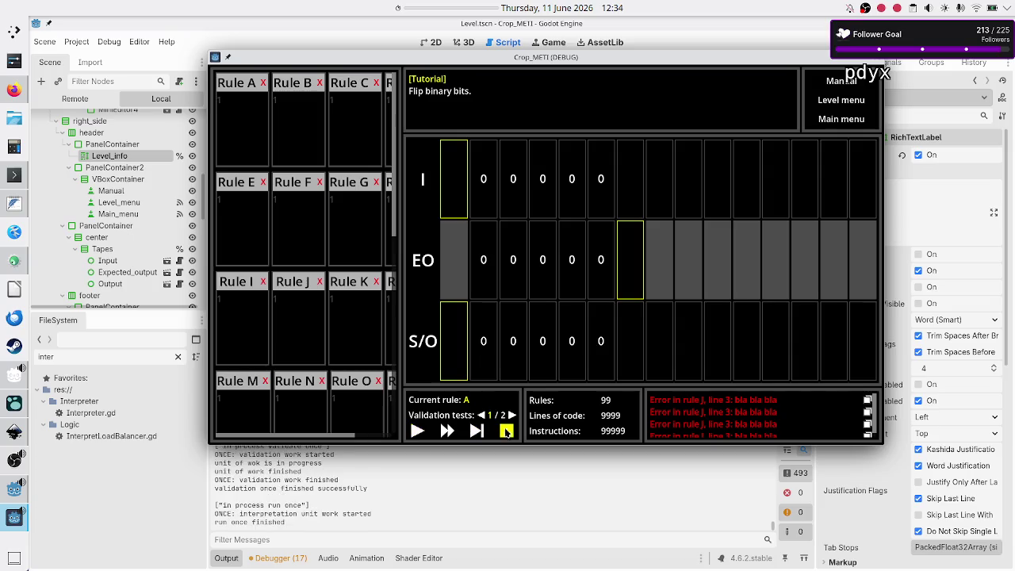
- Repeatedly start and stop runs, execute a single step, then close the debug game window
{"action": "left_click", "coordinate": [416, 431]}
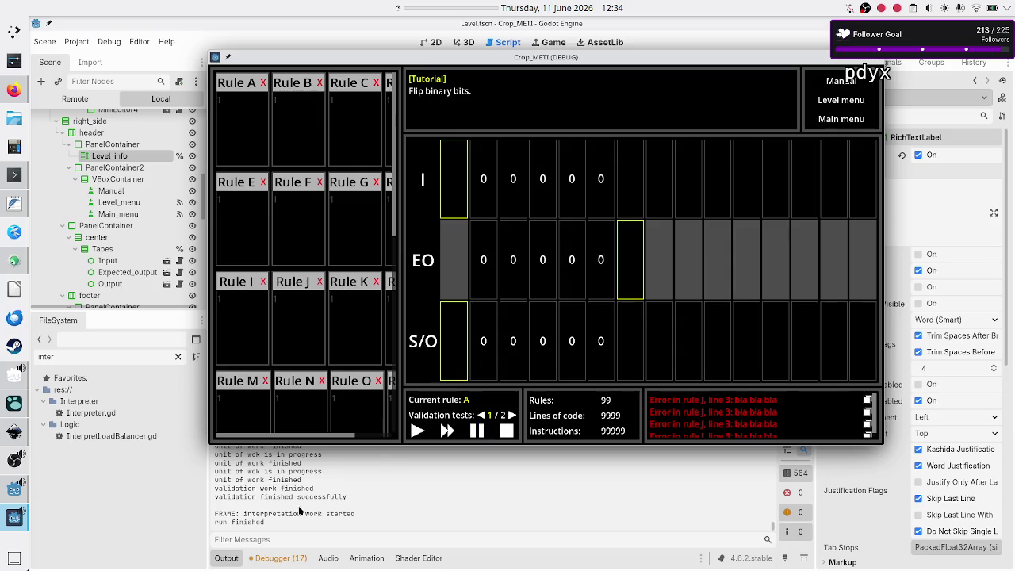
{"action": "left_click", "coordinate": [508, 434]}
{"action": "left_click", "coordinate": [417, 431]}
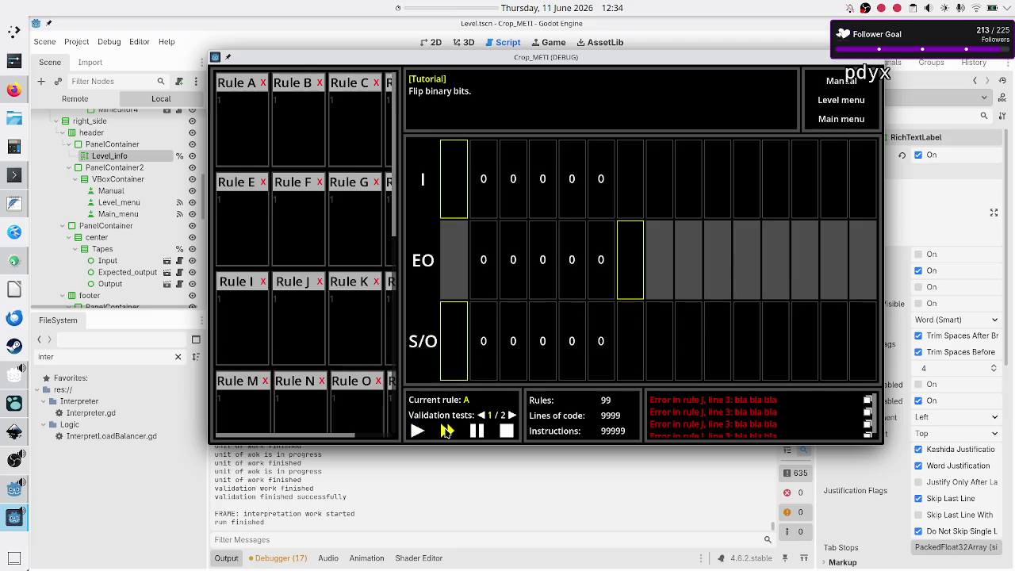
{"action": "left_click", "coordinate": [508, 435]}
{"action": "left_click", "coordinate": [417, 431]}
{"action": "left_click", "coordinate": [506, 432]}
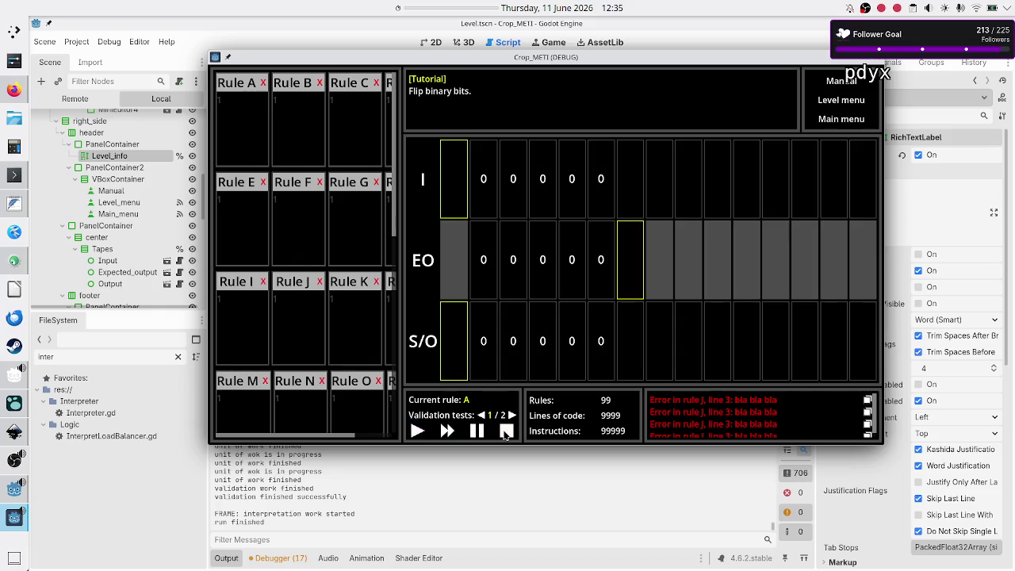
{"action": "left_click", "coordinate": [418, 431]}
{"action": "left_click", "coordinate": [503, 433]}
{"action": "left_click", "coordinate": [477, 428]}
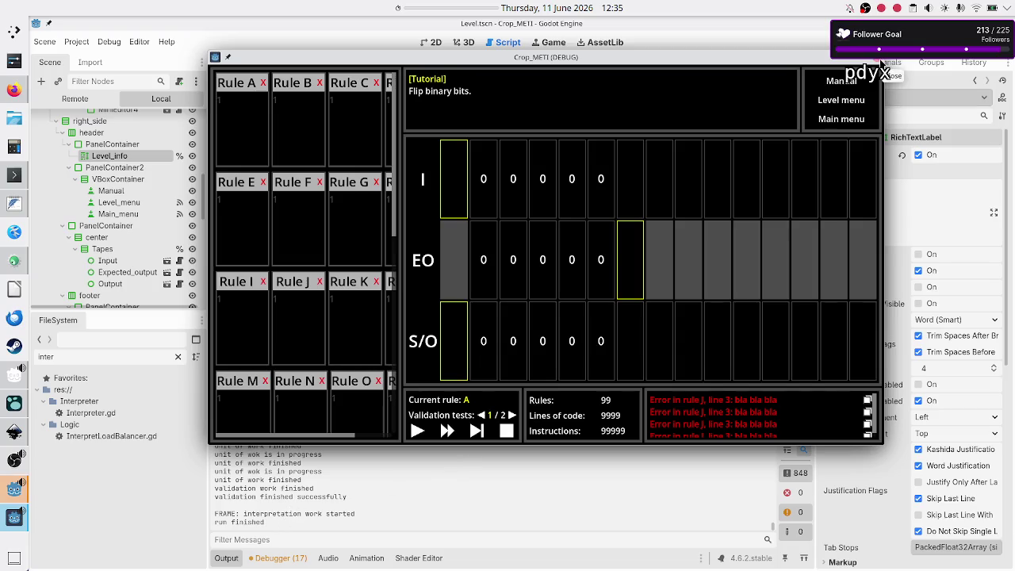
{"action": "left_click", "coordinate": [881, 62]}
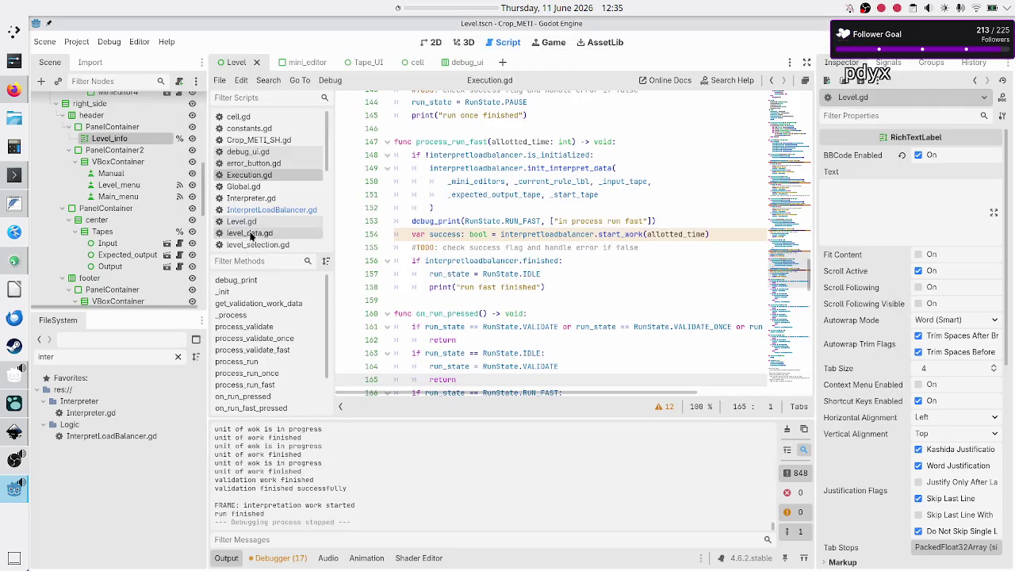
- Open InterpretLoadBalancer.gd and highlight every use of 'finished' in start_work
{"action": "left_click", "coordinate": [262, 210]}
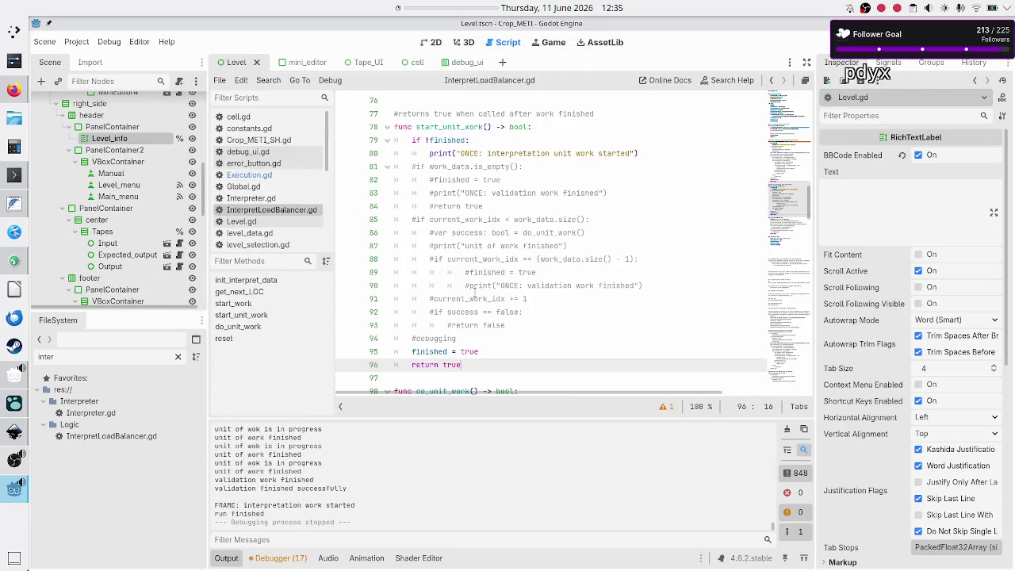
{"action": "scroll", "coordinate": [454, 131], "scroll_direction": "up", "scroll_amount": 8}
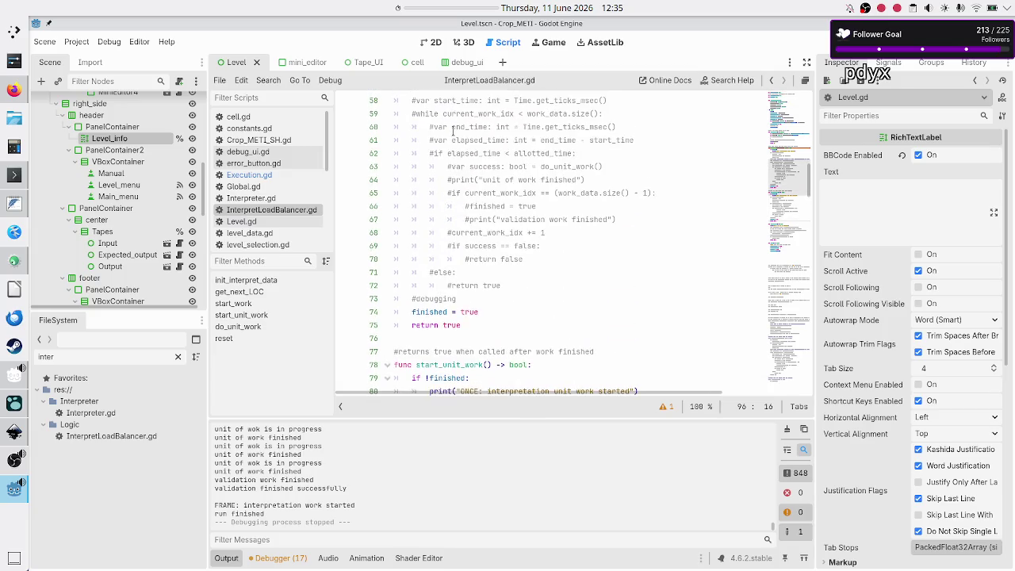
{"action": "scroll", "coordinate": [453, 131], "scroll_direction": "up", "scroll_amount": 6}
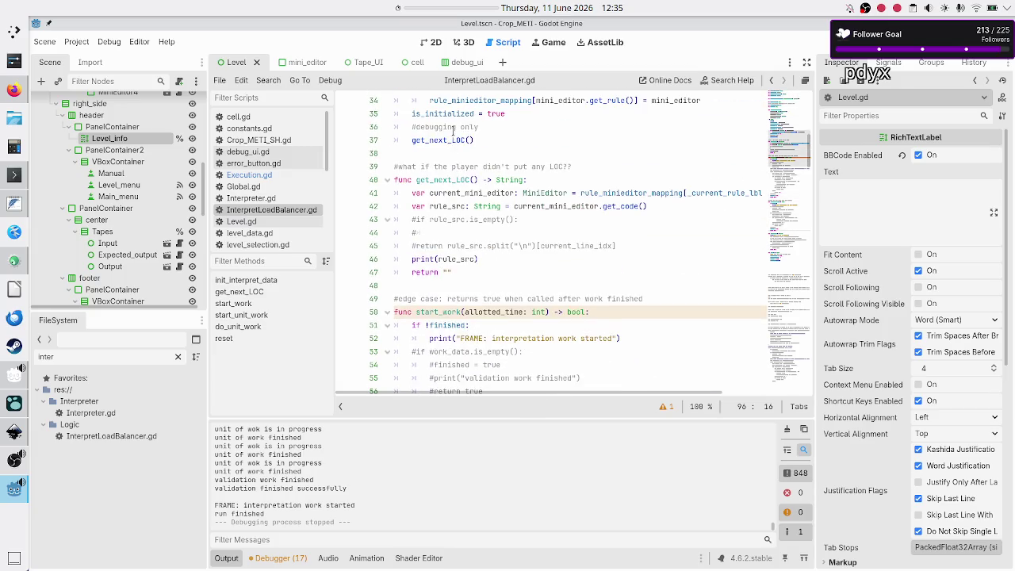
{"action": "double_click", "coordinate": [435, 313]}
{"action": "scroll", "coordinate": [468, 302], "scroll_direction": "down", "scroll_amount": 7}
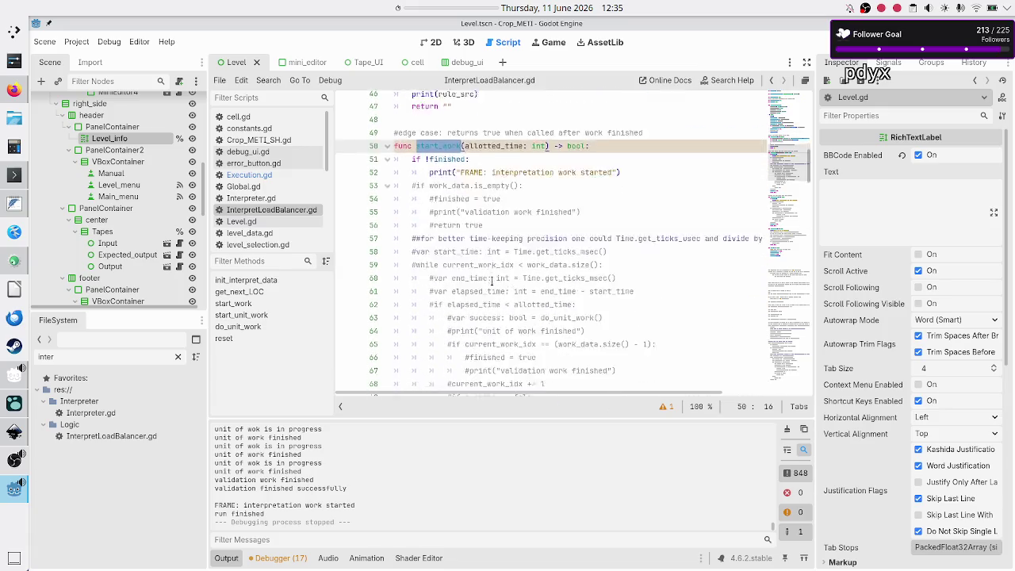
{"action": "double_click", "coordinate": [435, 351]}
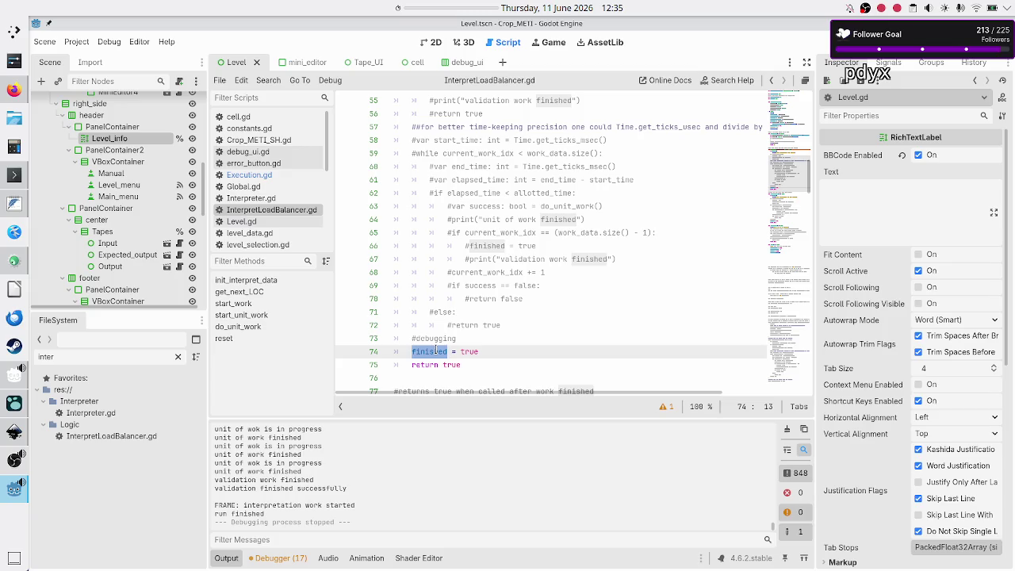
- Inspect the 'finished = true' assignment, the start_work line and line 56
{"action": "left_click", "coordinate": [502, 354]}
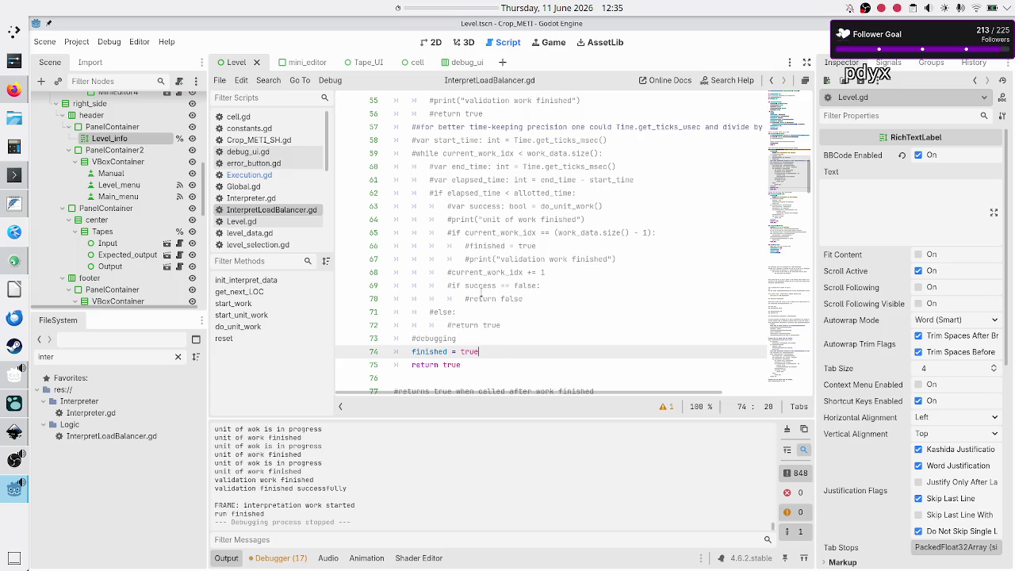
{"action": "scroll", "coordinate": [480, 292], "scroll_direction": "up", "scroll_amount": 2}
{"action": "left_click", "coordinate": [436, 114]}
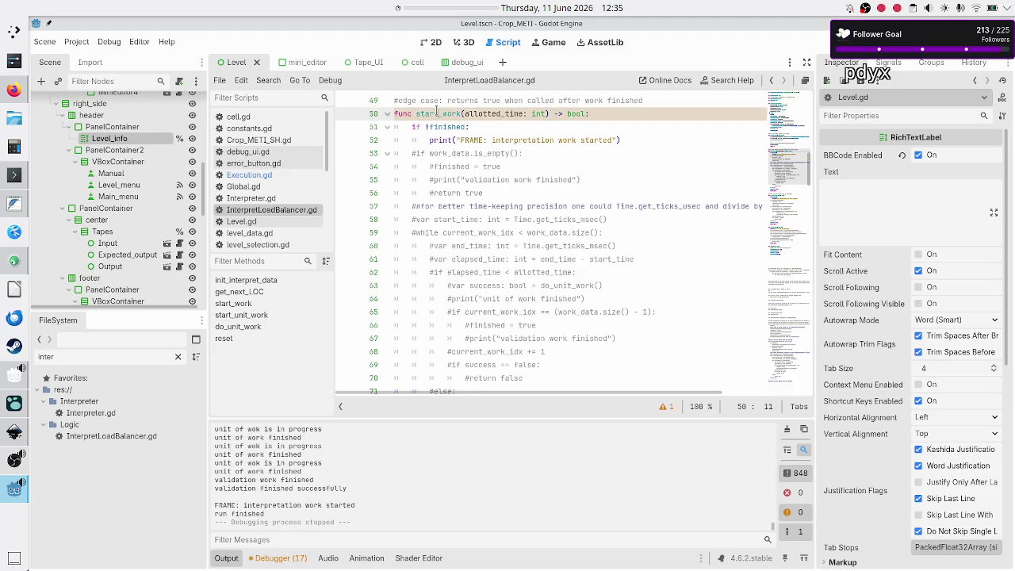
{"action": "scroll", "coordinate": [470, 201], "scroll_direction": "down", "scroll_amount": 4}
{"action": "scroll", "coordinate": [470, 202], "scroll_direction": "up", "scroll_amount": 4}
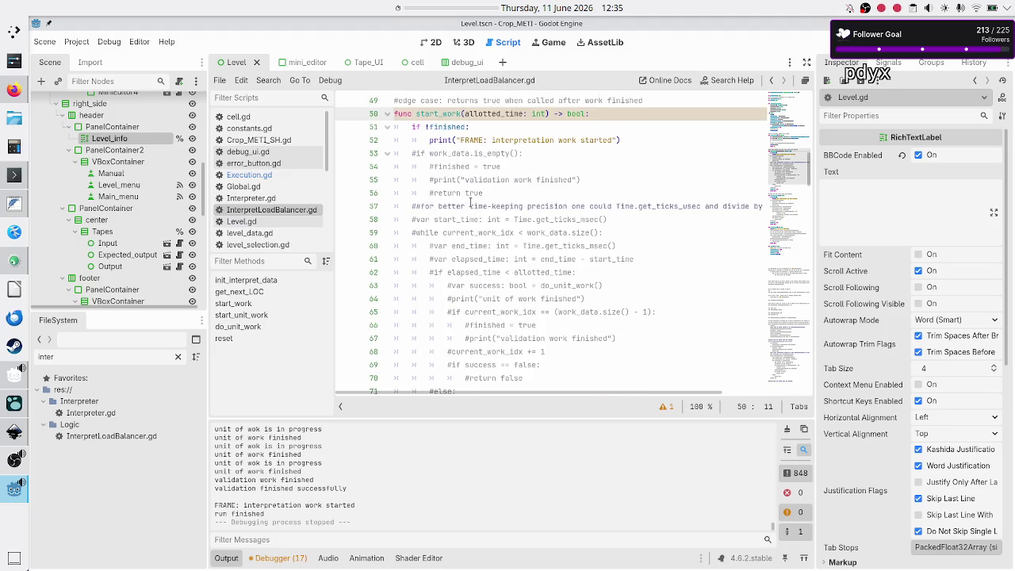
{"action": "left_click", "coordinate": [519, 192]}
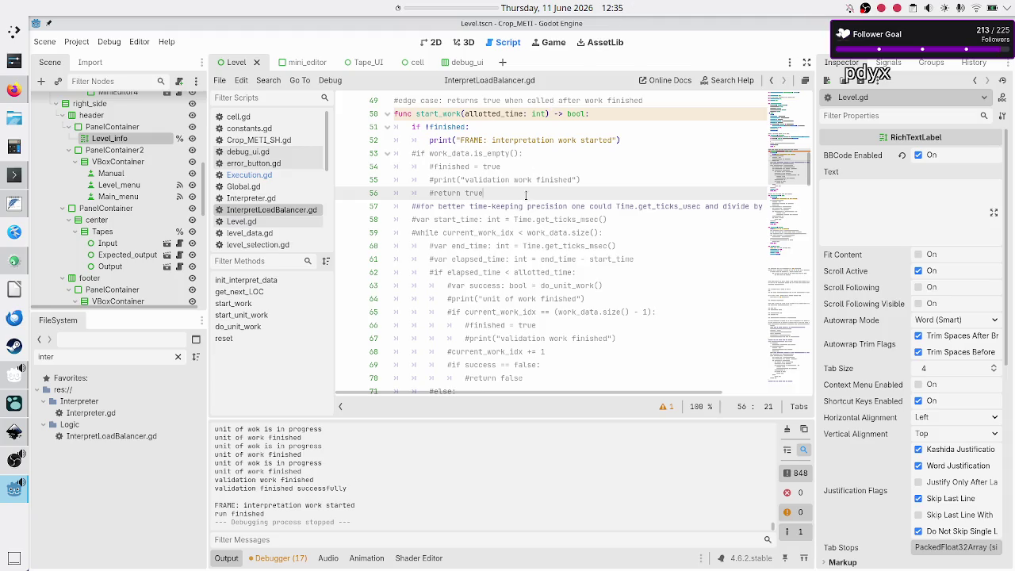
{"action": "scroll", "coordinate": [526, 195], "scroll_direction": "down", "scroll_amount": 5}
{"action": "scroll", "coordinate": [526, 195], "scroll_direction": "up", "scroll_amount": 2}
{"action": "scroll", "coordinate": [526, 195], "scroll_direction": "up", "scroll_amount": 10}
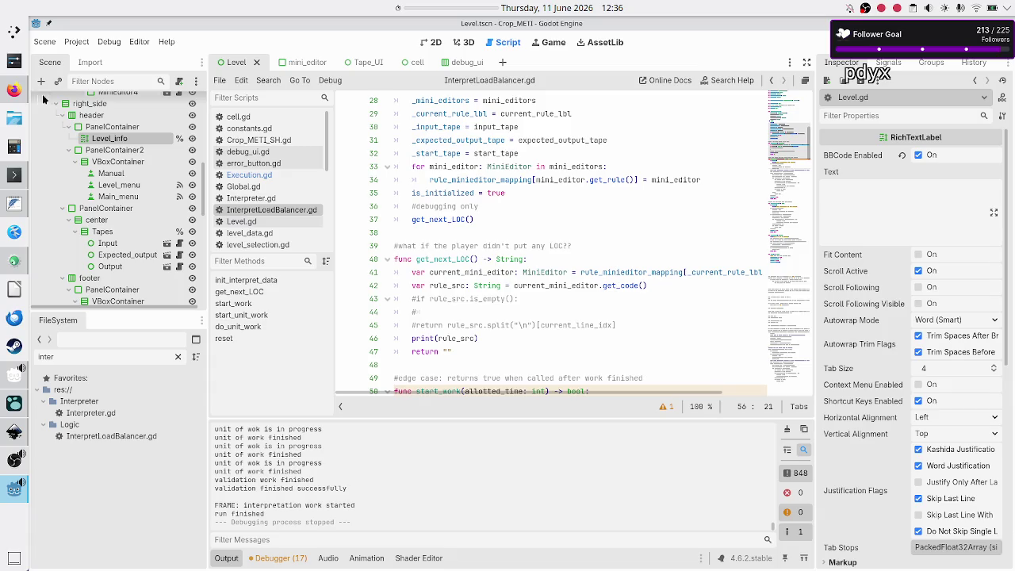
- Glance at Discord, then return to the load balancer script at blank line 48
{"action": "left_click", "coordinate": [8, 94]}
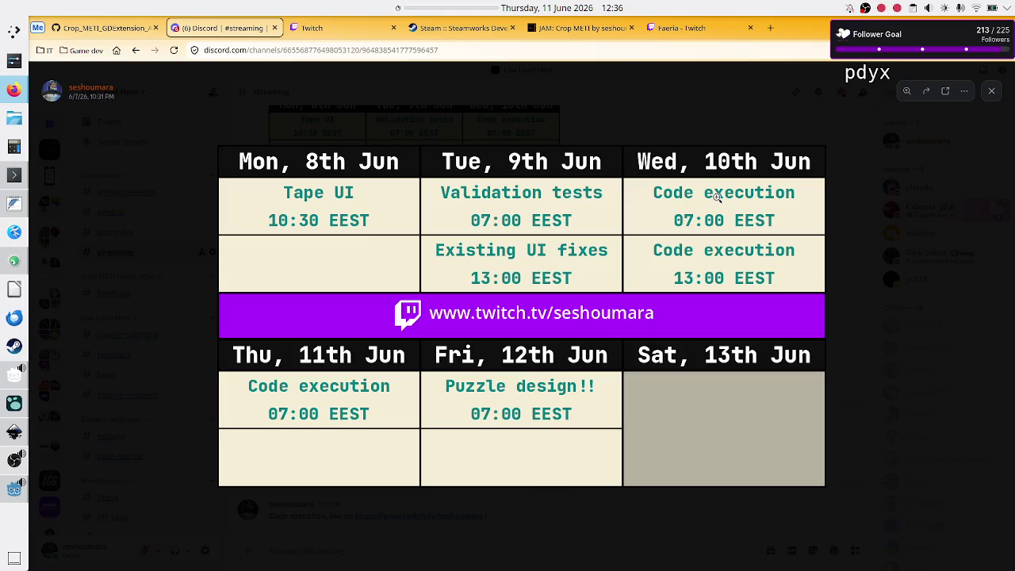
{"action": "left_click", "coordinate": [14, 499]}
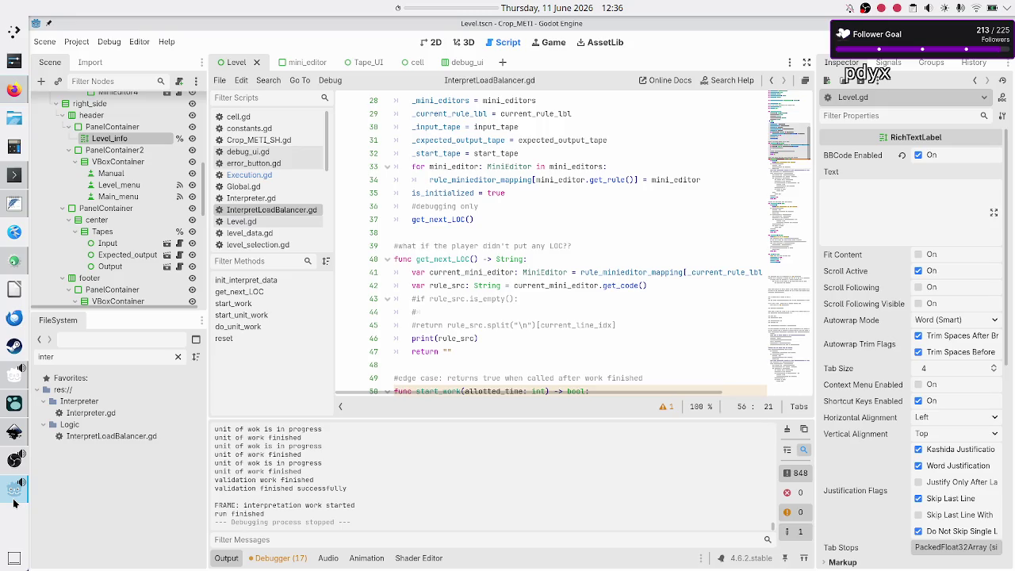
{"action": "left_click", "coordinate": [447, 363]}
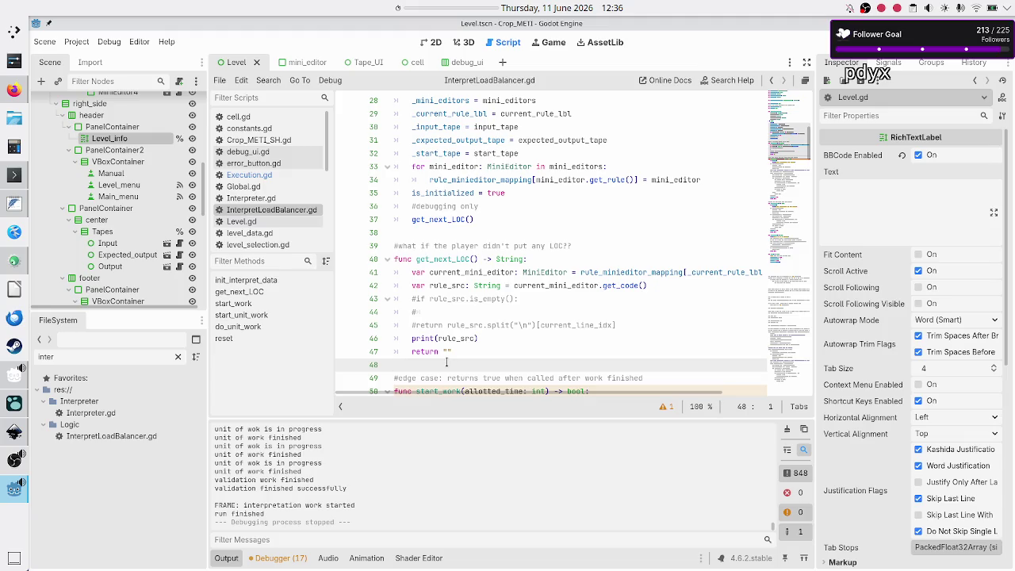
- Review blank lines 38 and 48, then view the Discord stream schedule image full-size
{"action": "scroll", "coordinate": [478, 272], "scroll_direction": "down", "scroll_amount": 8}
{"action": "scroll", "coordinate": [444, 282], "scroll_direction": "up", "scroll_amount": 6}
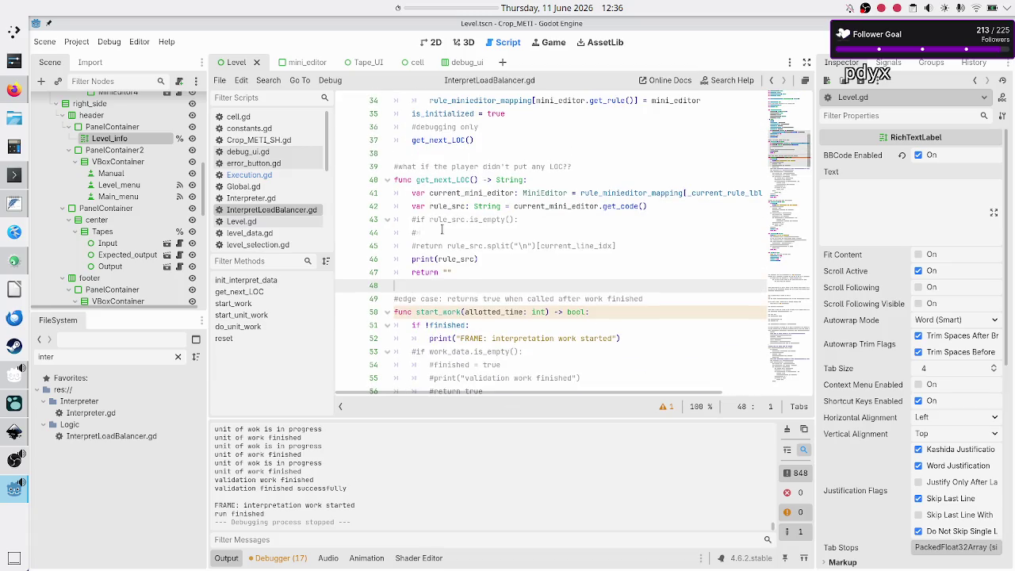
{"action": "left_click", "coordinate": [442, 154]}
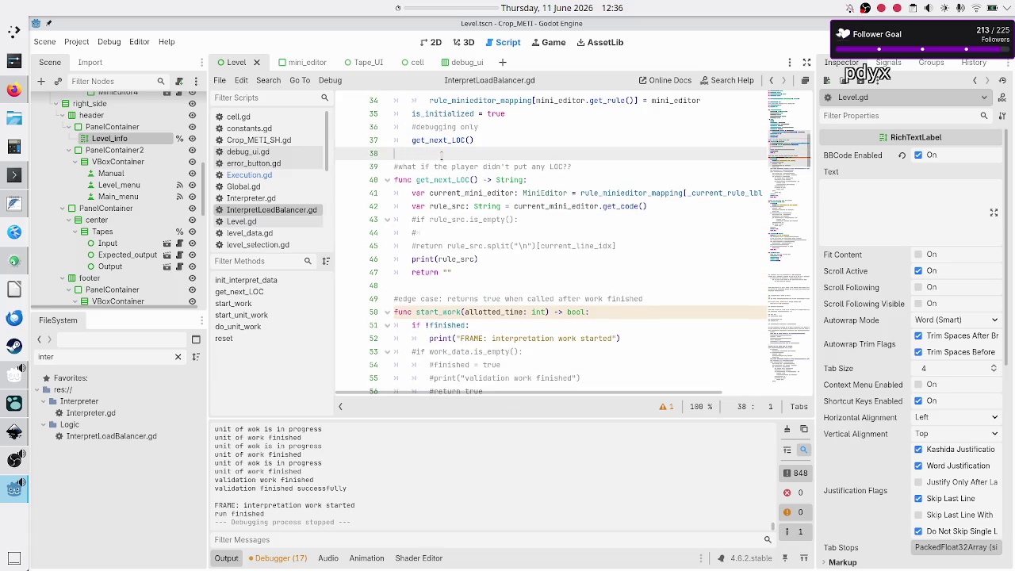
{"action": "left_click", "coordinate": [419, 286]}
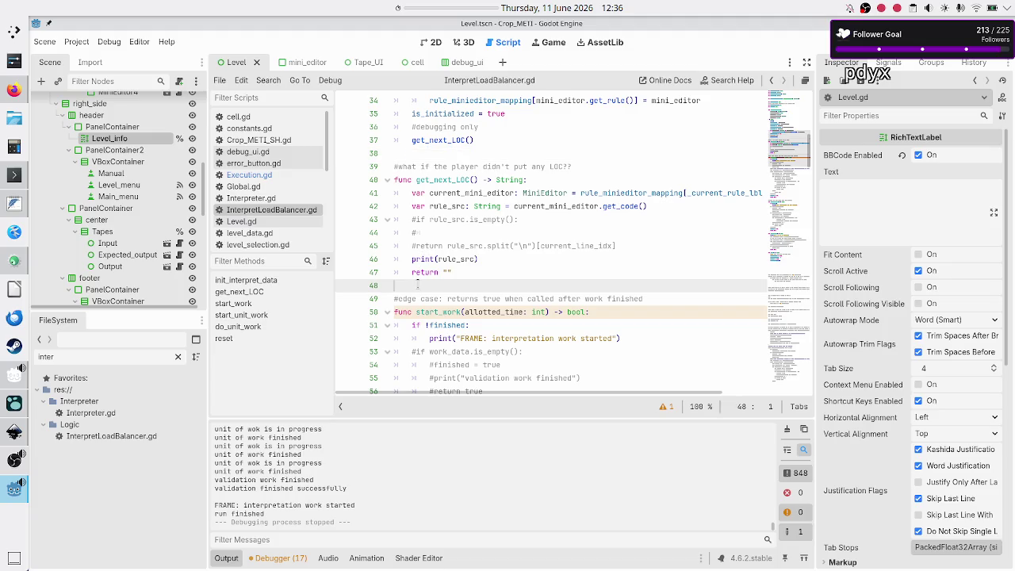
{"action": "left_click", "coordinate": [10, 92]}
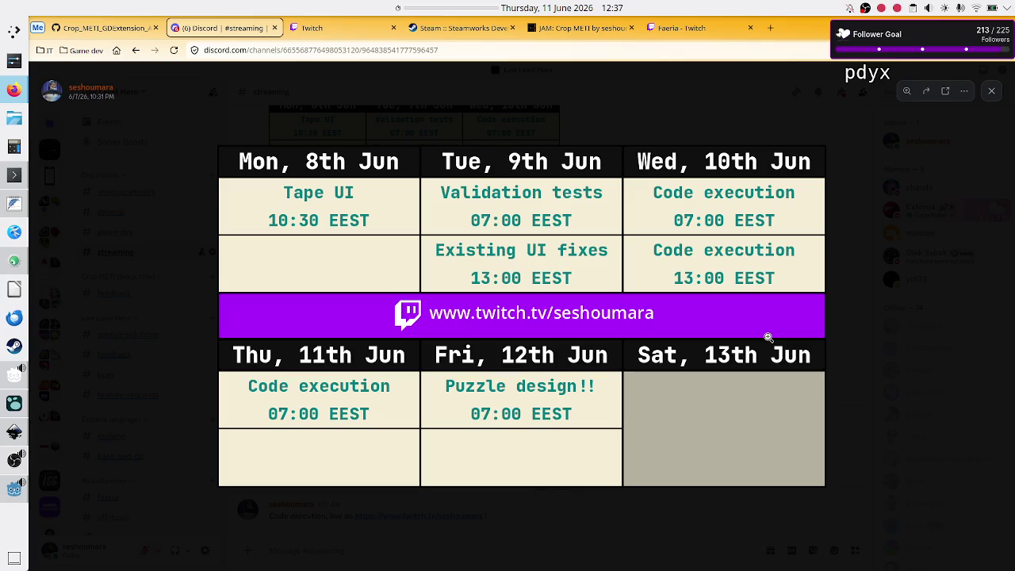
{"action": "left_click", "coordinate": [856, 328]}
{"action": "scroll", "coordinate": [539, 275], "scroll_direction": "up", "scroll_amount": 5}
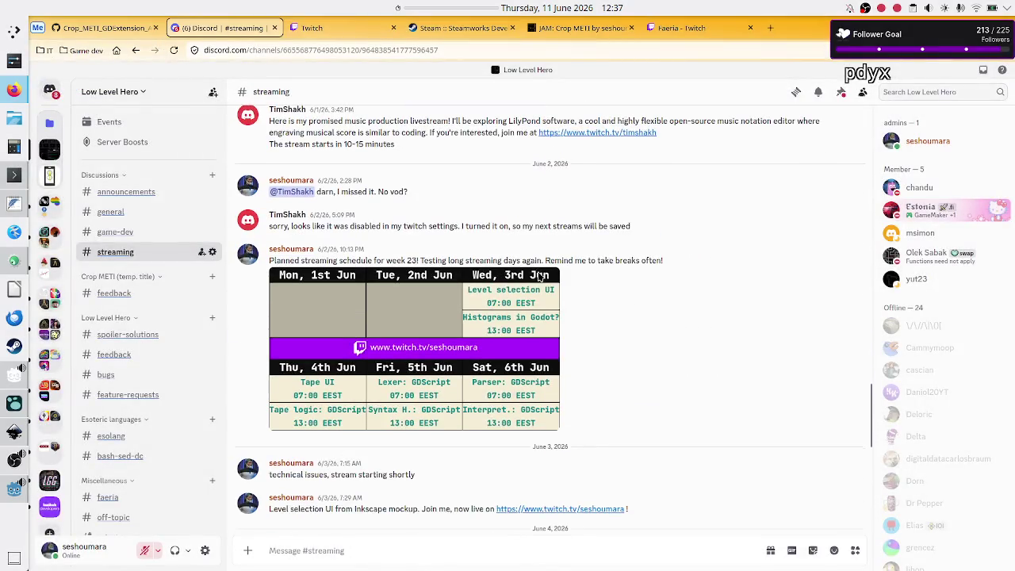
{"action": "left_click", "coordinate": [419, 366]}
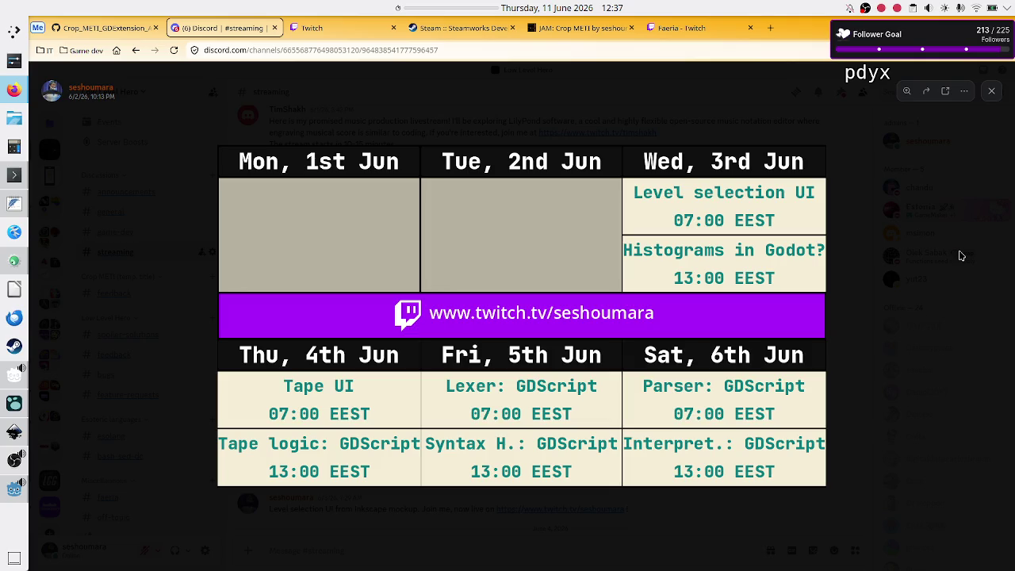
{"action": "left_click", "coordinate": [992, 91]}
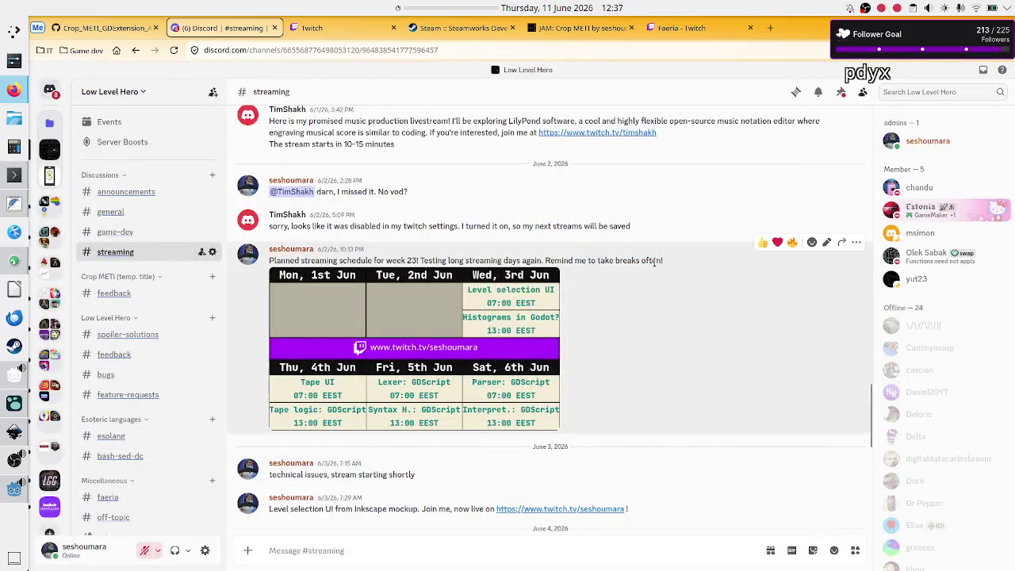
{"action": "scroll", "coordinate": [494, 327], "scroll_direction": "down", "scroll_amount": 10}
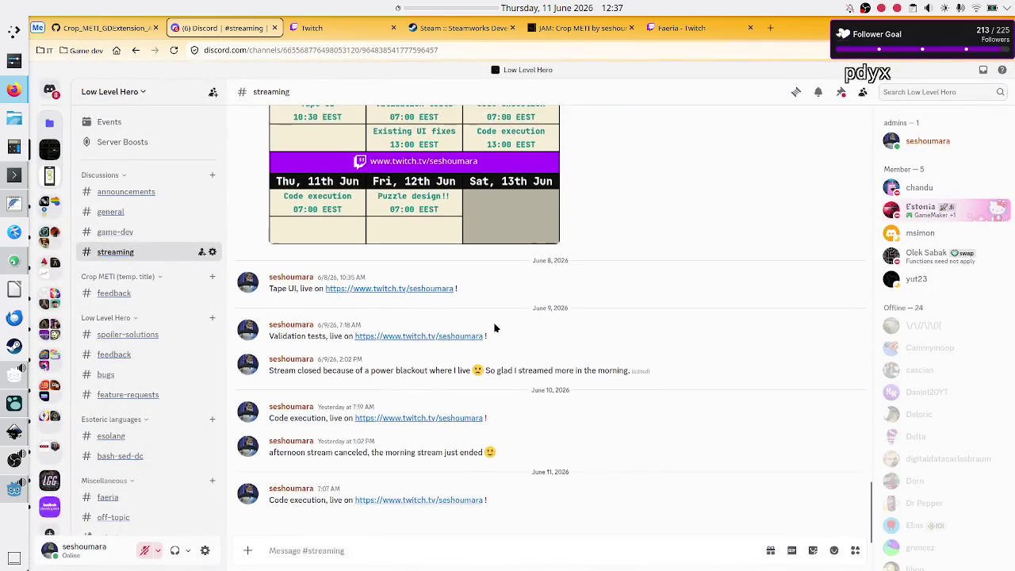
{"action": "scroll", "coordinate": [475, 333], "scroll_direction": "up", "scroll_amount": 3}
{"action": "left_click", "coordinate": [438, 345]}
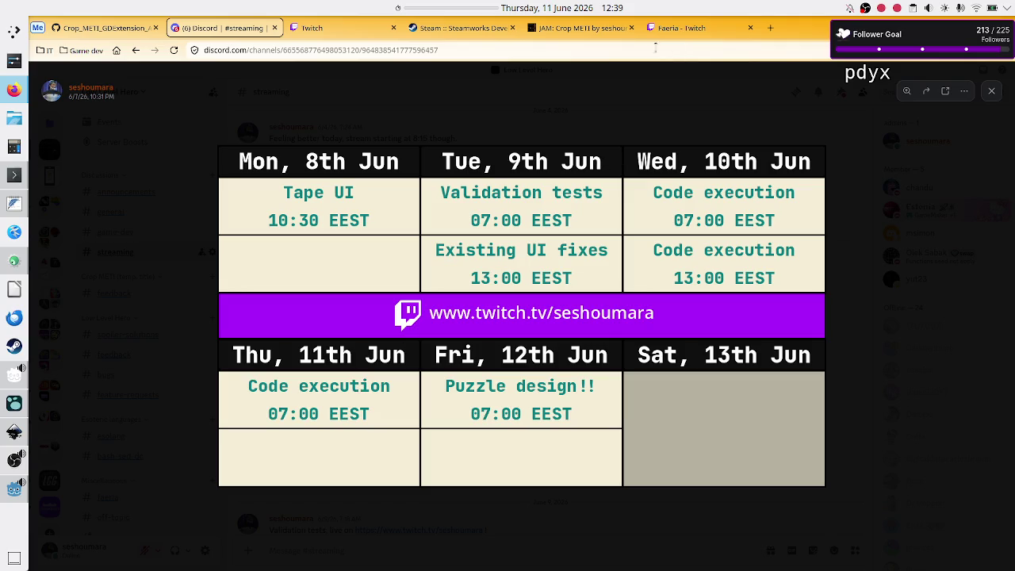
- Reload Twitch's Faeria category page, then return to the Logseq journal
{"action": "left_click", "coordinate": [688, 25]}
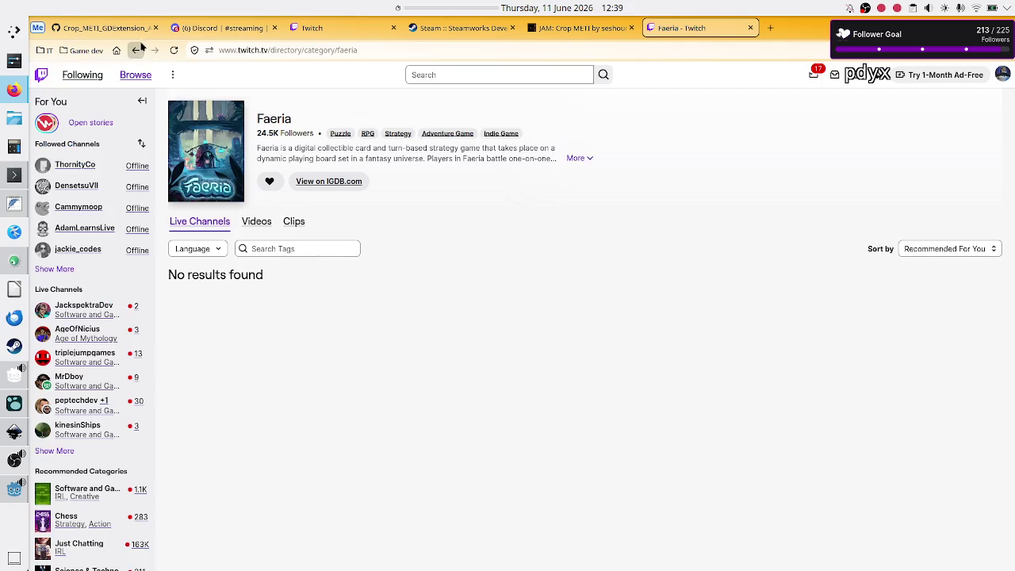
{"action": "left_click", "coordinate": [178, 53]}
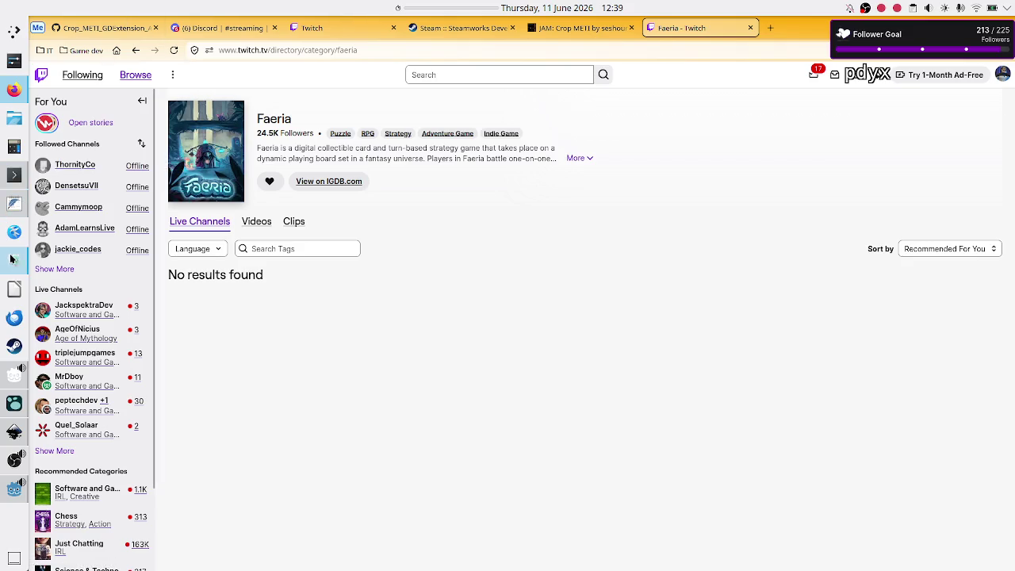
{"action": "left_click", "coordinate": [14, 405]}
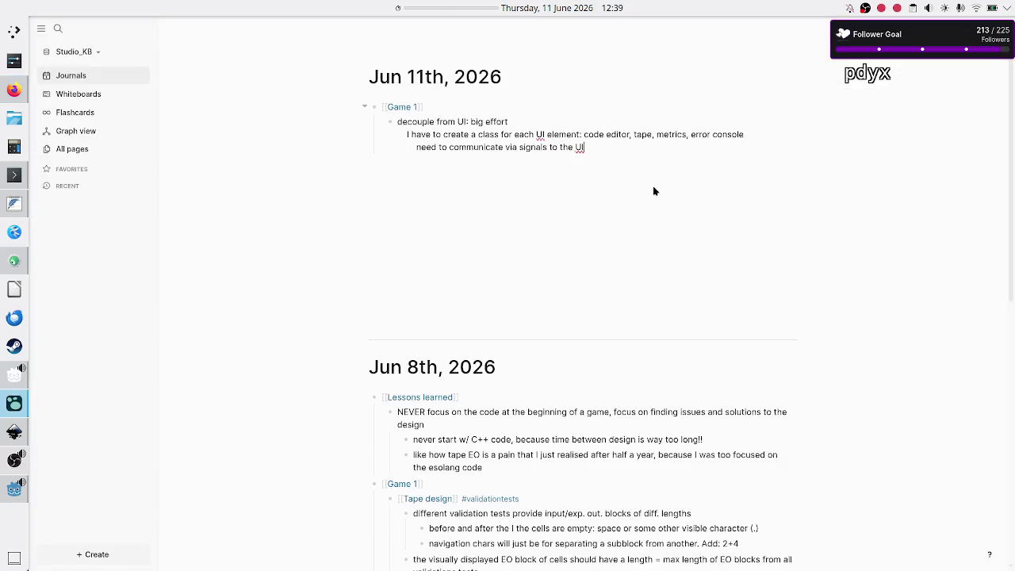
- Add a journal block reading [[Planning skill]] with an indented empty child bullet under it
{"action": "key", "text": "Return"}
{"action": "key", "text": "BackSpace"}
{"action": "key", "text": "Return"}
{"action": "type", "text": "[["}
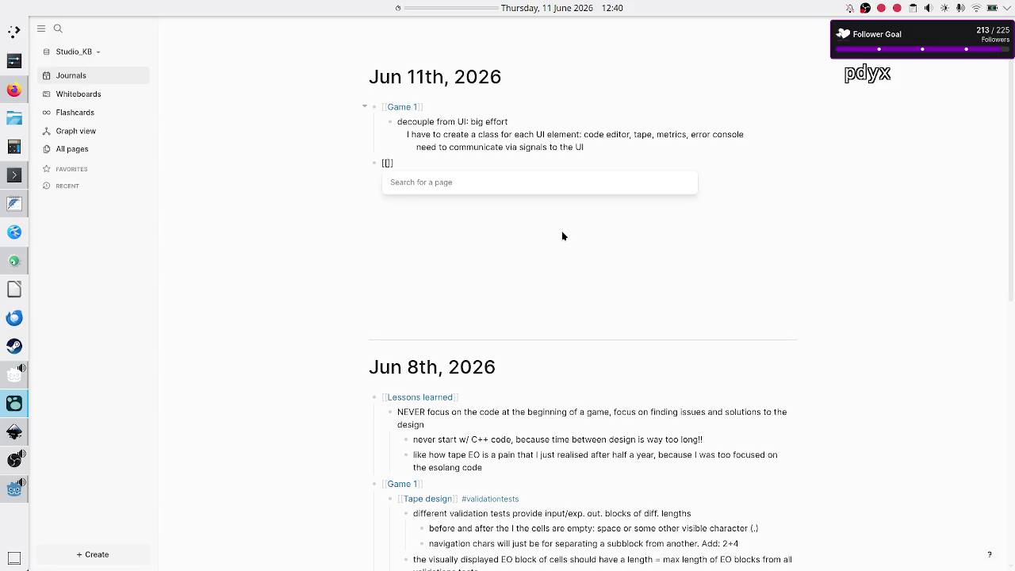
{"action": "type", "text": "Planning "}
{"action": "type", "text": "skill"}
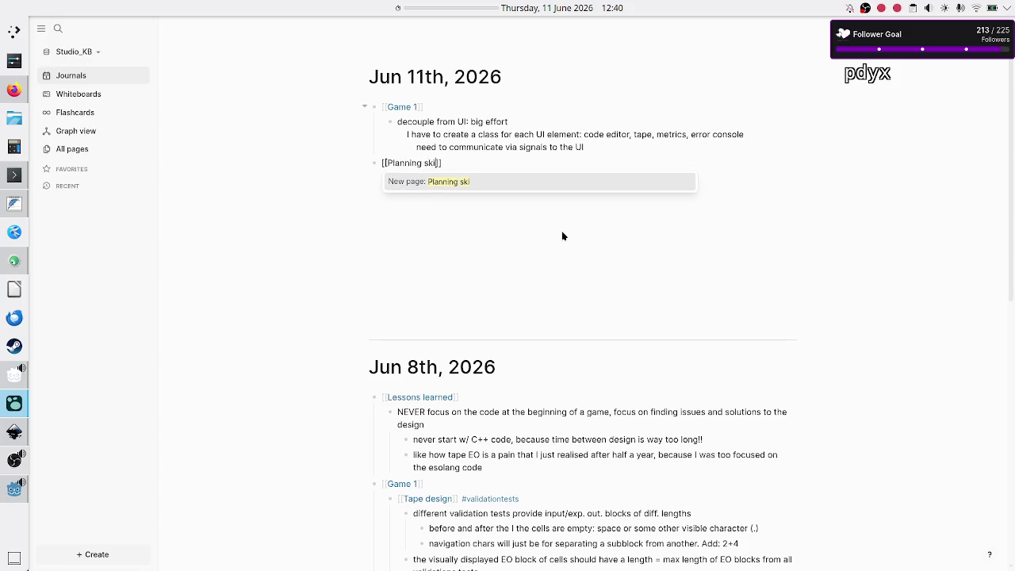
{"action": "type", "text": "]]"}
{"action": "key", "text": "Return"}
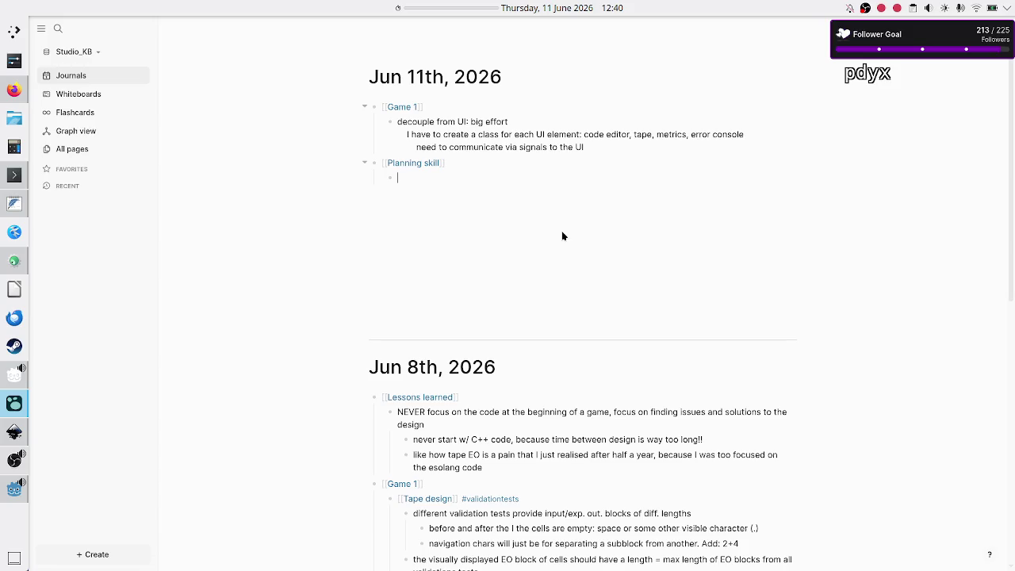
- Add '1. Code execution' with nested 'planned: 3 days' and 'reality: 6 days' items
{"action": "type", "text": "1."}
{"action": "type", "text": " Code execu"}
{"action": "type", "text": "tion"}
{"action": "key", "text": "Return"}
{"action": "key", "text": "Tab"}
{"action": "type", "text": "planned:"}
{"action": "type", "text": " 3 days"}
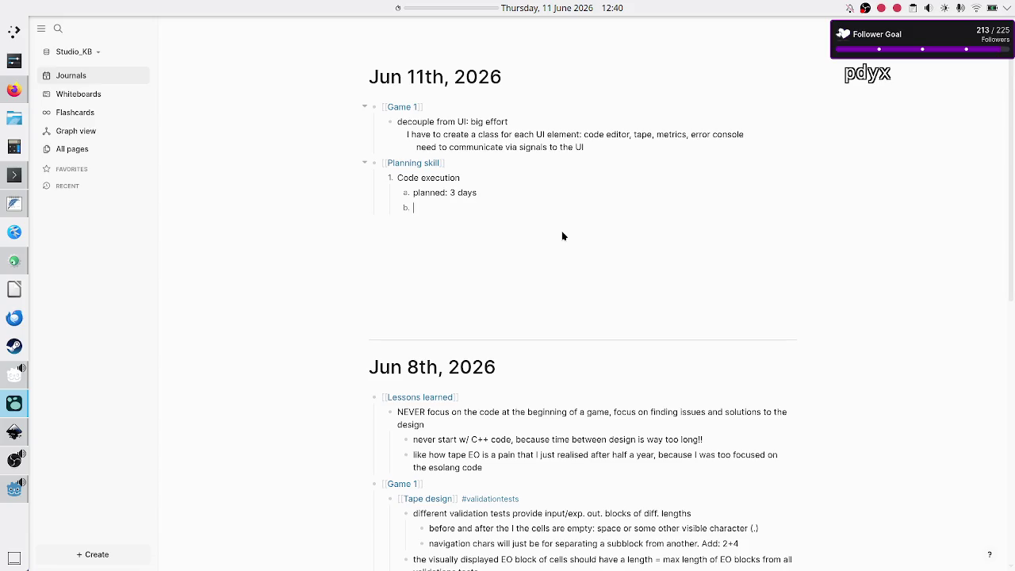
{"action": "type", "text": "reality:"}
{"action": "type", "text": " 6 days"}
- Nest three notes under reality: 'I underestimated this', 'that', 'that'
{"action": "key", "text": "Return"}
{"action": "key", "text": "Tab"}
{"action": "type", "text": "it"}
{"action": "key", "text": "BackSpace"}
{"action": "key", "text": "BackSpace"}
{"action": "type", "text": "I underes"}
{"action": "type", "text": "timate"}
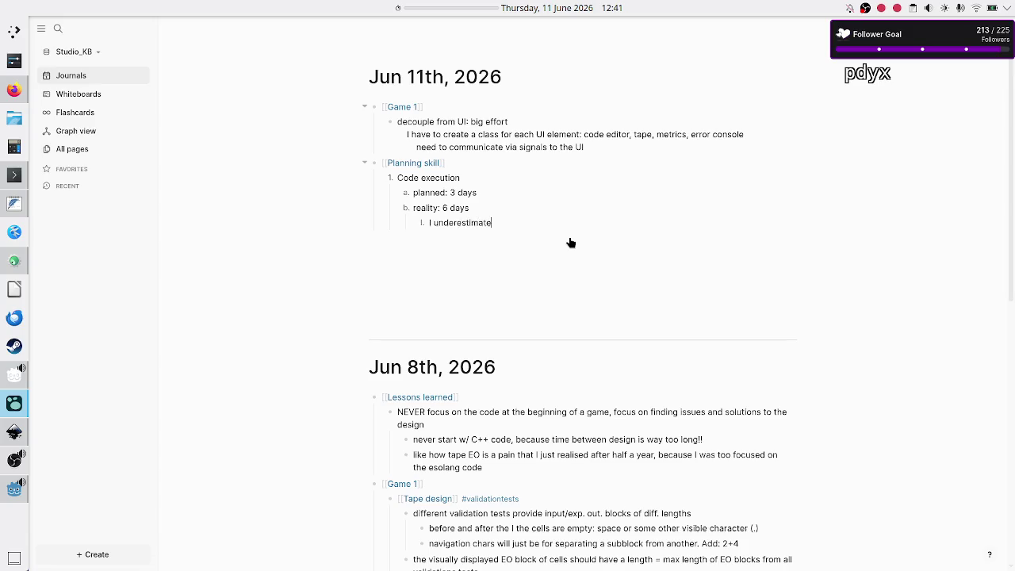
{"action": "type", "text": "d this"}
{"action": "key", "text": "BackSpace"}
{"action": "key", "text": "BackSpace"}
{"action": "key", "text": "BackSpace"}
{"action": "key", "text": "Return"}
{"action": "type", "text": "that"}
{"action": "key", "text": "Return"}
{"action": "type", "text": "that"}
{"action": "key", "text": "Return"}
{"action": "key", "text": "BackSpace"}
- Step back through the Planning skill and Code execution blocks to check the list
{"action": "key", "text": "Up"}
{"action": "key", "text": "Up"}
{"action": "key", "text": "Up"}
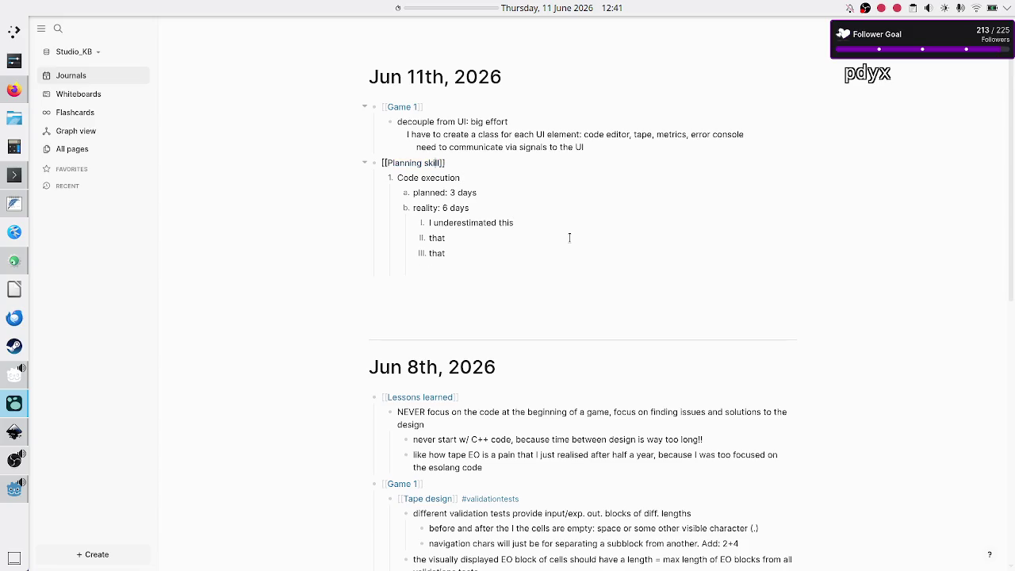
{"action": "key", "text": "Down"}
{"action": "key", "text": "shift+Right"}
{"action": "key", "text": "shift+Right"}
{"action": "key", "text": "shift+Right"}
{"action": "key", "text": "shift+Right"}
{"action": "key", "text": "shift+Right"}
{"action": "key", "text": "shift+Right"}
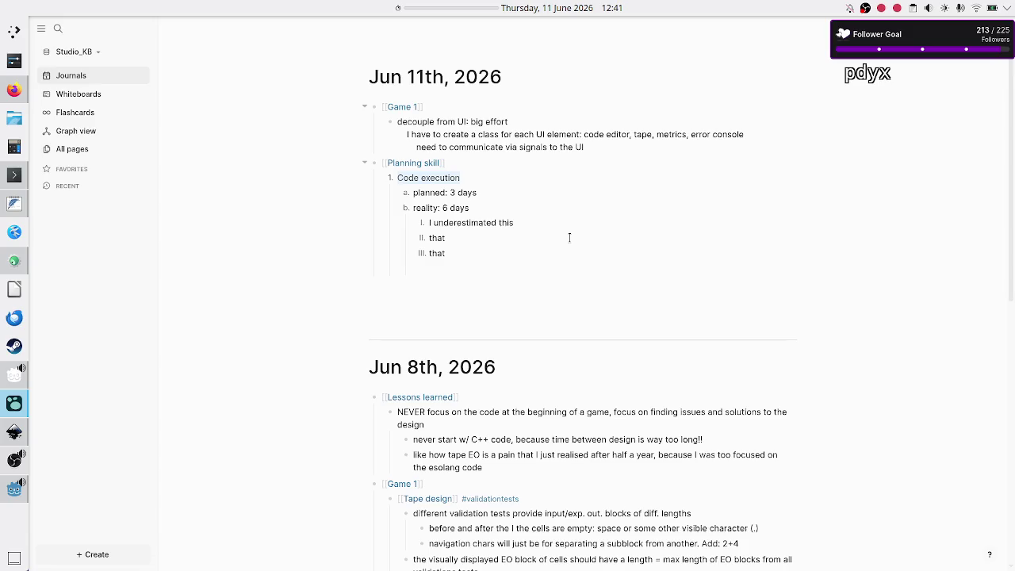
{"action": "key", "text": "Down"}
{"action": "left_click", "coordinate": [7, 181]}
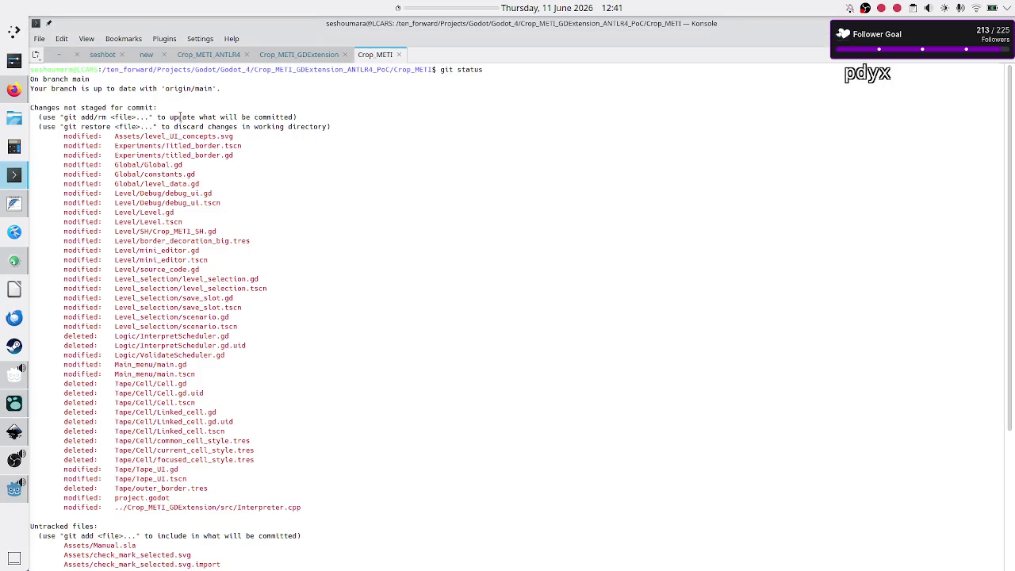
- In a new Konsole tab, go to ~/bin/stream_config and list its files
{"action": "left_click", "coordinate": [36, 54]}
{"action": "type", "text": "cd"}
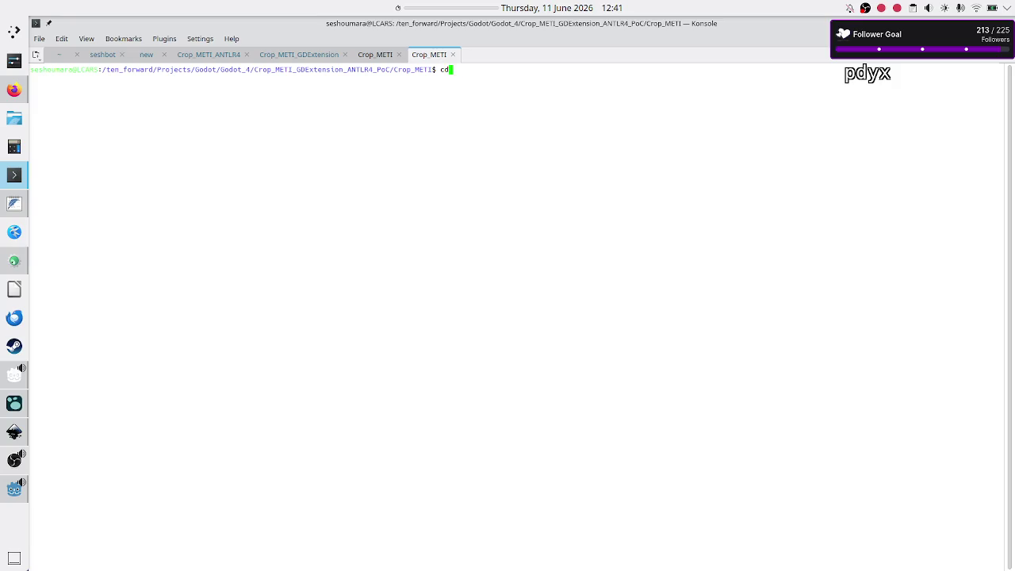
{"action": "key", "text": "Return"}
{"action": "type", "text": "cd bin/"}
{"action": "key", "text": "Return"}
{"action": "type", "text": "cd strea"}
{"action": "key", "text": "Tab"}
{"action": "key", "text": "Return"}
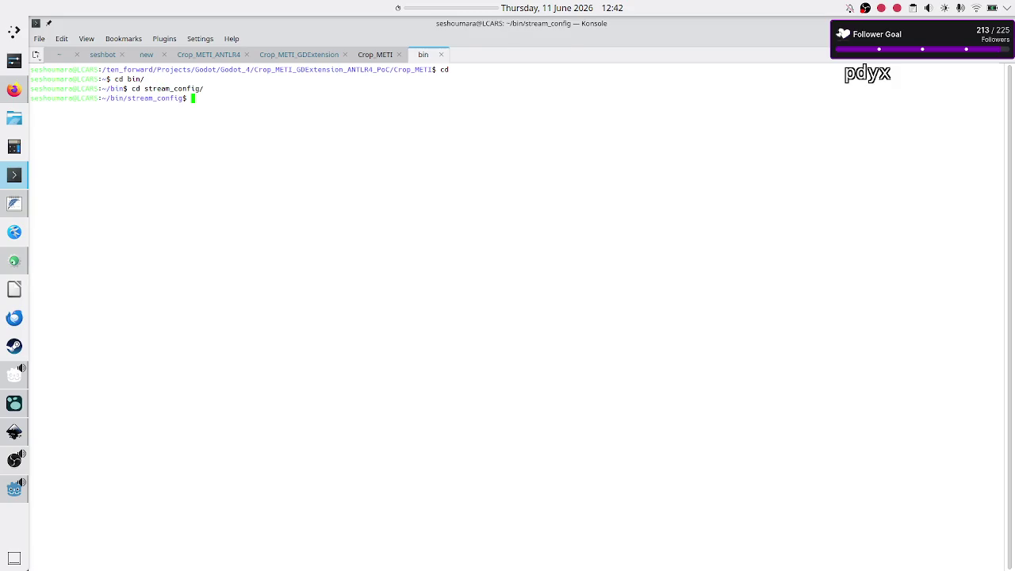
{"action": "type", "text": "ls"}
{"action": "key", "text": "Return"}
- Read start_stream.sh in less, selecting its start_work.sh path and $work_topic argument
{"action": "type", "text": "le"}
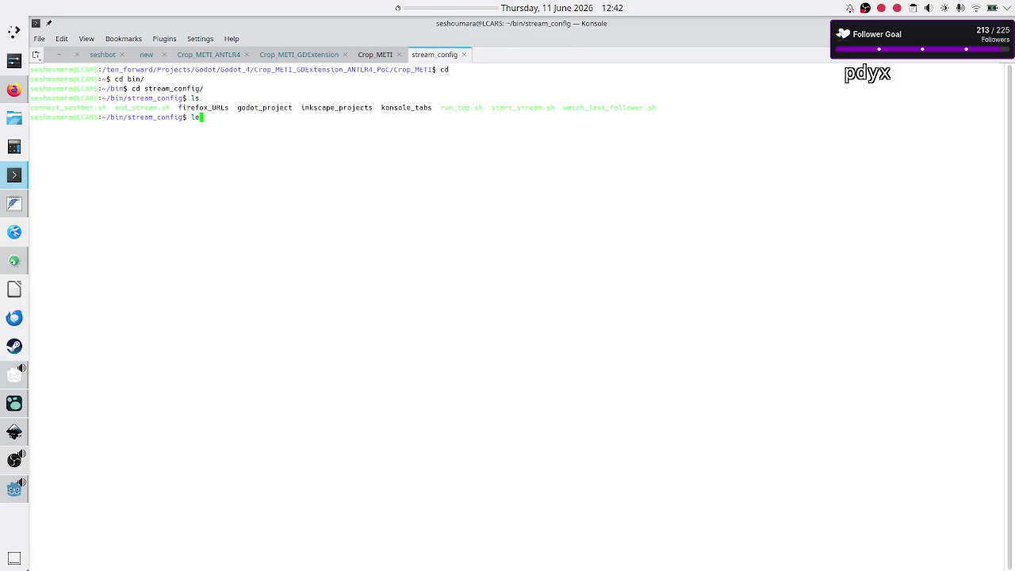
{"action": "type", "text": "ss sta"}
{"action": "key", "text": "Tab"}
{"action": "key", "text": "Return"}
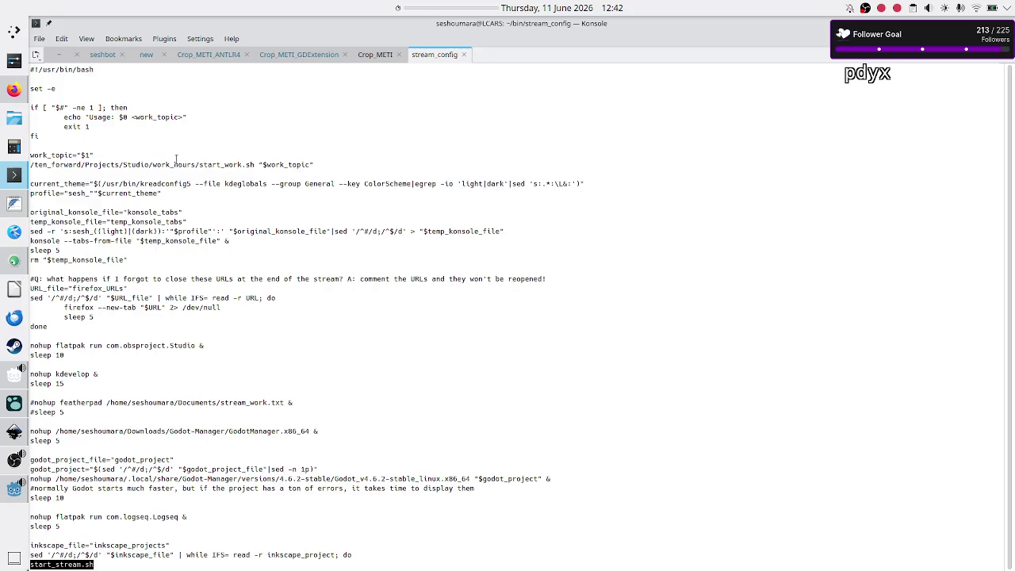
{"action": "left_click_drag", "start_coordinate": [52, 155], "coordinate": [183, 165]}
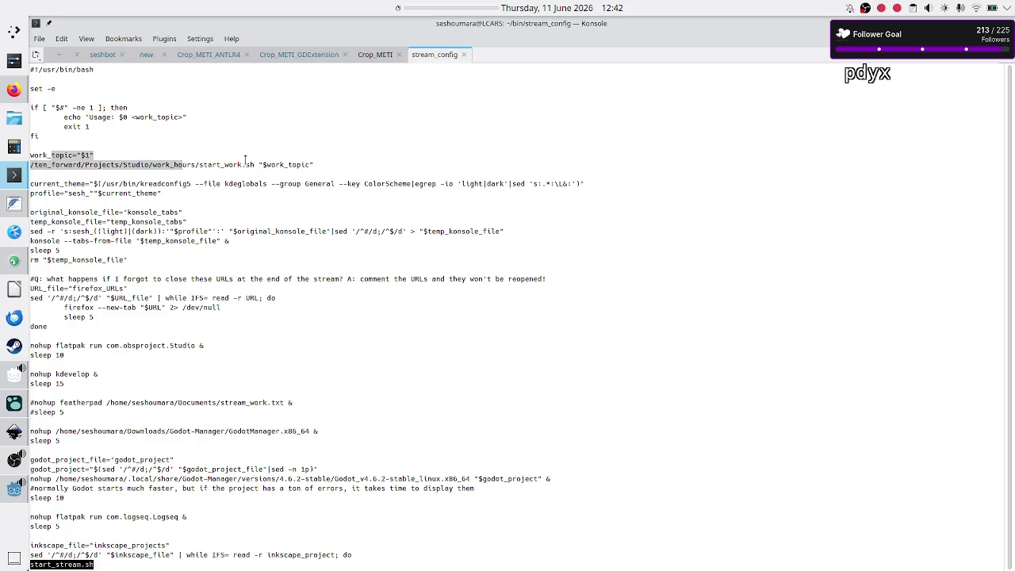
{"action": "double_click", "coordinate": [235, 165]}
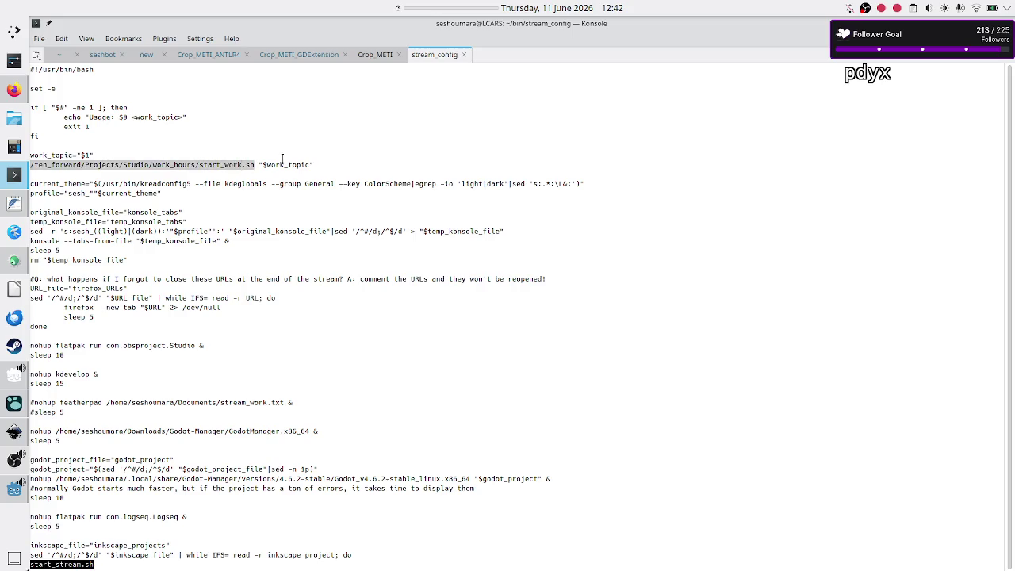
{"action": "double_click", "coordinate": [282, 164]}
{"action": "left_click", "coordinate": [282, 165]}
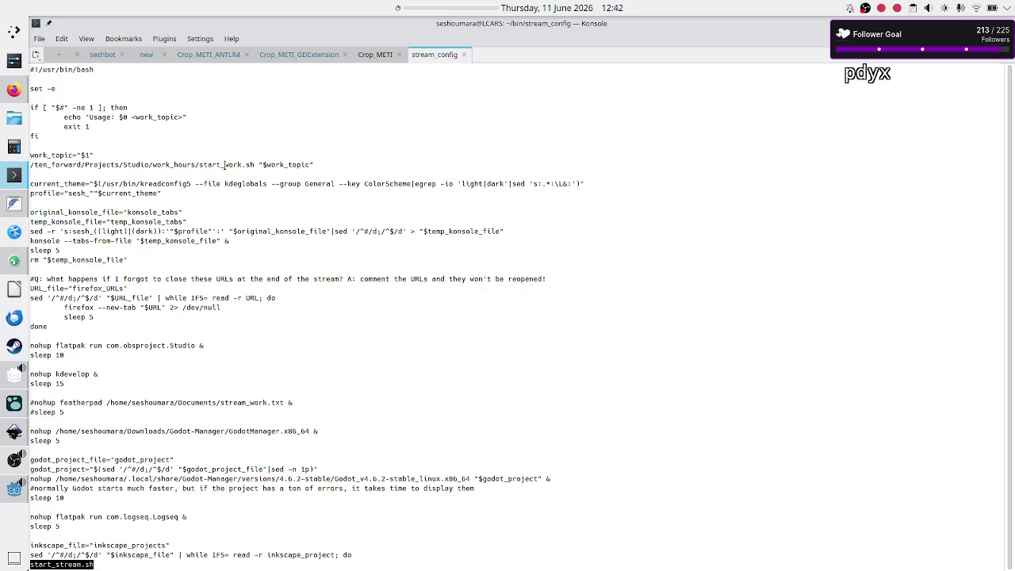
- Read end_stream.sh in less, quit the pager, and bring the Godot editor forward
{"action": "type", "text": "qless end_st"}
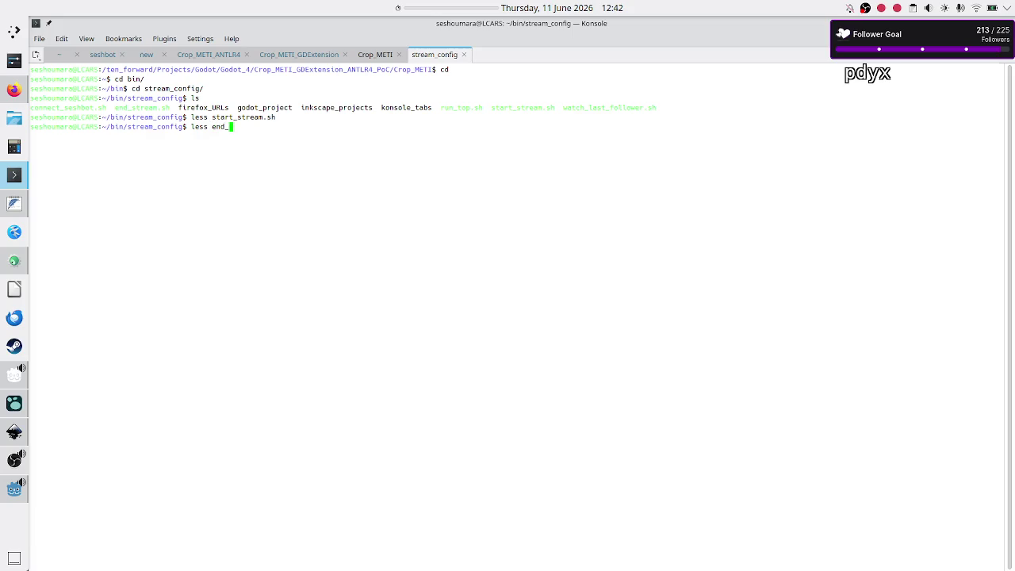
{"action": "key", "text": "Tab"}
{"action": "key", "text": "Return"}
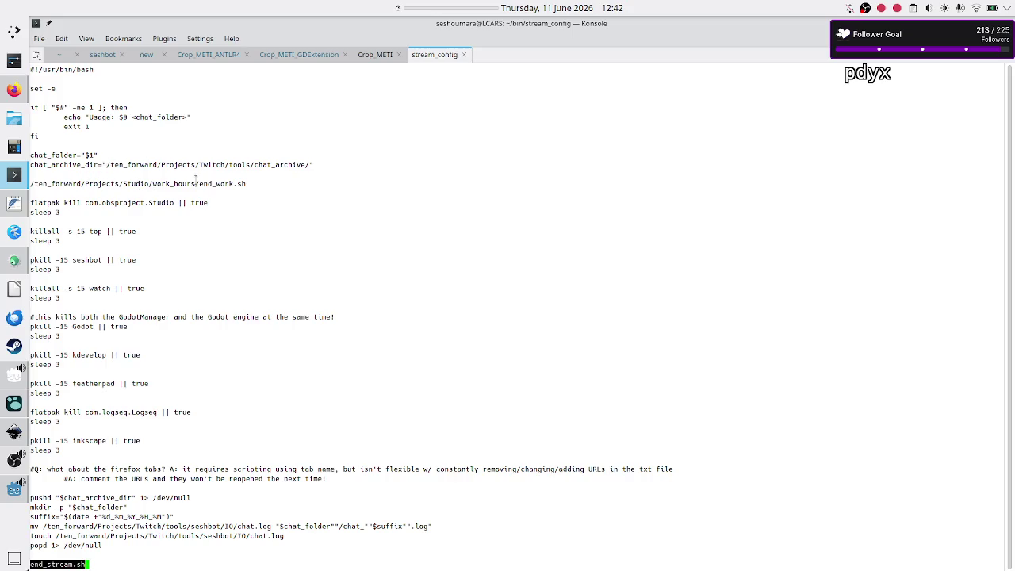
{"action": "left_click_drag", "start_coordinate": [195, 183], "coordinate": [247, 183]}
{"action": "key", "text": "q"}
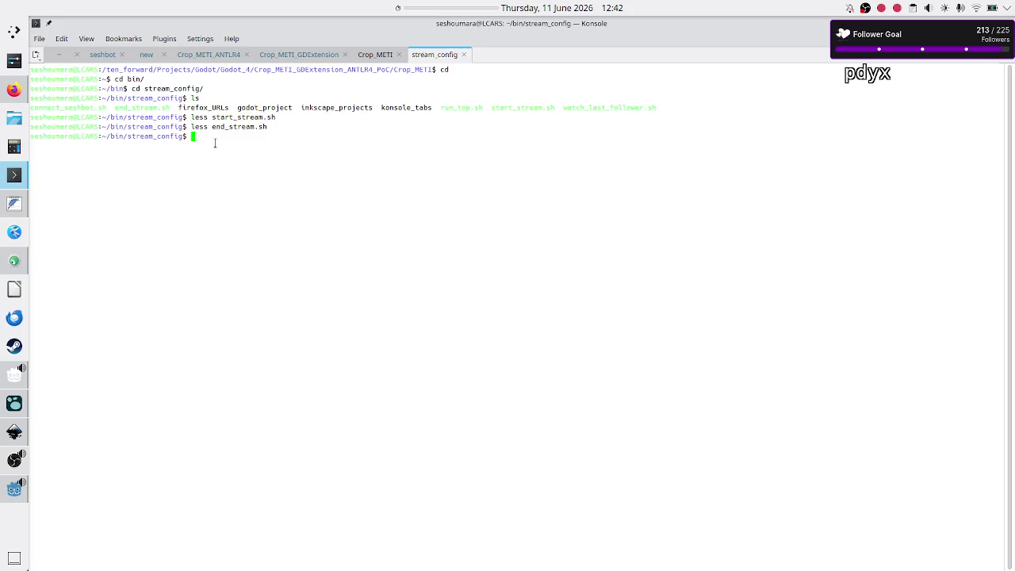
{"action": "left_click_drag", "start_coordinate": [263, 118], "coordinate": [269, 127]}
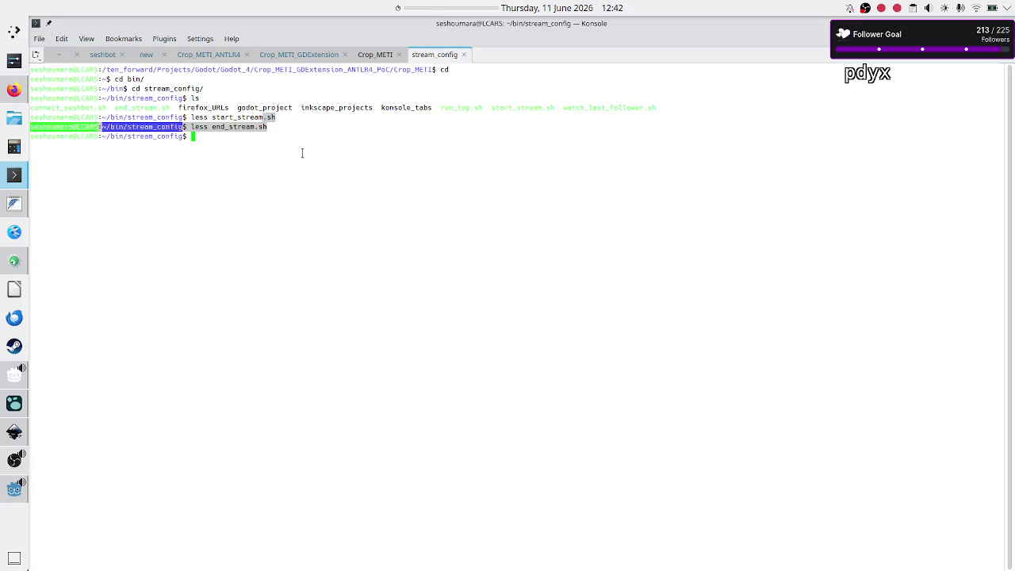
{"action": "left_click", "coordinate": [302, 153]}
{"action": "left_click", "coordinate": [15, 490]}
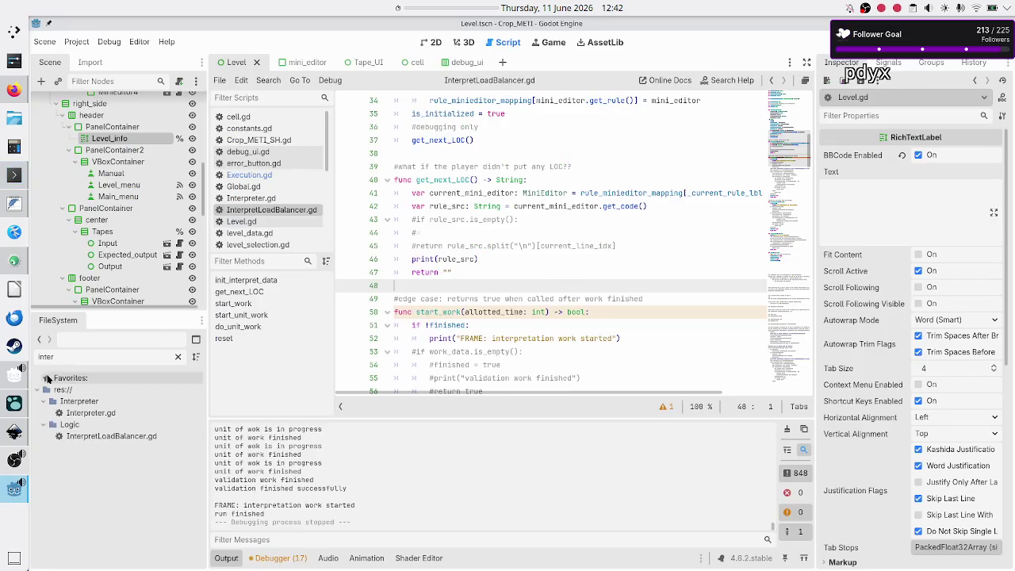
- Change Code execution's values to 'planned: 3 streams' and 'reality: 6 streams'
{"action": "left_click", "coordinate": [12, 399]}
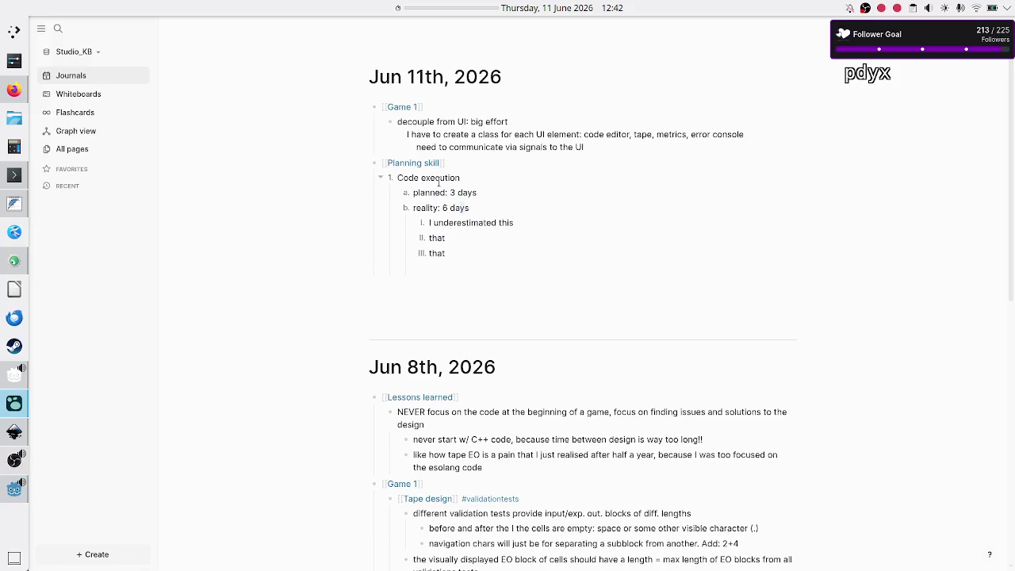
{"action": "left_click", "coordinate": [545, 195]}
{"action": "key", "text": "BackSpace"}
{"action": "key", "text": "BackSpace"}
{"action": "key", "text": "BackSpace"}
{"action": "type", "text": "2 da"}
{"action": "key", "text": "BackSpace"}
{"action": "key", "text": "BackSpace"}
{"action": "key", "text": "BackSpace"}
{"action": "type", "text": "3 streams"}
{"action": "key", "text": "BackSpace"}
{"action": "key", "text": "BackSpace"}
{"action": "key", "text": "BackSpace"}
{"action": "type", "text": "3"}
{"action": "key", "text": "BackSpace"}
{"action": "type", "text": "6 streams"}
- Select the planned and reality lines to review the 3 and 6 streams values
{"action": "left_click", "coordinate": [544, 195], "text": "shift"}
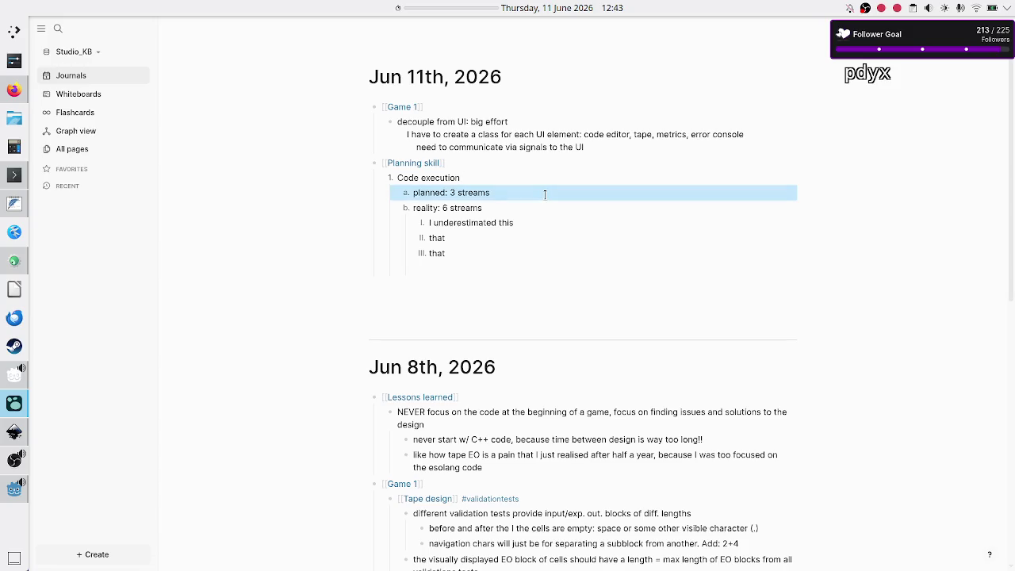
{"action": "key", "text": "shift+Up"}
{"action": "key", "text": "shift+Down"}
{"action": "left_click", "coordinate": [501, 207]}
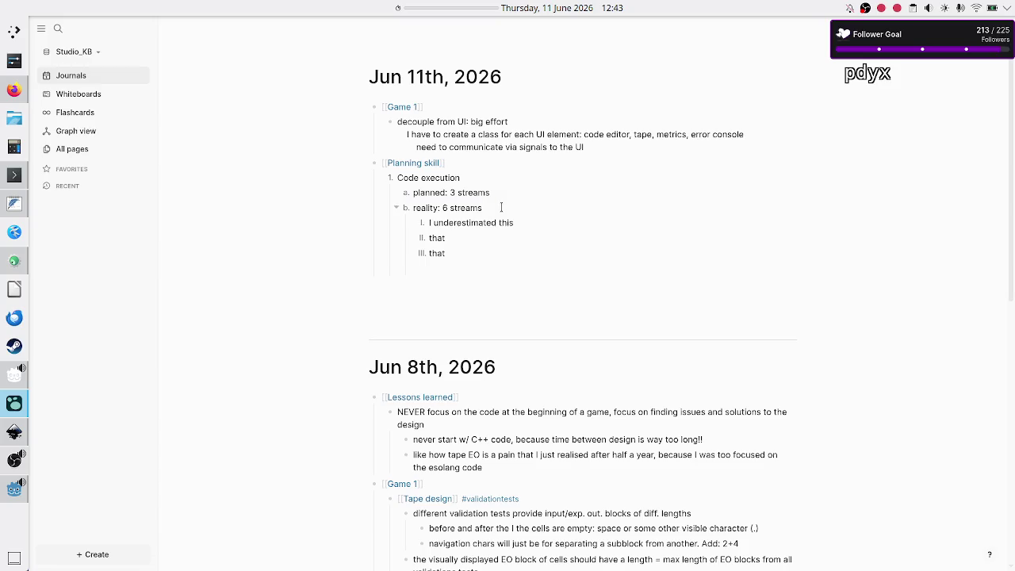
{"action": "key", "text": "shift+Left"}
{"action": "key", "text": "shift+Left"}
{"action": "key", "text": "shift+Left"}
{"action": "key", "text": "Left"}
{"action": "key", "text": "shift+Right"}
{"action": "key", "text": "shift+Right"}
{"action": "key", "text": "shift+Right"}
{"action": "key", "text": "Right"}
- Add an outdented numbered item 'Task 2' with an indented empty sub-item
{"action": "key", "text": "Return"}
{"action": "key", "text": "shift+Tab"}
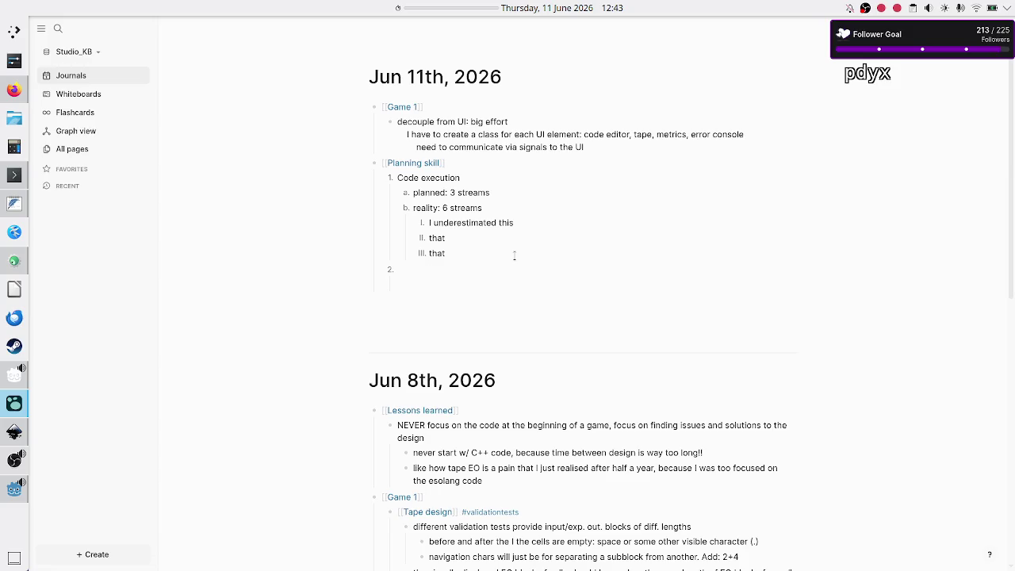
{"action": "type", "text": "Task 2"}
{"action": "key", "text": "Return"}
{"action": "key", "text": "Tab"}
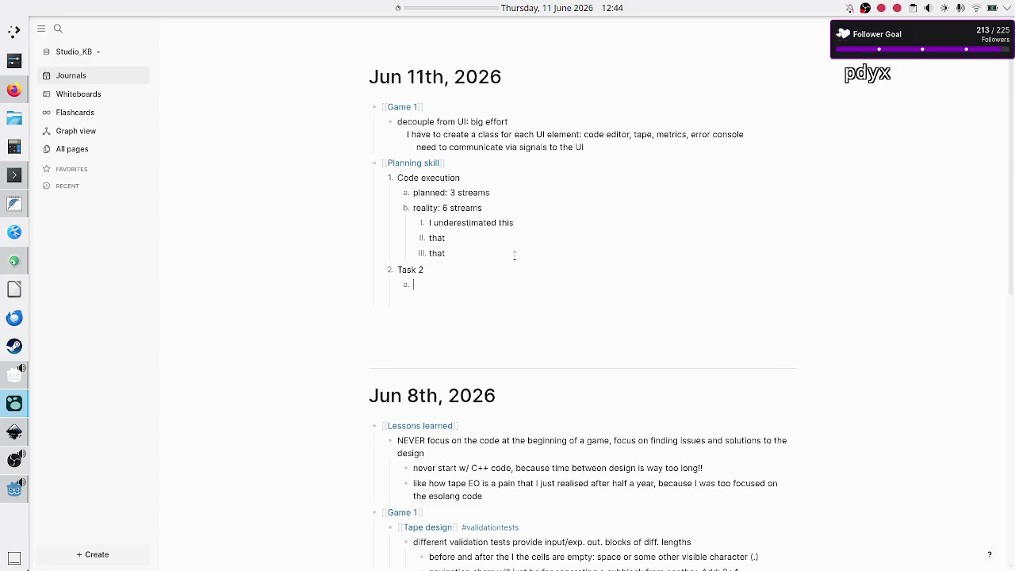
- Try mouse-selecting the Code execution sub-items and their nested notes
{"action": "left_click_drag", "start_coordinate": [493, 209], "coordinate": [408, 198]}
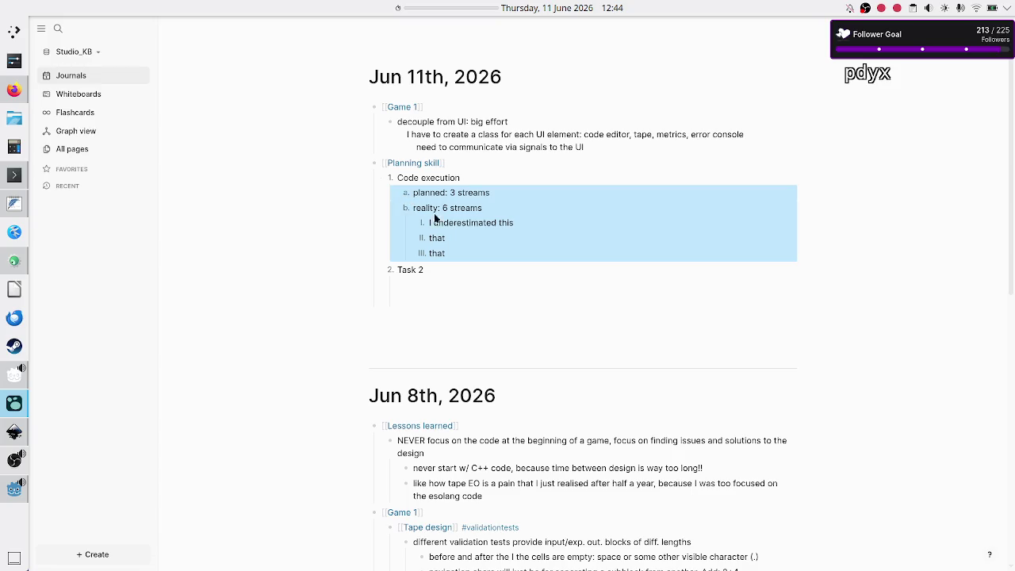
{"action": "left_click", "coordinate": [455, 253]}
{"action": "left_click_drag", "start_coordinate": [453, 253], "coordinate": [385, 174]}
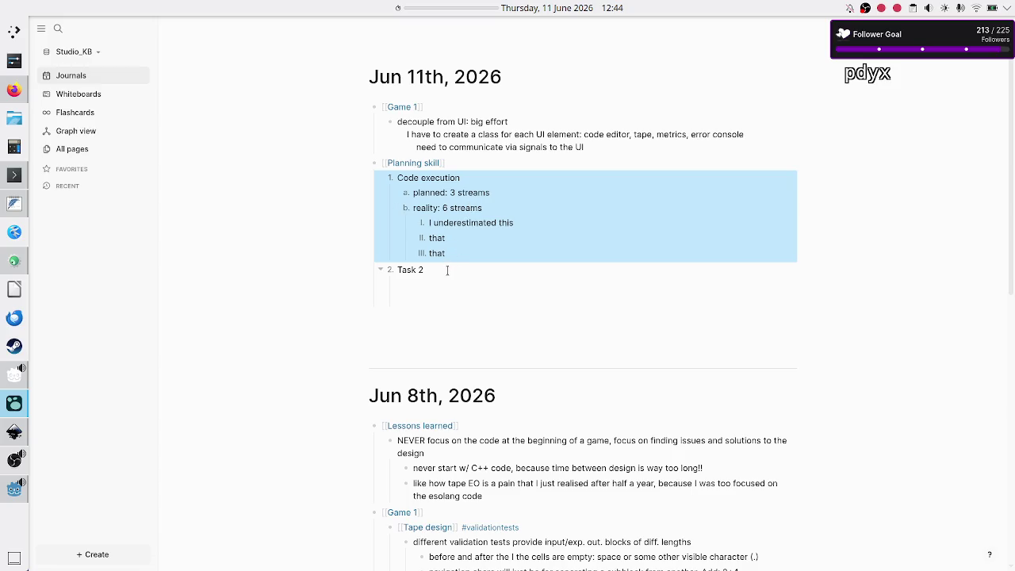
{"action": "left_click", "coordinate": [450, 193]}
{"action": "left_click", "coordinate": [444, 208]}
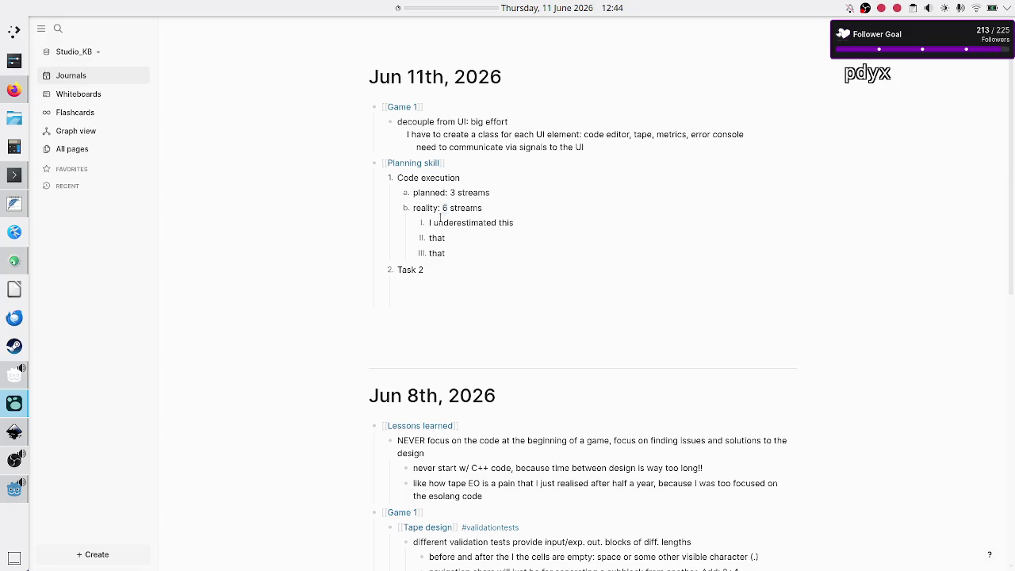
{"action": "left_click_drag", "start_coordinate": [439, 224], "coordinate": [449, 252]}
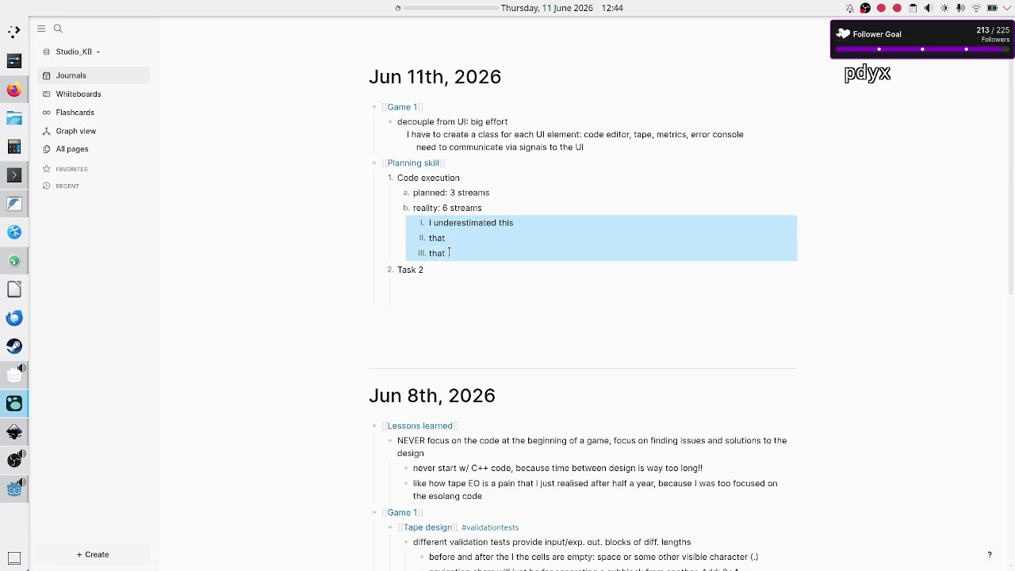
{"action": "left_click", "coordinate": [449, 252]}
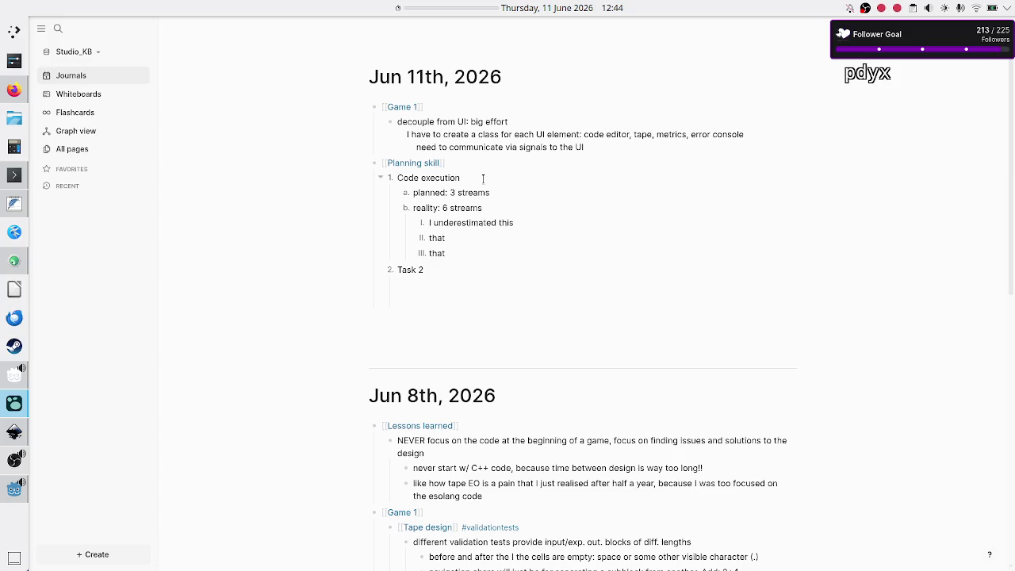
- Copy the planned and reality sub-items and paste them under Task 2
{"action": "key", "text": "shift+Down"}
{"action": "key", "text": "shift+Down"}
{"action": "key", "text": "shift+Up"}
{"action": "key", "text": "ctrl+c"}
{"action": "key", "text": "Down"}
{"action": "key", "text": "Down"}
{"action": "key", "text": "Down"}
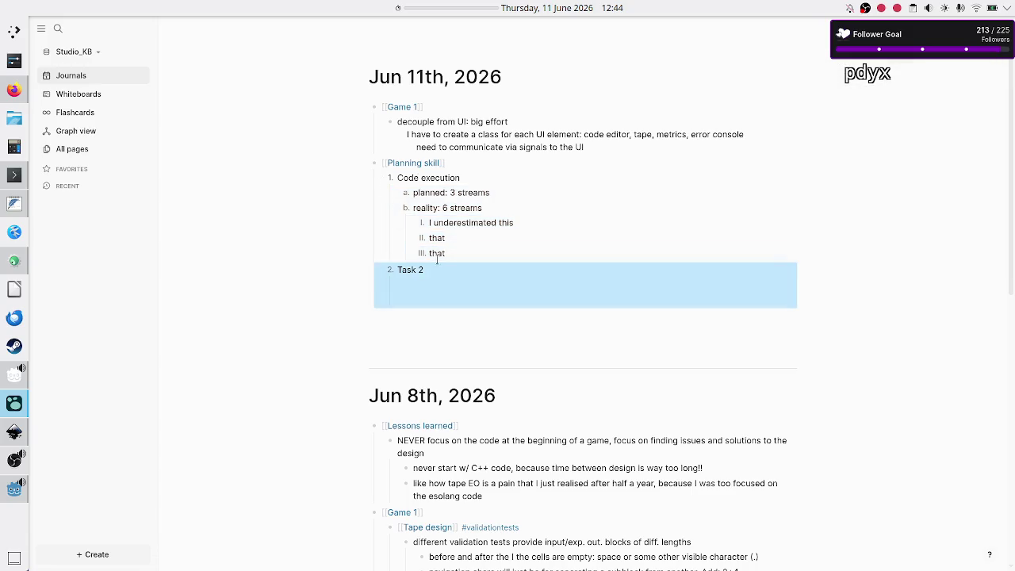
{"action": "key", "text": "Return"}
{"action": "key", "text": "Return"}
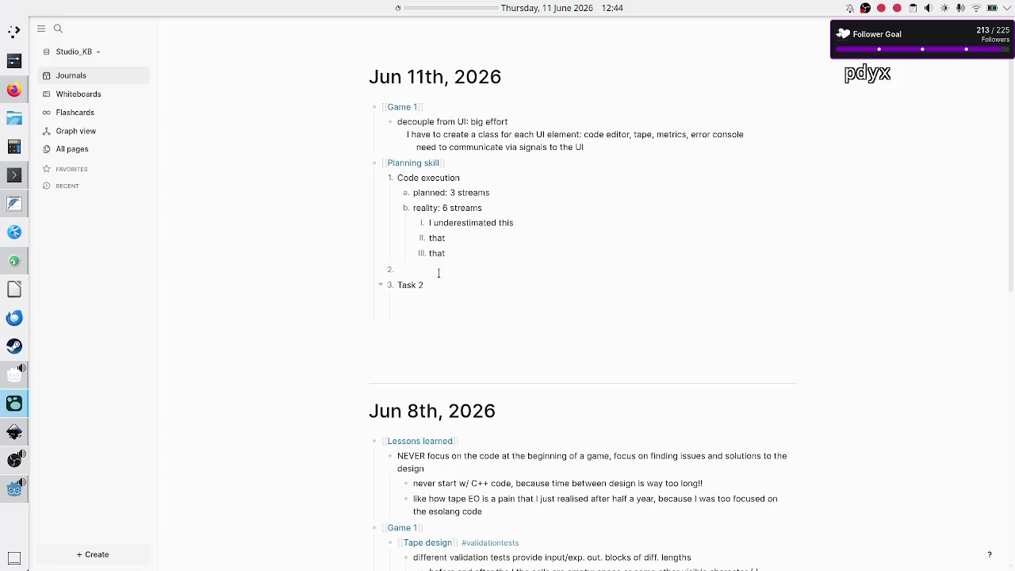
{"action": "key", "text": "Delete"}
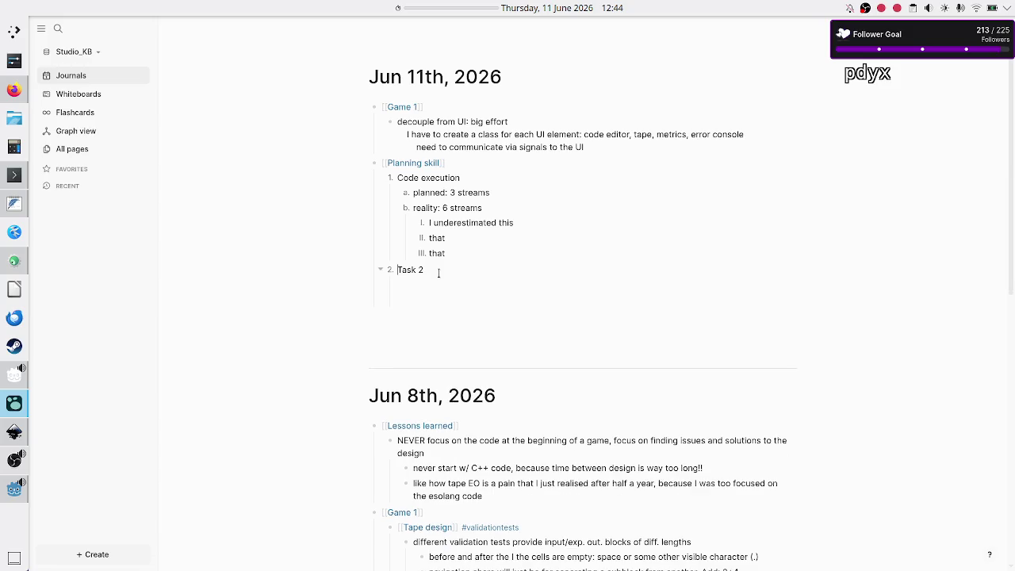
{"action": "key", "text": "ctrl+v"}
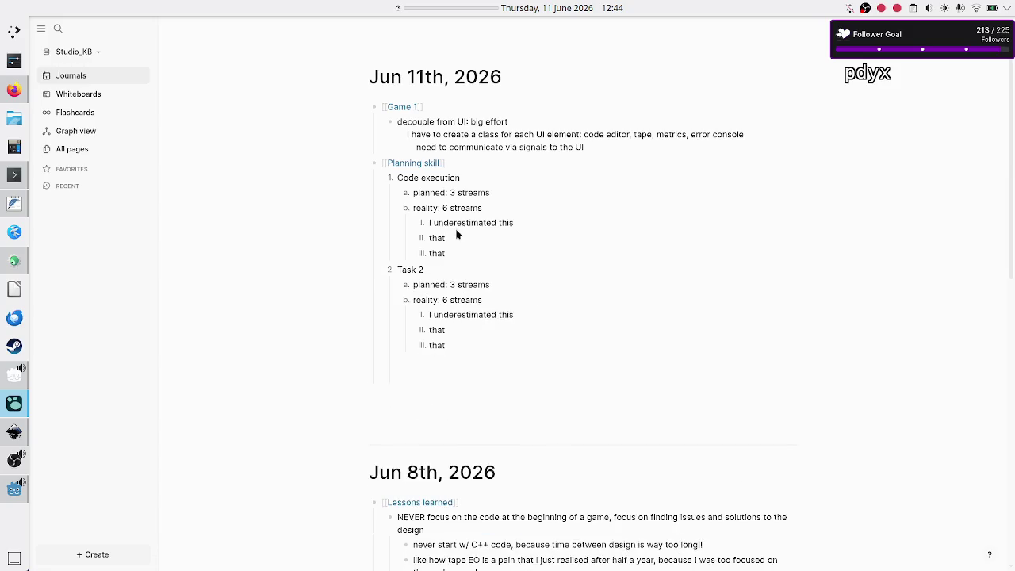
- Open the Planning skill page and expand the reality blocks under Code execution and Task 2
{"action": "left_click", "coordinate": [415, 163]}
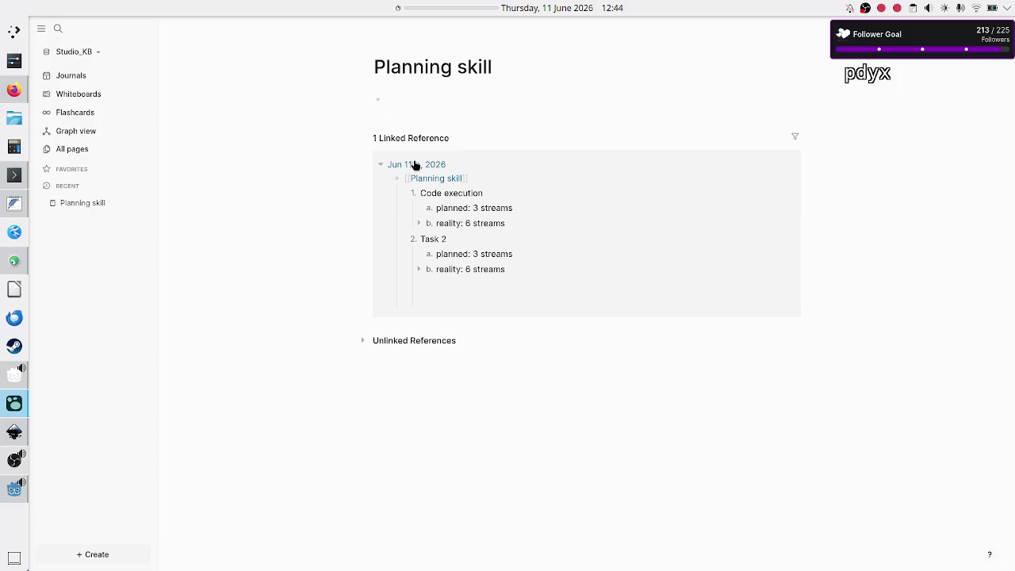
{"action": "left_click", "coordinate": [419, 224]}
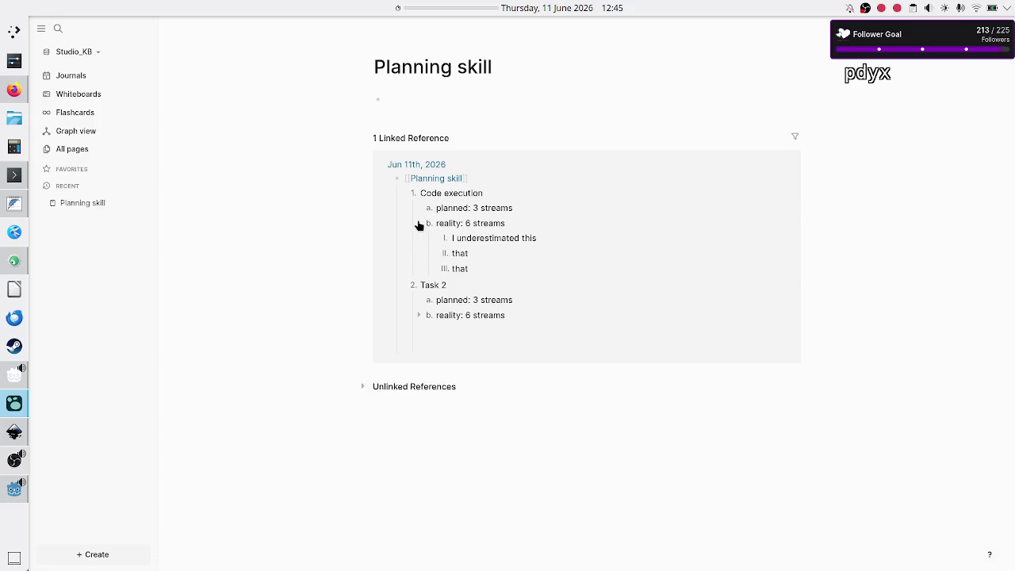
{"action": "left_click", "coordinate": [419, 315]}
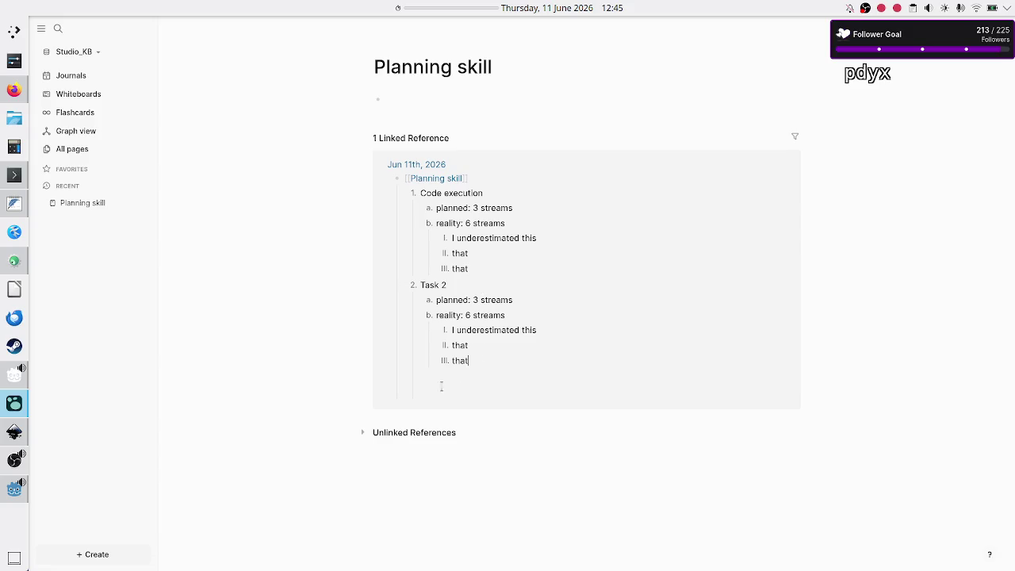
{"action": "left_click", "coordinate": [473, 347]}
{"action": "mouse_move", "coordinate": [12, 437]}
{"action": "double_click", "coordinate": [481, 238]}
{"action": "left_click", "coordinate": [481, 253]}
{"action": "left_click", "coordinate": [480, 343]}
{"action": "left_click_drag", "start_coordinate": [546, 235], "coordinate": [453, 238]}
{"action": "left_click", "coordinate": [493, 389]}
{"action": "left_click_drag", "start_coordinate": [543, 238], "coordinate": [451, 238]}
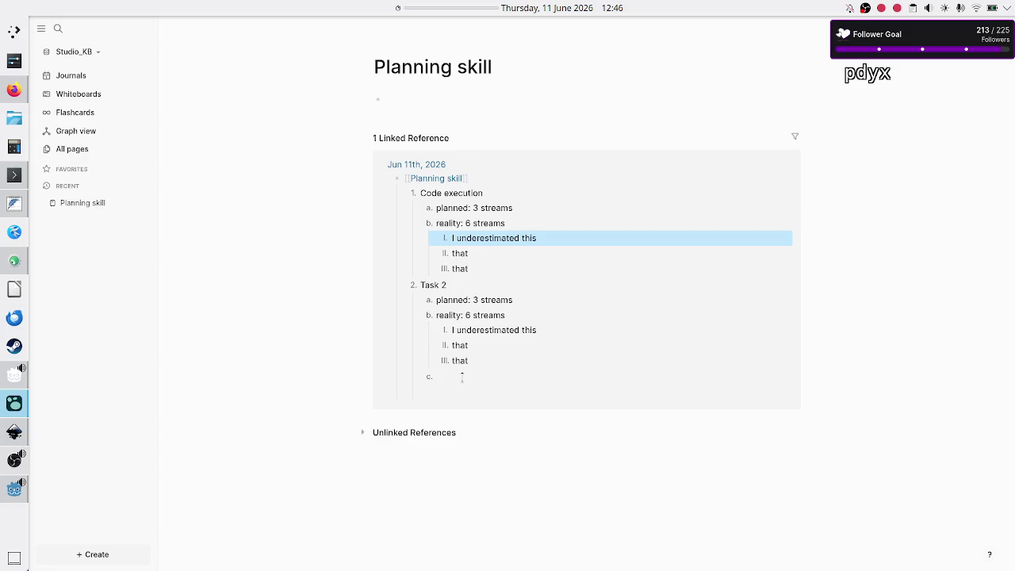
{"action": "left_click_drag", "start_coordinate": [466, 223], "coordinate": [508, 223]}
{"action": "left_click", "coordinate": [520, 219]}
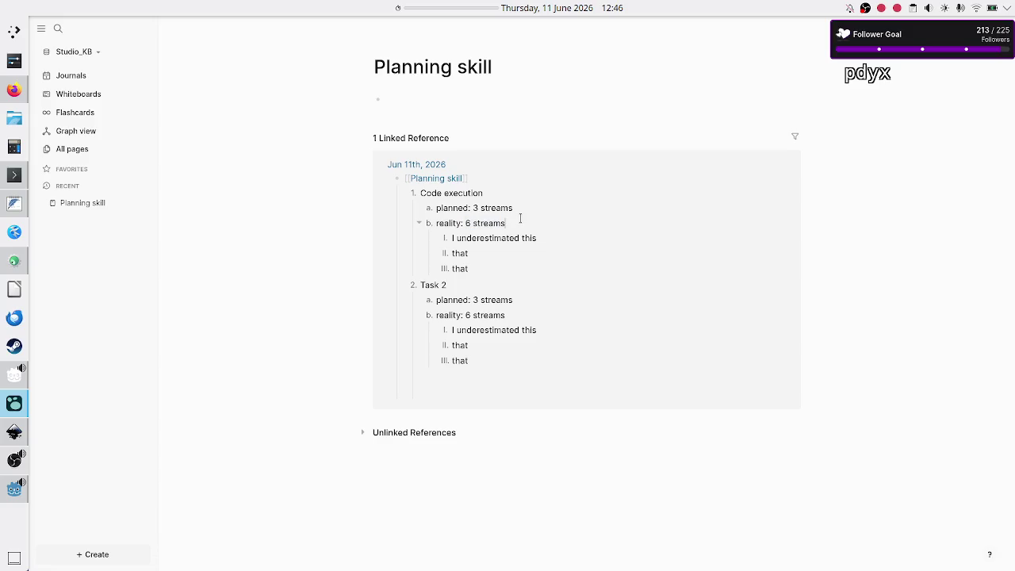
{"action": "left_click_drag", "start_coordinate": [544, 236], "coordinate": [446, 240]}
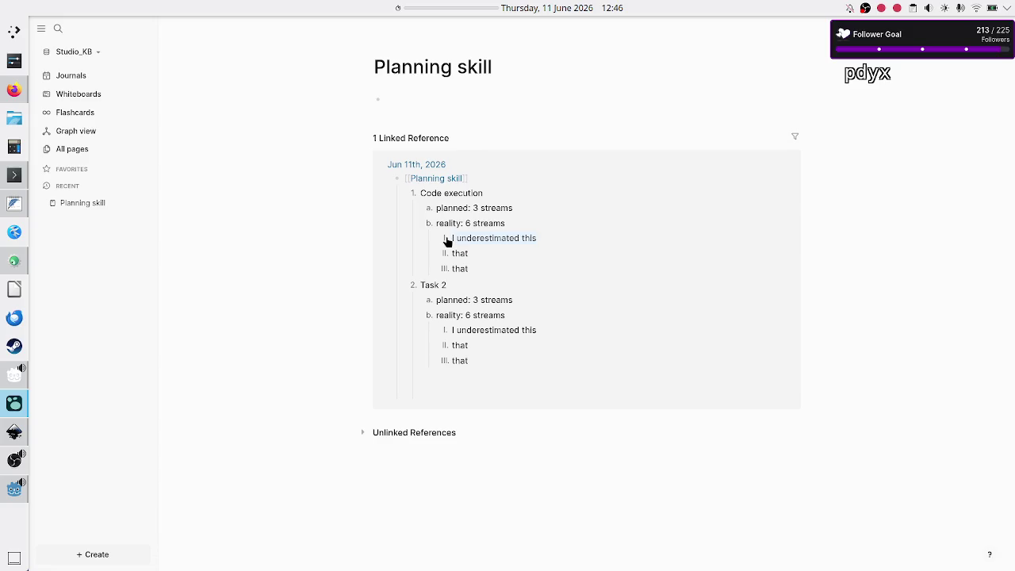
{"action": "left_click", "coordinate": [545, 237]}
{"action": "mouse_move", "coordinate": [10, 381]}
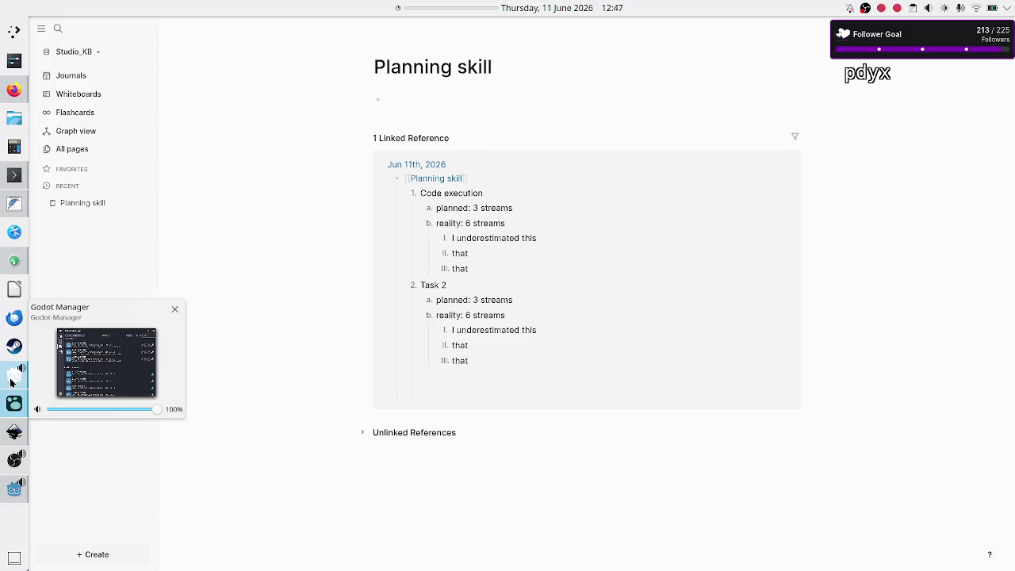
{"action": "left_click", "coordinate": [13, 89]}
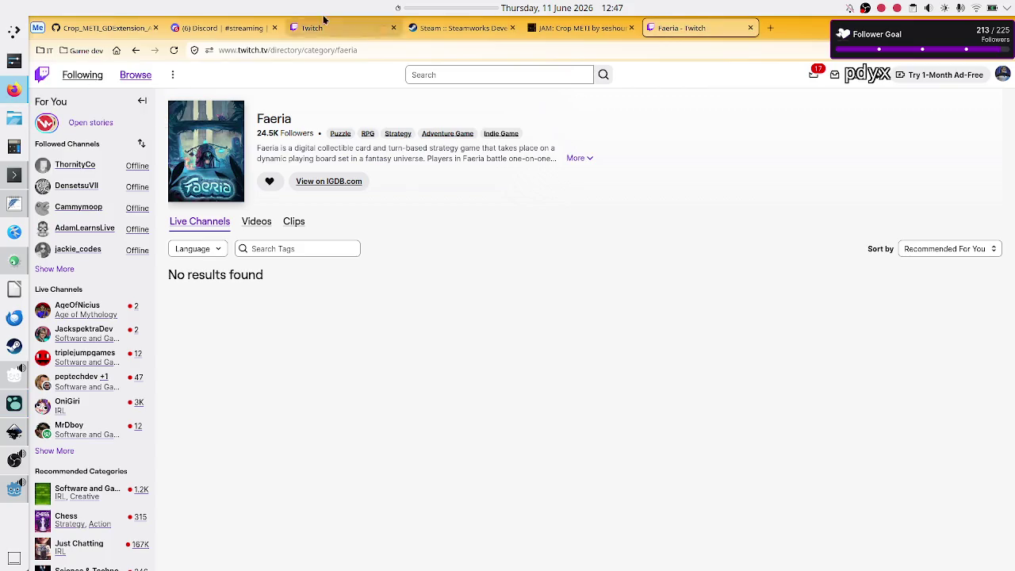
{"action": "left_click", "coordinate": [216, 36]}
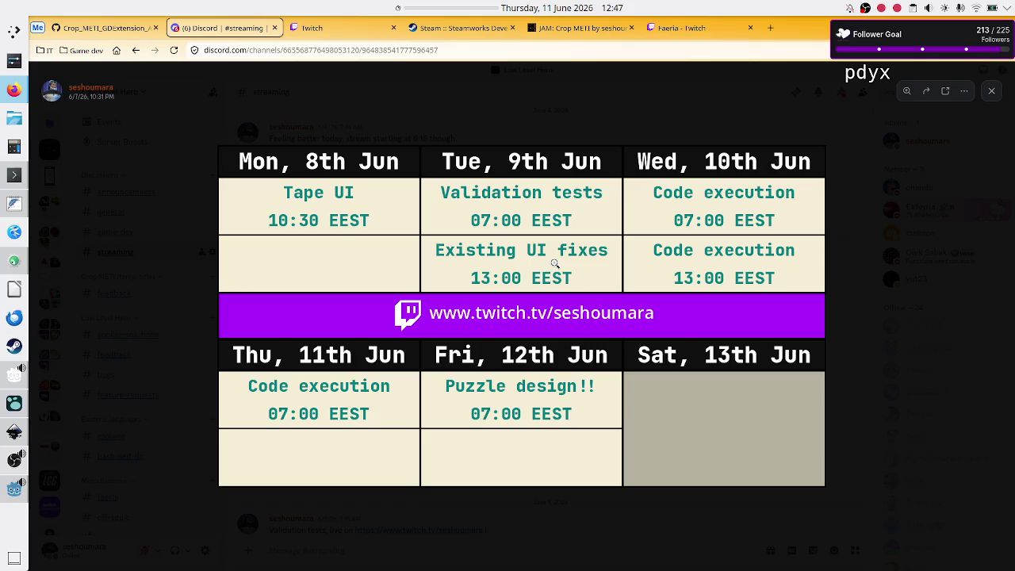
{"action": "mouse_move", "coordinate": [6, 491]}
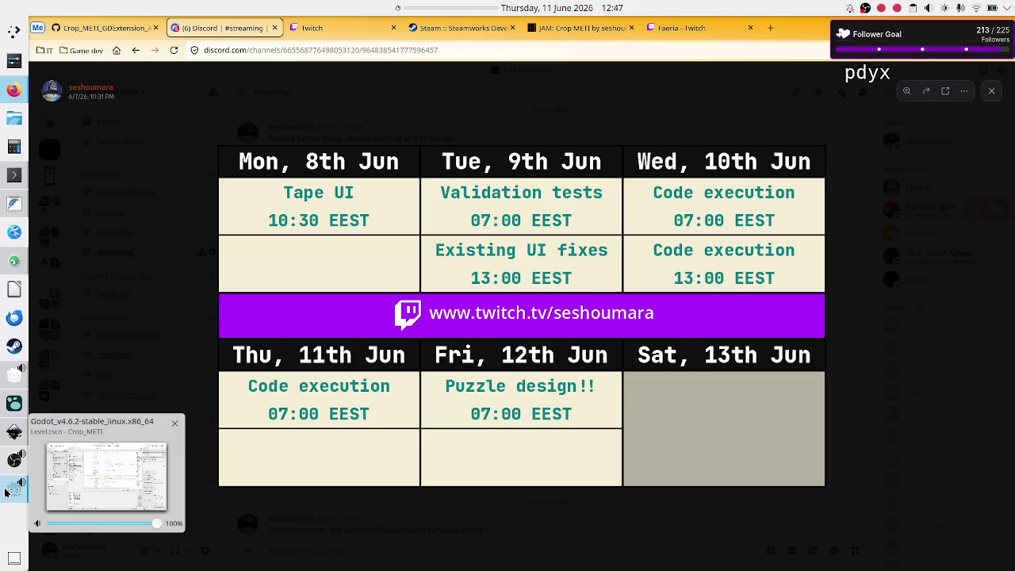
{"action": "left_click", "coordinate": [12, 412]}
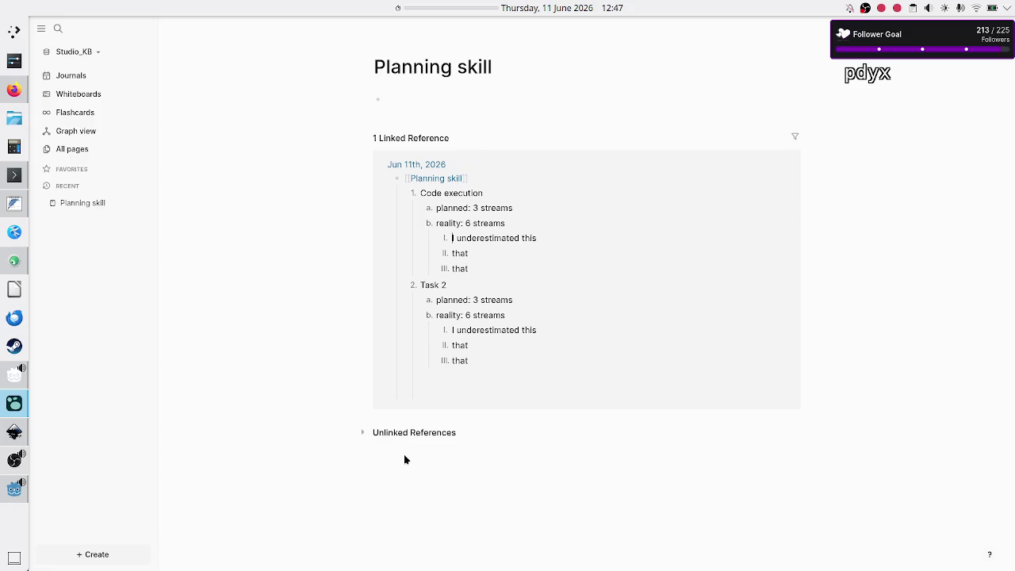
- Delete the leftover example sub-items and start typing the 'why it was slower/faster' note
{"action": "left_click", "coordinate": [904, 28]}
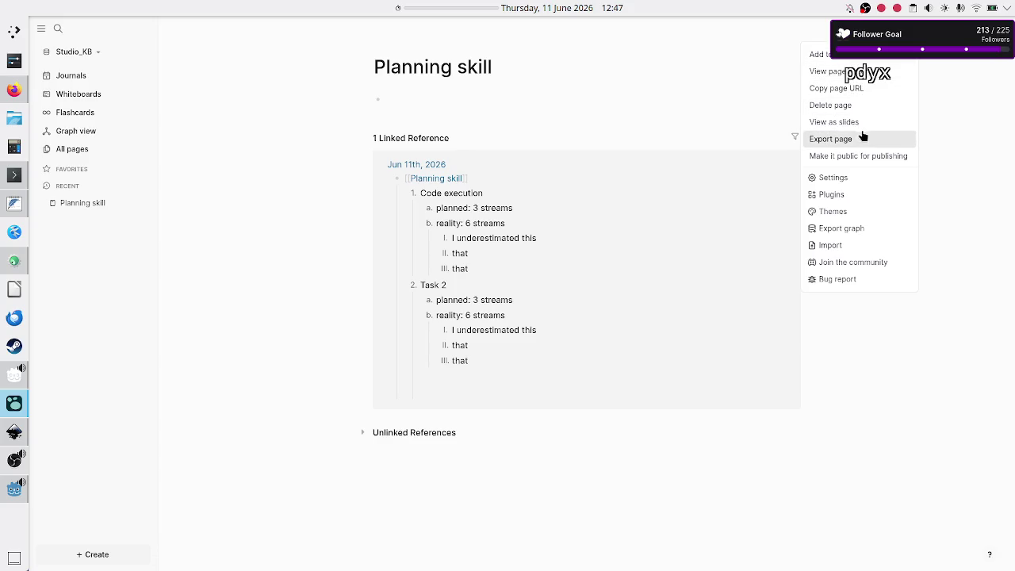
{"action": "left_click", "coordinate": [487, 252]}
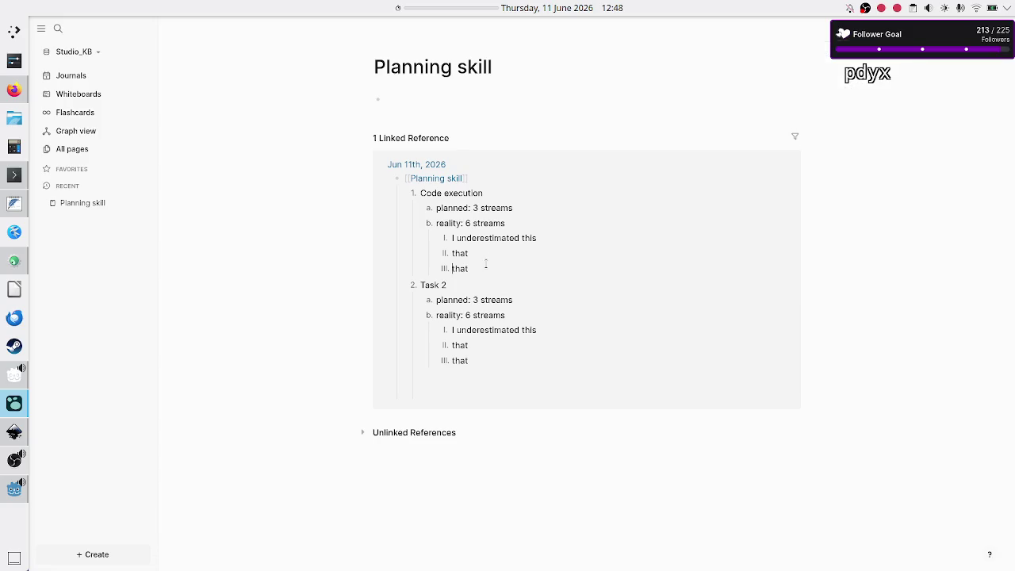
{"action": "key", "text": "BackSpace"}
{"action": "key", "text": "BackSpace"}
{"action": "key", "text": "BackSpace"}
{"action": "key", "text": "BackSpace"}
{"action": "key", "text": "BackSpace"}
{"action": "key", "text": "BackSpace"}
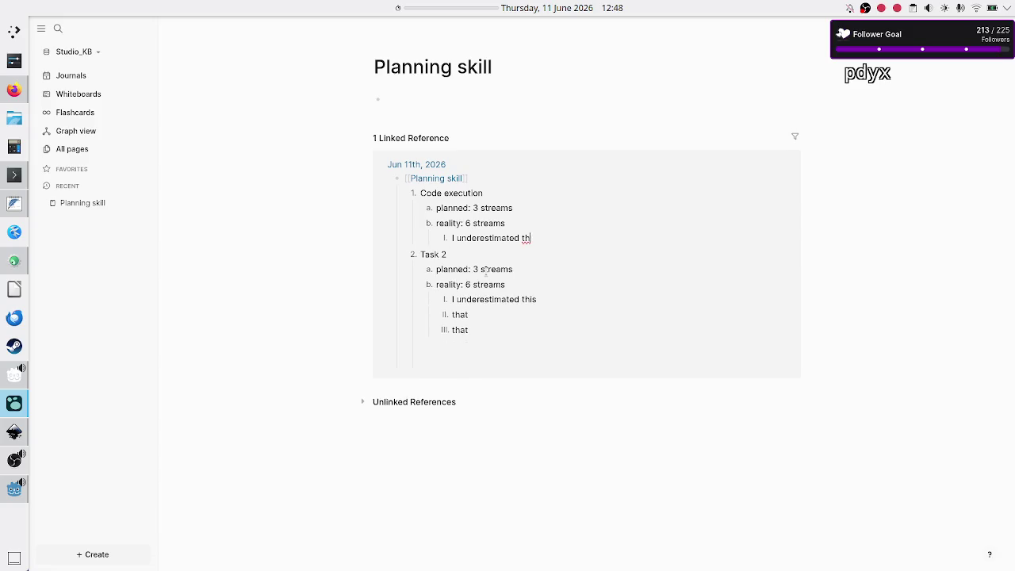
{"action": "key", "text": "BackSpace"}
{"action": "key", "text": "BackSpace"}
{"action": "key", "text": "BackSpace"}
{"action": "type", "text": "easons"}
{"action": "type", "text": " w"}
{"action": "key", "text": "BackSpace"}
{"action": "key", "text": "BackSpace"}
{"action": "key", "text": "BackSpace"}
{"action": "type", "text": "why it was slower/faster"}
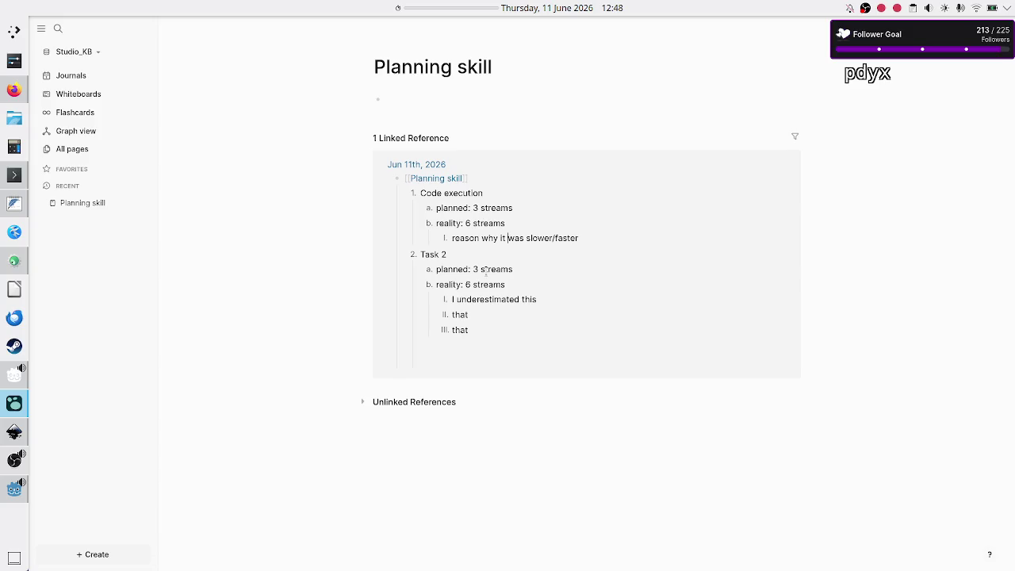
- Make Task 2 a template: 'Task name', planned: x streams, reality: y streams, 'reason(s) why it was slower/faster'
{"action": "key", "text": "BackSpace"}
{"action": "key", "text": "BackSpace"}
{"action": "key", "text": "BackSpace"}
{"action": "type", "text": "Task 1"}
{"action": "key", "text": "BackSpace"}
{"action": "type", "text": "name"}
{"action": "key", "text": "BackSpace"}
{"action": "type", "text": "x"}
{"action": "key", "text": "BackSpace"}
{"action": "type", "text": "y"}
{"action": "key", "text": "BackSpace"}
{"action": "key", "text": "BackSpace"}
{"action": "key", "text": "BackSpace"}
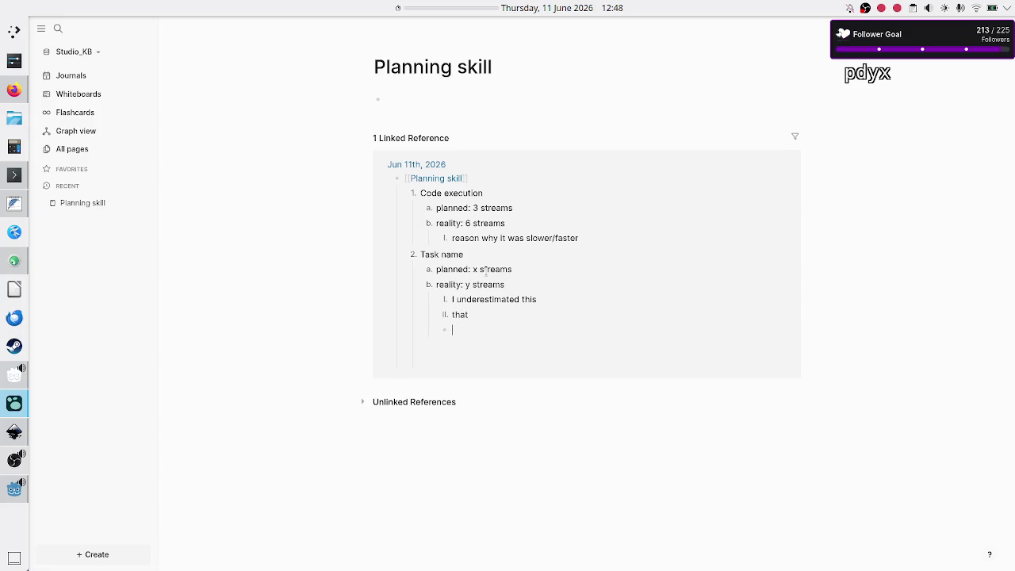
{"action": "key", "text": "BackSpace"}
{"action": "key", "text": "BackSpace"}
{"action": "key", "text": "BackSpace"}
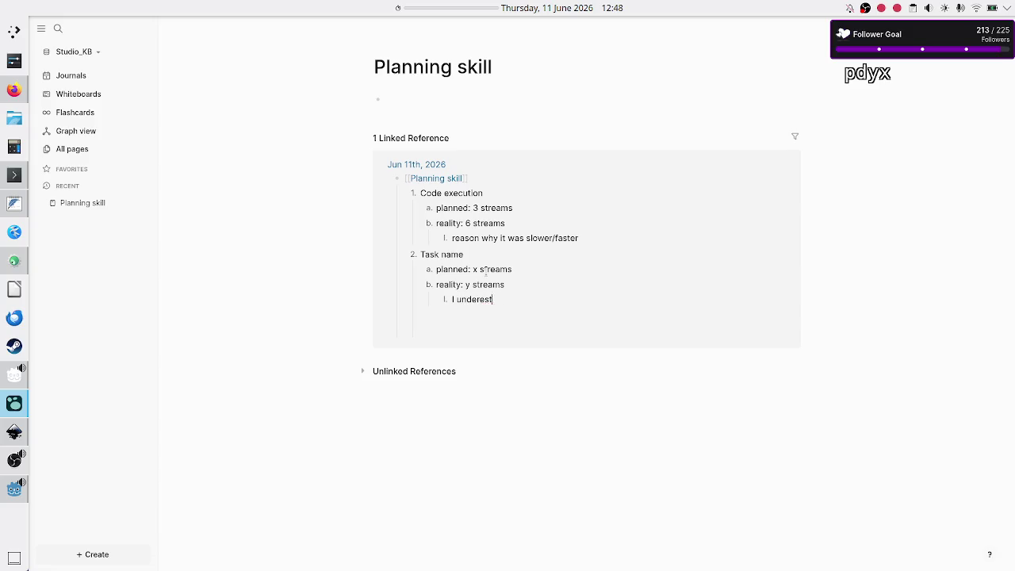
{"action": "type", "text": "reason"}
{"action": "type", "text": "(s)"}
{"action": "type", "text": " why it was "}
{"action": "type", "text": "slower/f"}
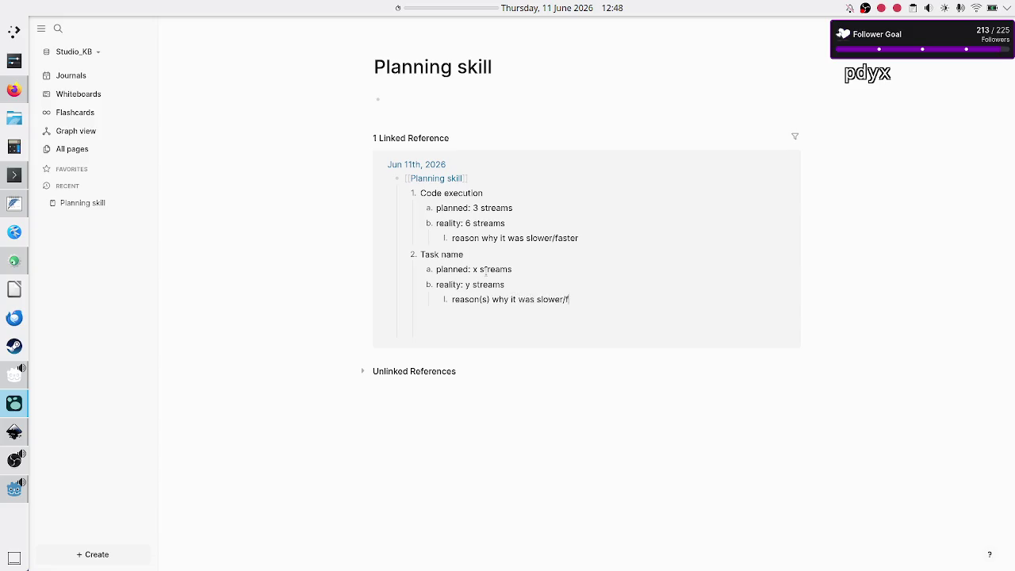
{"action": "type", "text": "aster"}
- Delete the empty bullet left after the reasons line
{"action": "left_click_drag", "start_coordinate": [607, 299], "coordinate": [426, 254]}
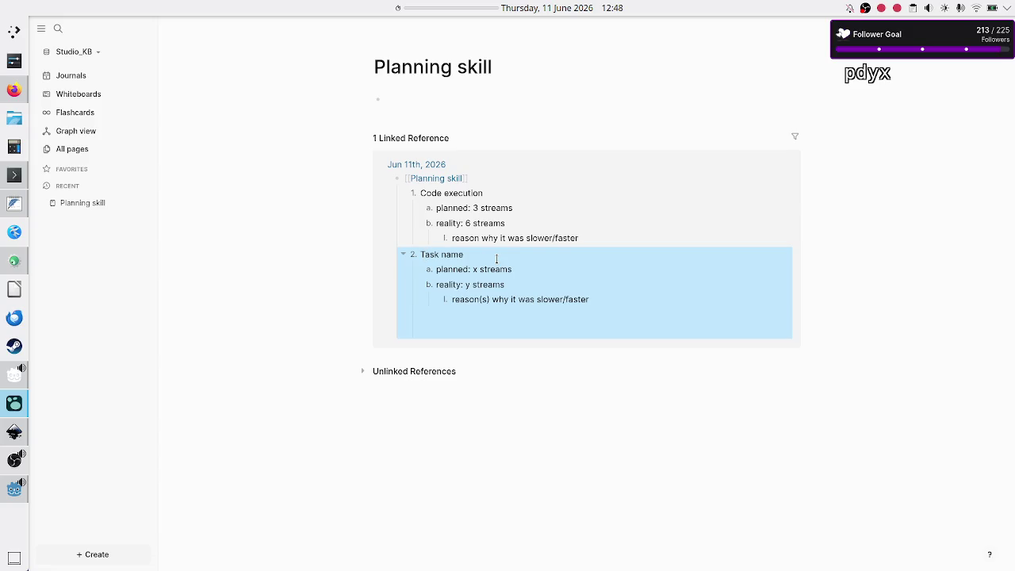
{"action": "left_click", "coordinate": [604, 304]}
{"action": "key", "text": "Return"}
{"action": "key", "text": "shift+Tab"}
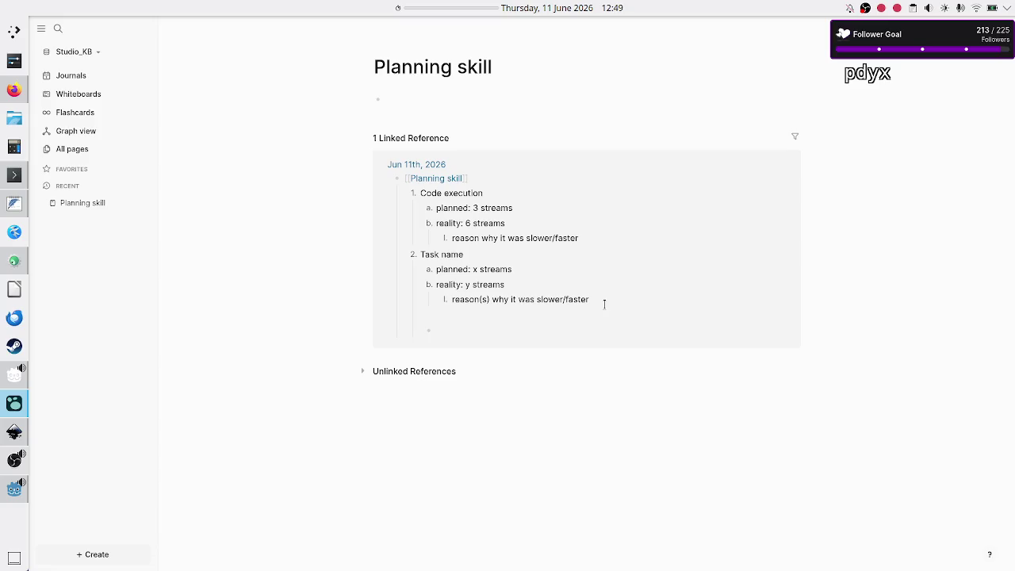
{"action": "key", "text": "BackSpace"}
{"action": "key", "text": "BackSpace"}
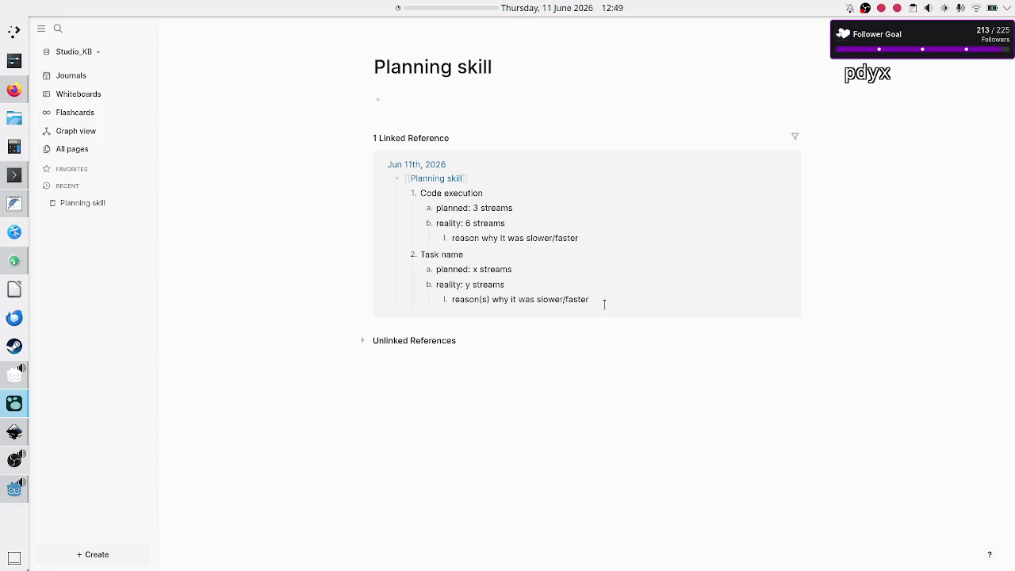
{"action": "key", "text": "Escape"}
{"action": "left_click", "coordinate": [590, 299]}
{"action": "key", "text": "Escape"}
- Collapse and re-expand the Task name block, glancing at its context menu
{"action": "left_click", "coordinate": [403, 254]}
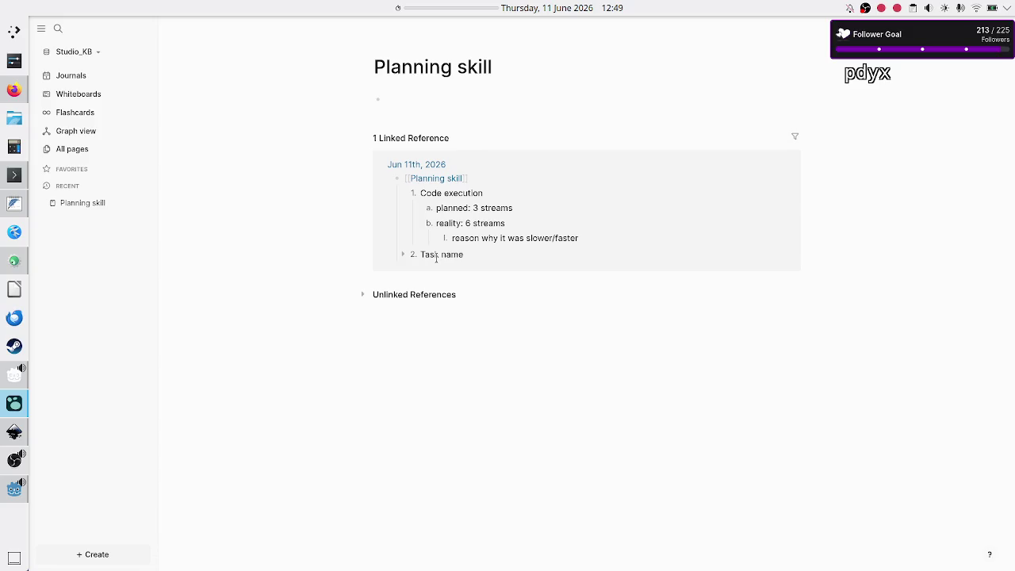
{"action": "right_click", "coordinate": [429, 255]}
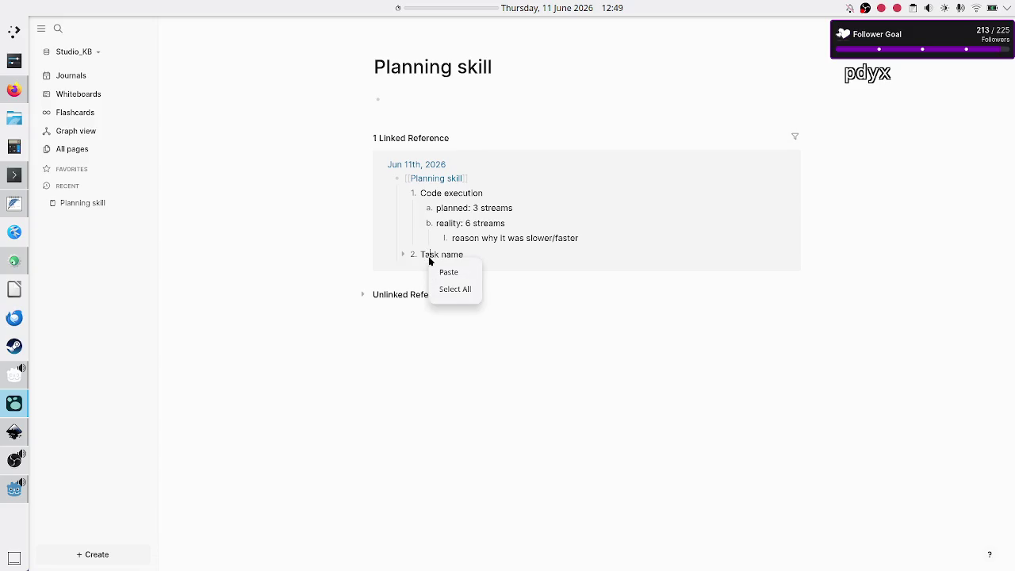
{"action": "left_click", "coordinate": [427, 258]}
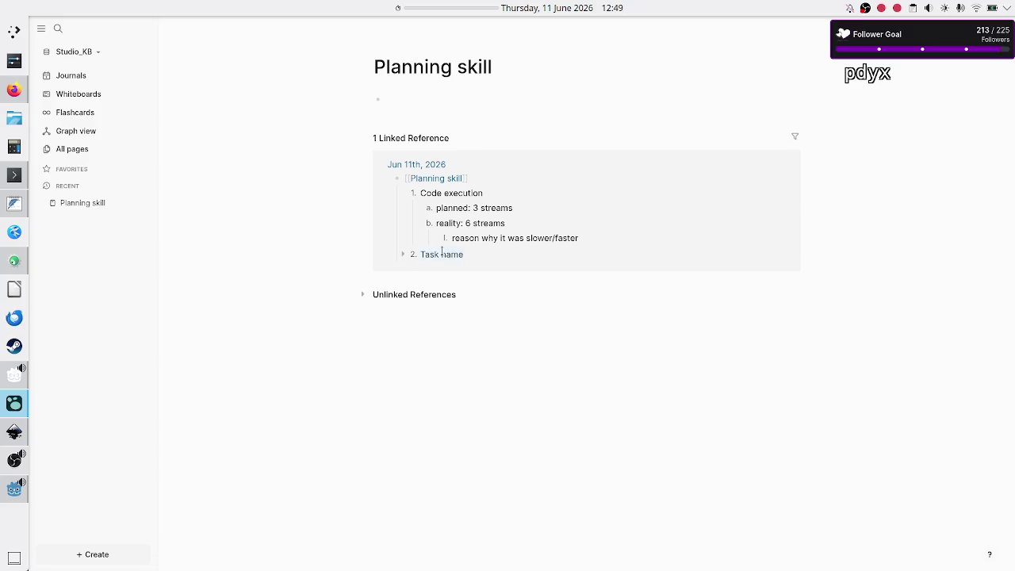
{"action": "right_click", "coordinate": [443, 253]}
{"action": "left_click", "coordinate": [411, 380]}
{"action": "left_click", "coordinate": [403, 255]}
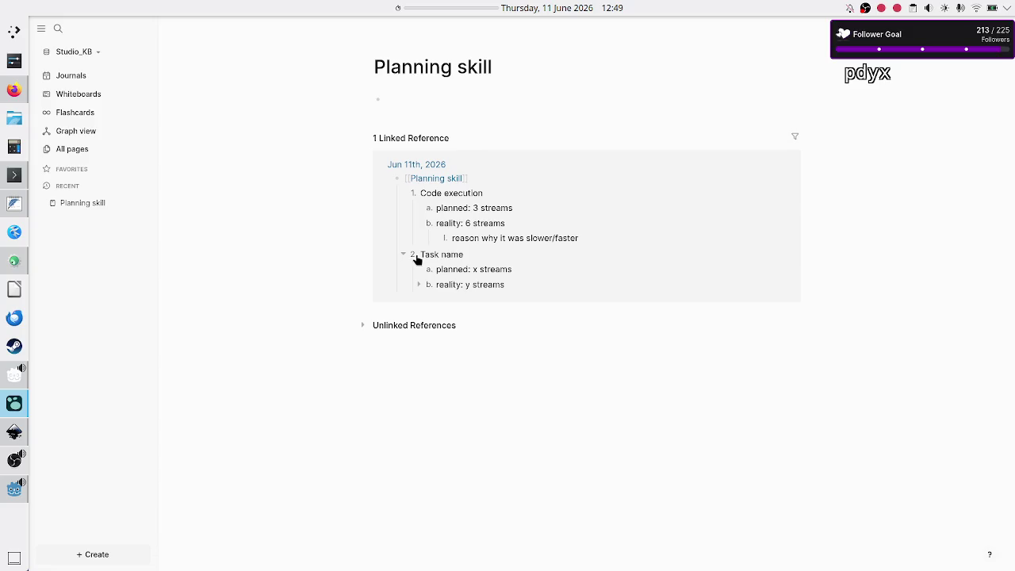
{"action": "left_click", "coordinate": [412, 255]}
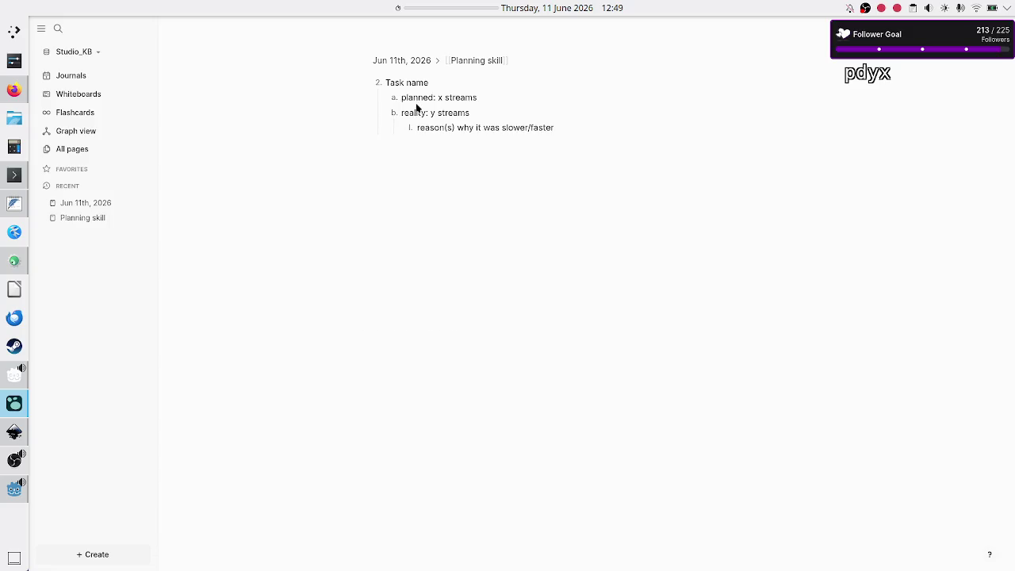
- Select the Task name blocks, check their context and options menus, then switch to Firefox
{"action": "left_click_drag", "start_coordinate": [389, 83], "coordinate": [508, 131]}
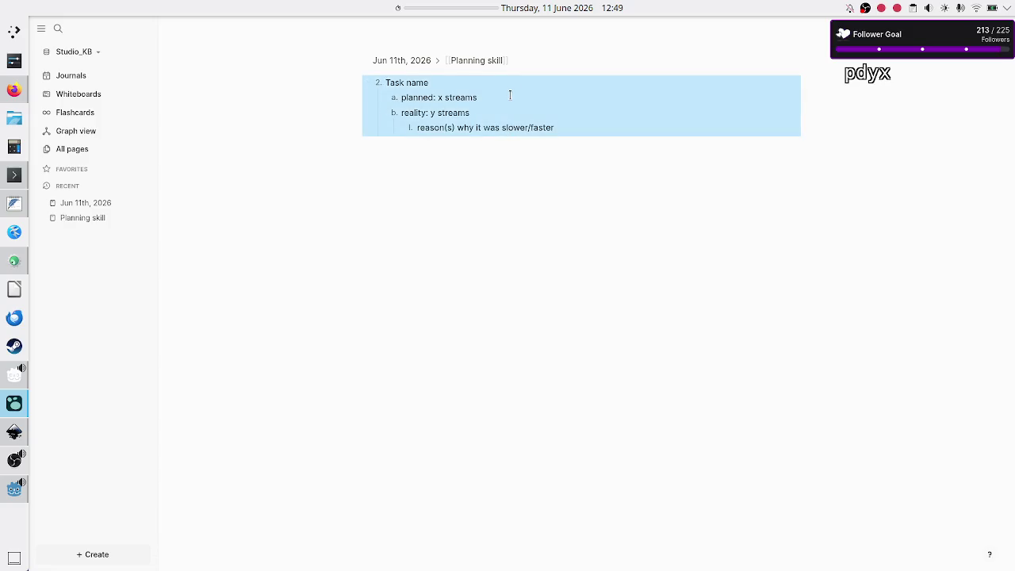
{"action": "right_click", "coordinate": [510, 97]}
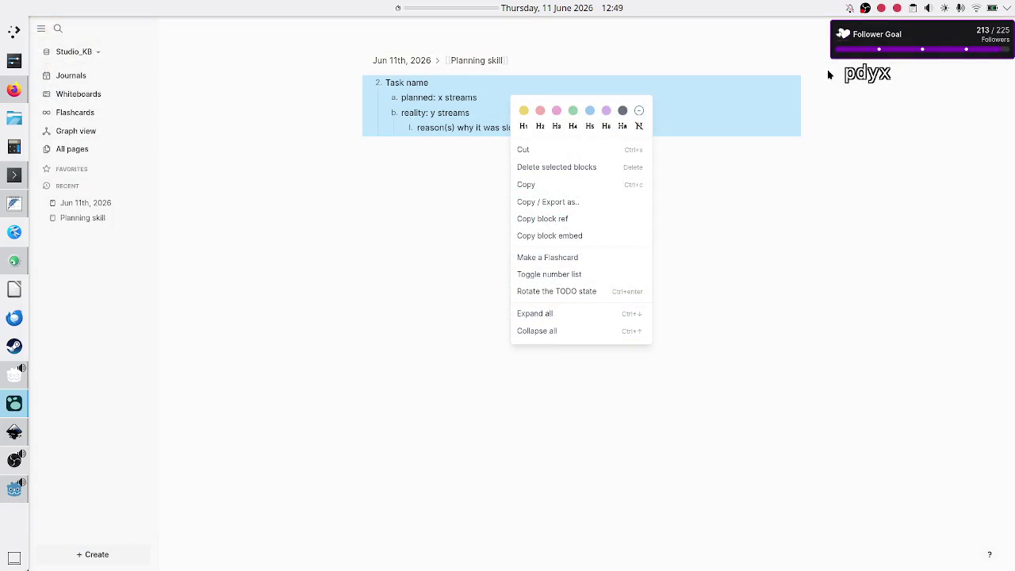
{"action": "left_click", "coordinate": [828, 69]}
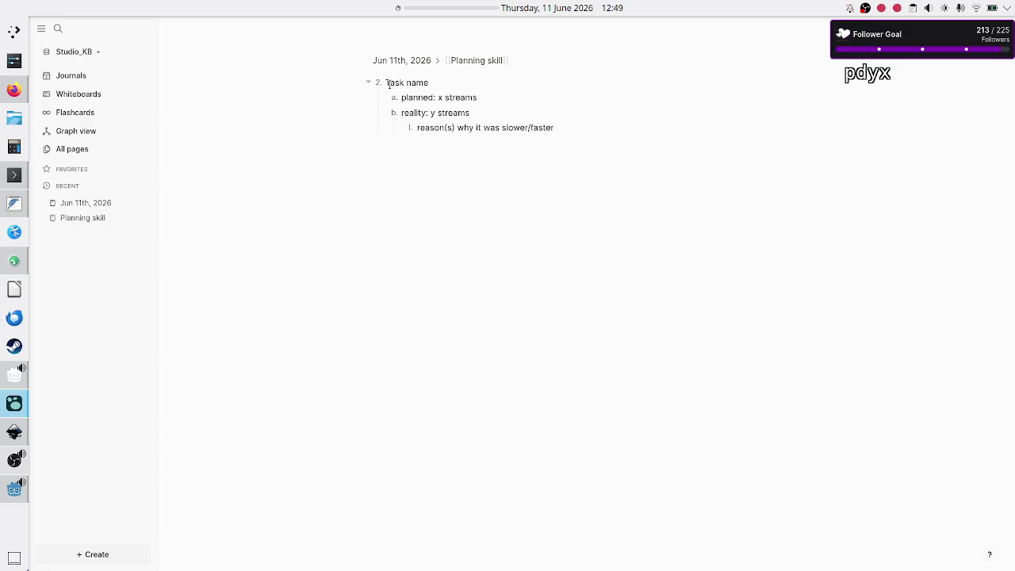
{"action": "left_click_drag", "start_coordinate": [386, 83], "coordinate": [504, 123]}
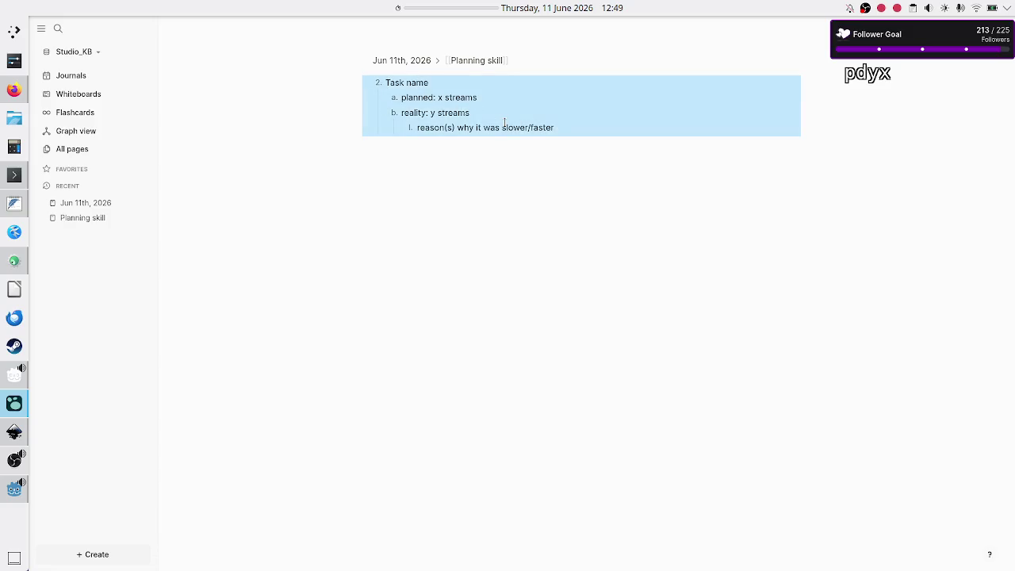
{"action": "left_click", "coordinate": [904, 29]}
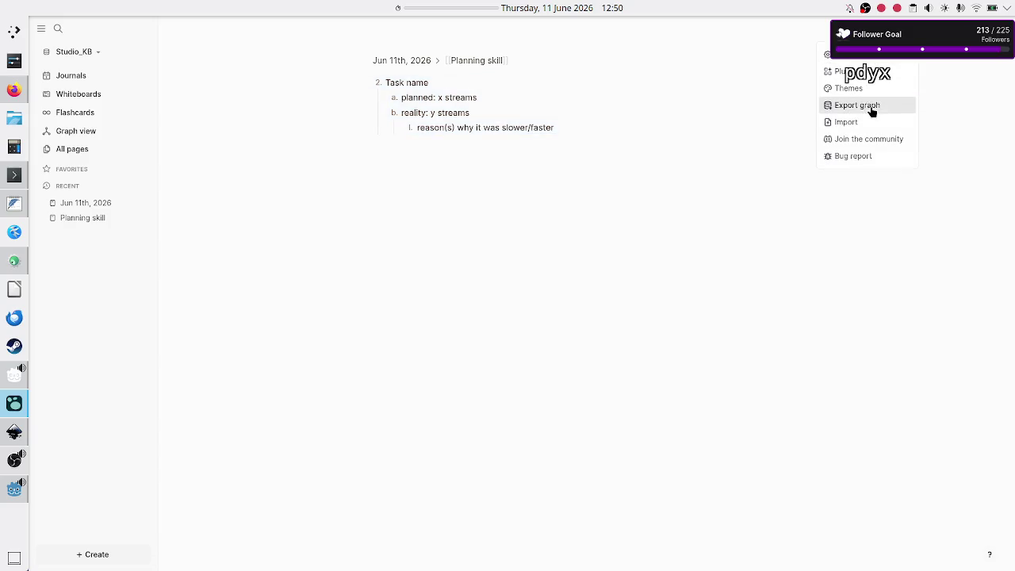
{"action": "left_click", "coordinate": [861, 225]}
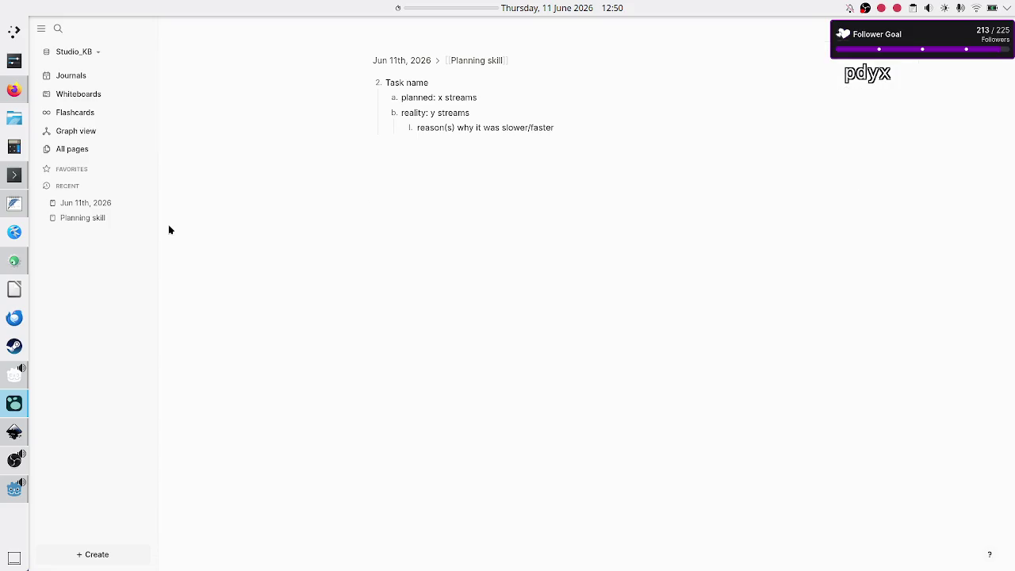
{"action": "left_click", "coordinate": [14, 90]}
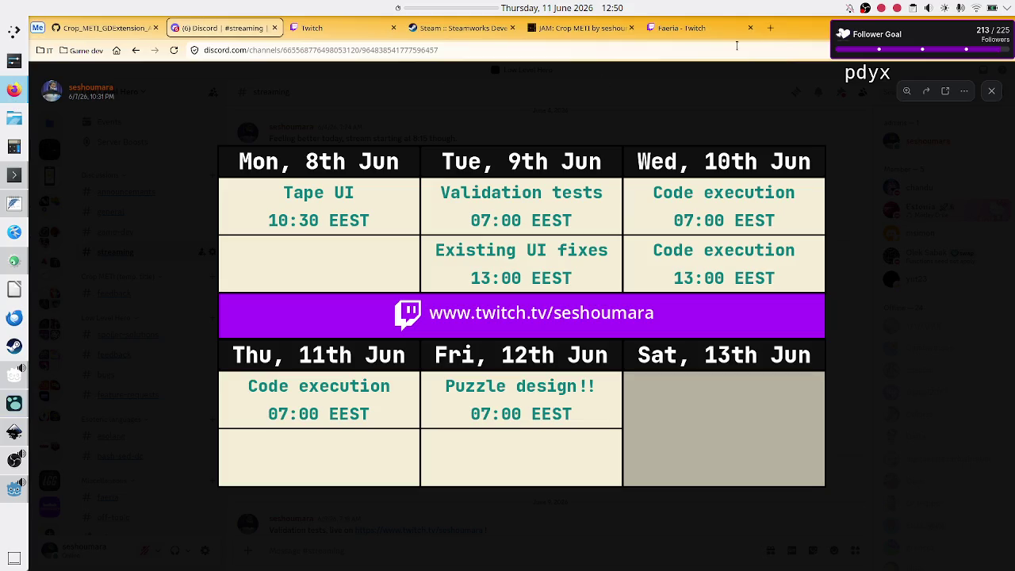
- Search DuckDuckGo for 'logseq create template' and highlight the Make Template instructions
{"action": "left_click", "coordinate": [770, 28]}
{"action": "type", "text": "logseq create"}
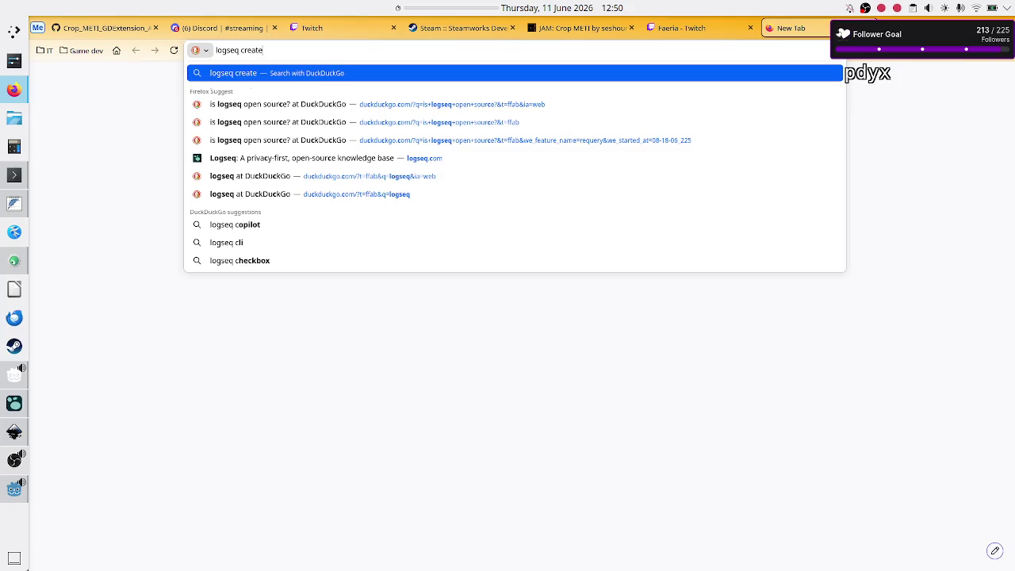
{"action": "type", "text": " template"}
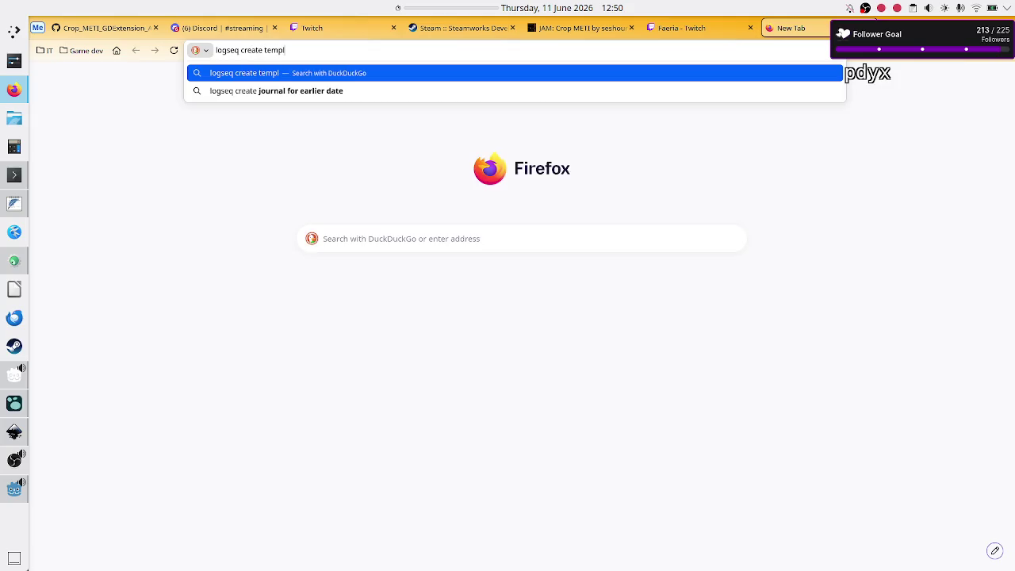
{"action": "key", "text": "Return"}
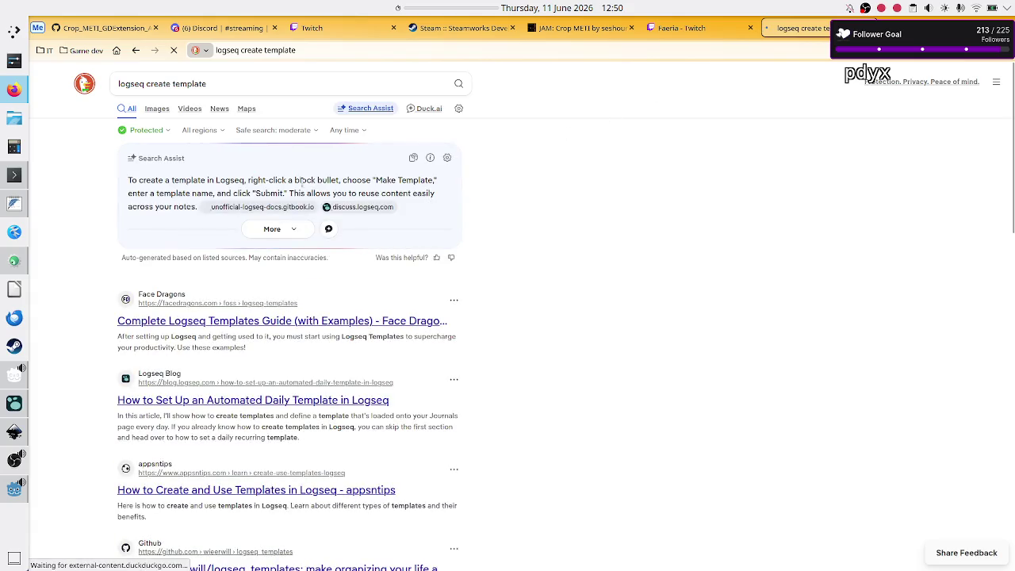
{"action": "left_click_drag", "start_coordinate": [293, 180], "coordinate": [409, 180]}
{"action": "key", "text": "alt+Tab"}
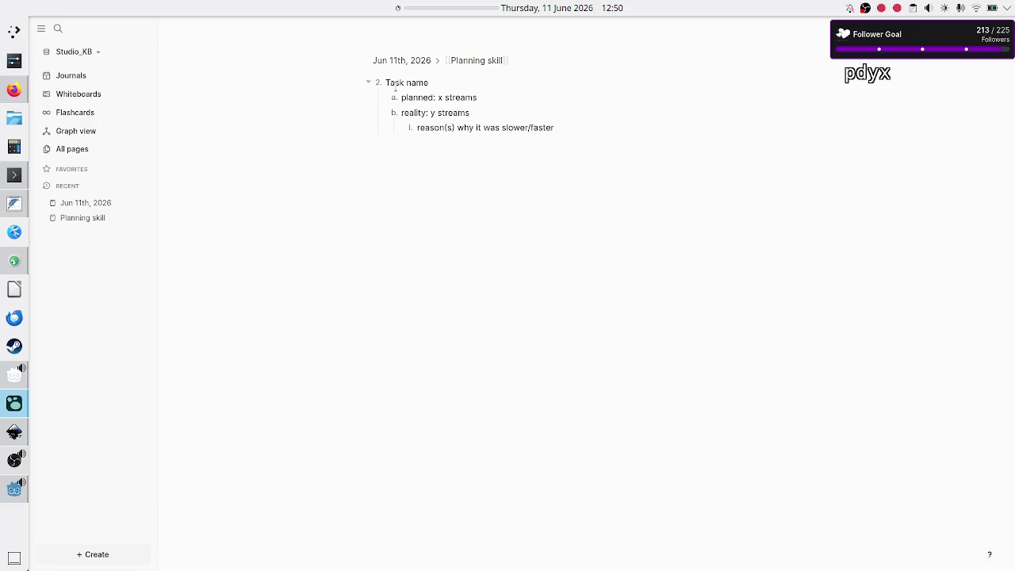
- Open the Jun 11th, 2026 journal and bring up the Task name block's context menu
{"action": "right_click", "coordinate": [405, 85]}
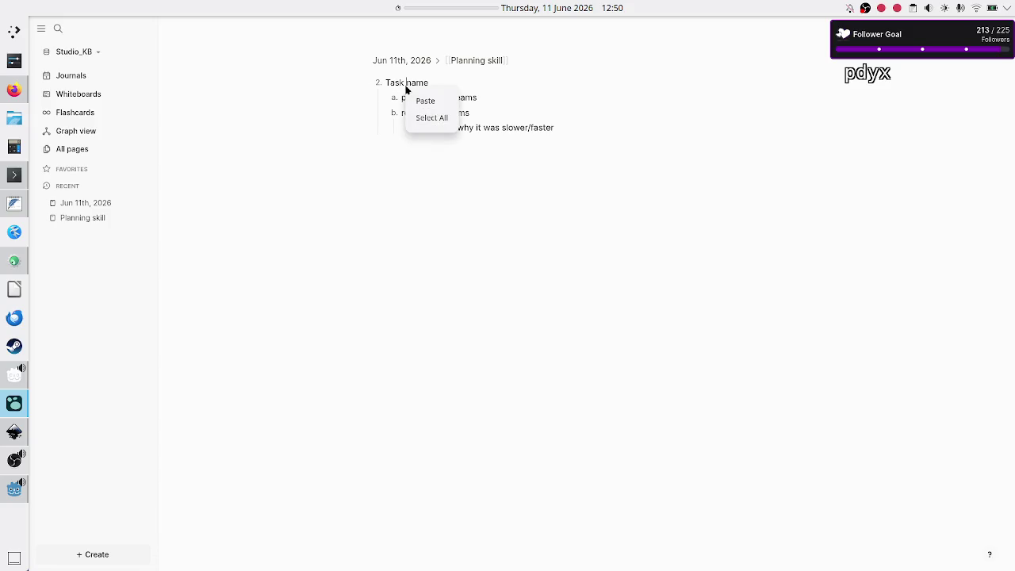
{"action": "key", "text": "Escape"}
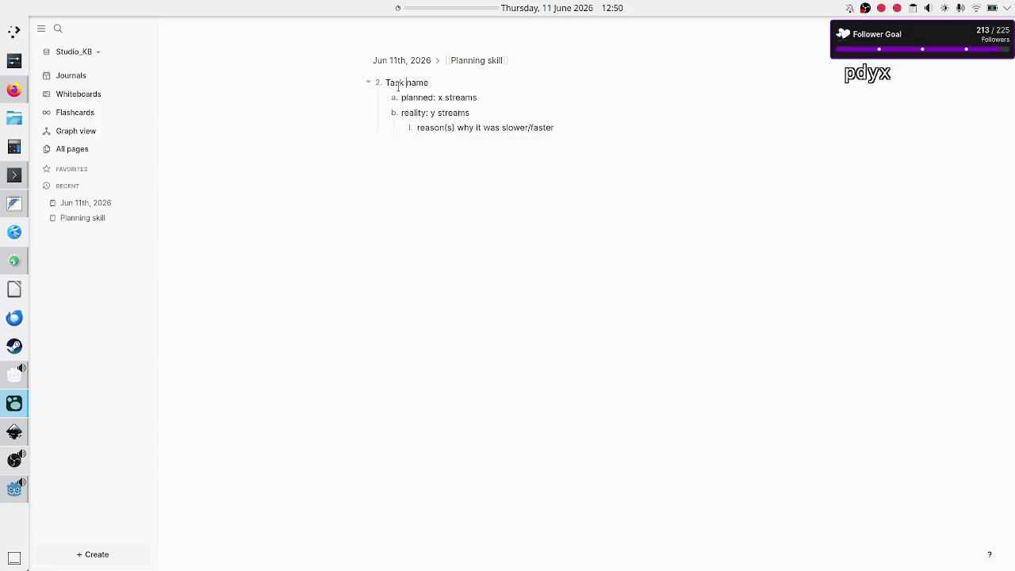
{"action": "left_click", "coordinate": [84, 204]}
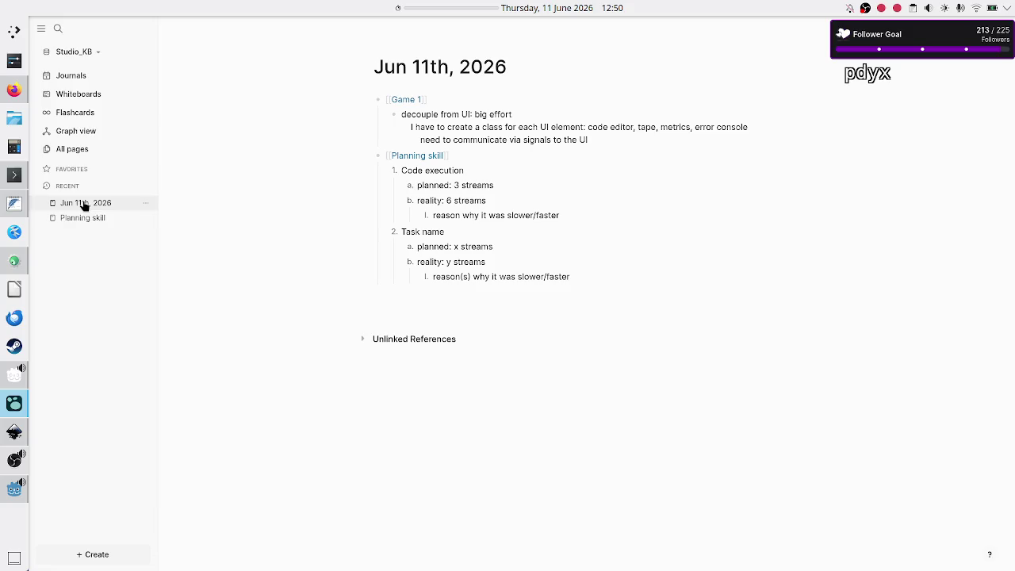
{"action": "right_click", "coordinate": [413, 233]}
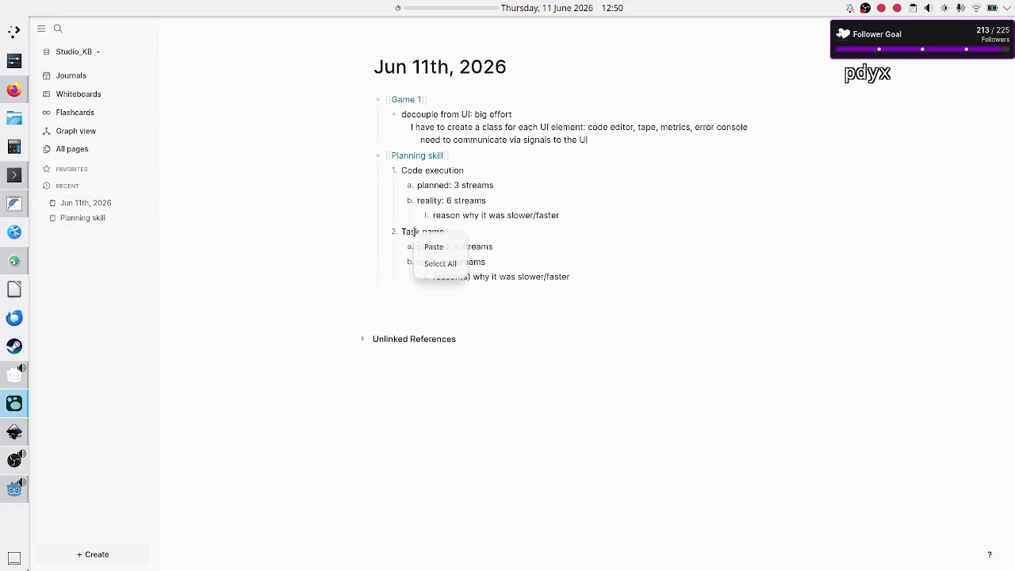
{"action": "key", "text": "Escape"}
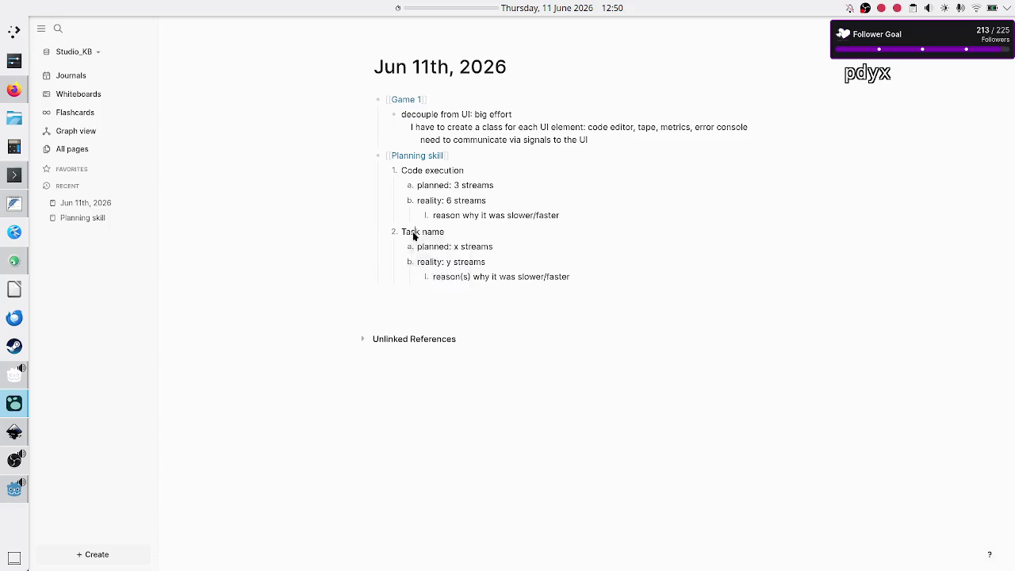
{"action": "key", "text": "alt+Tab"}
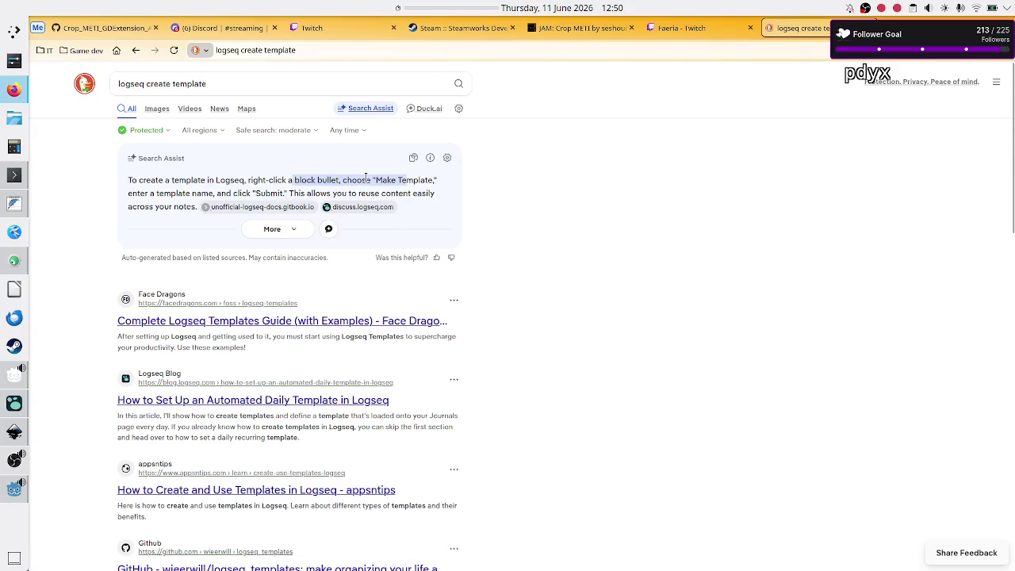
{"action": "key", "text": "alt+Tab"}
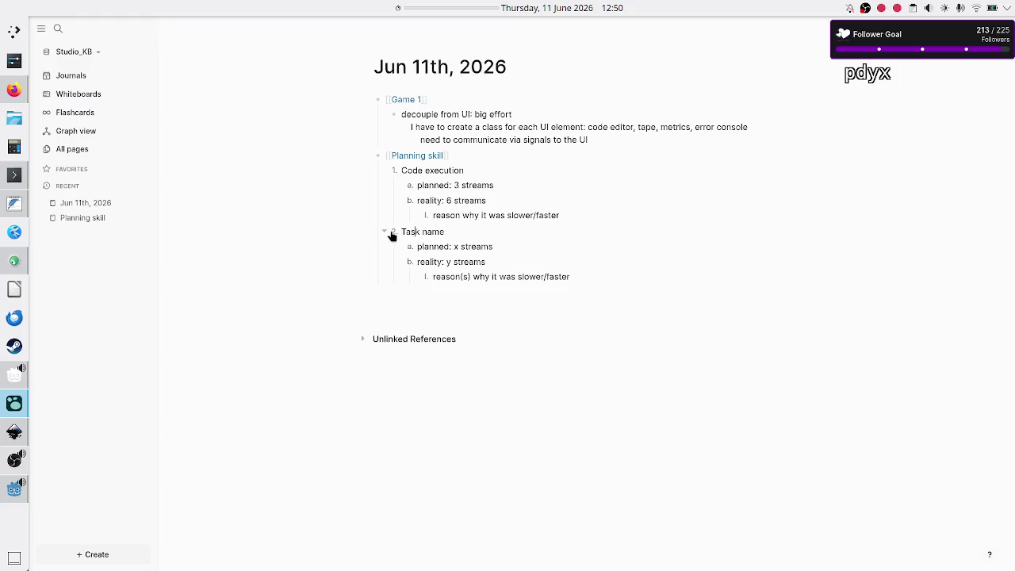
{"action": "right_click", "coordinate": [392, 235]}
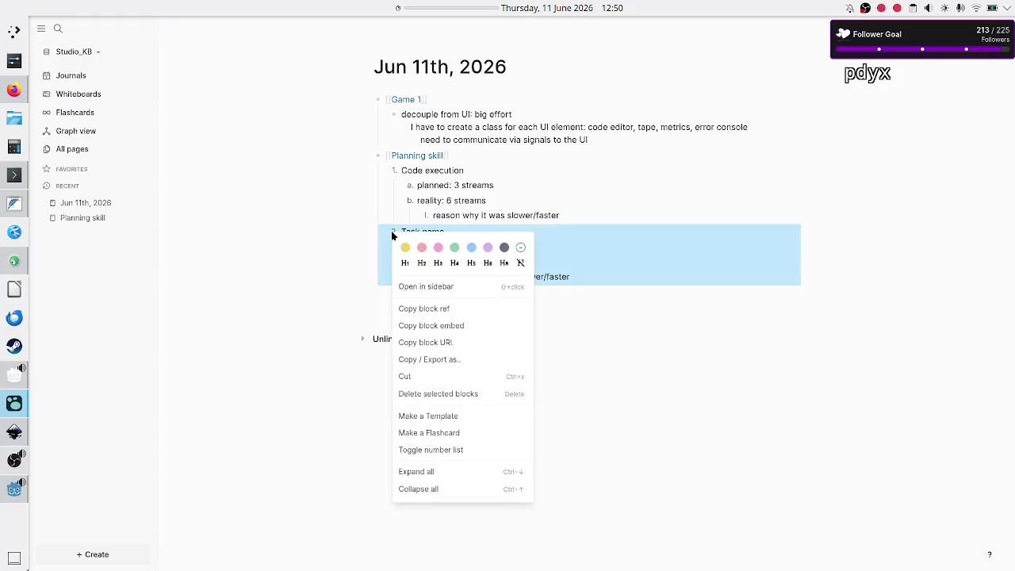
- Make the Task name block a template named 'Task plan', keeping the parent block included
{"action": "left_click", "coordinate": [462, 418]}
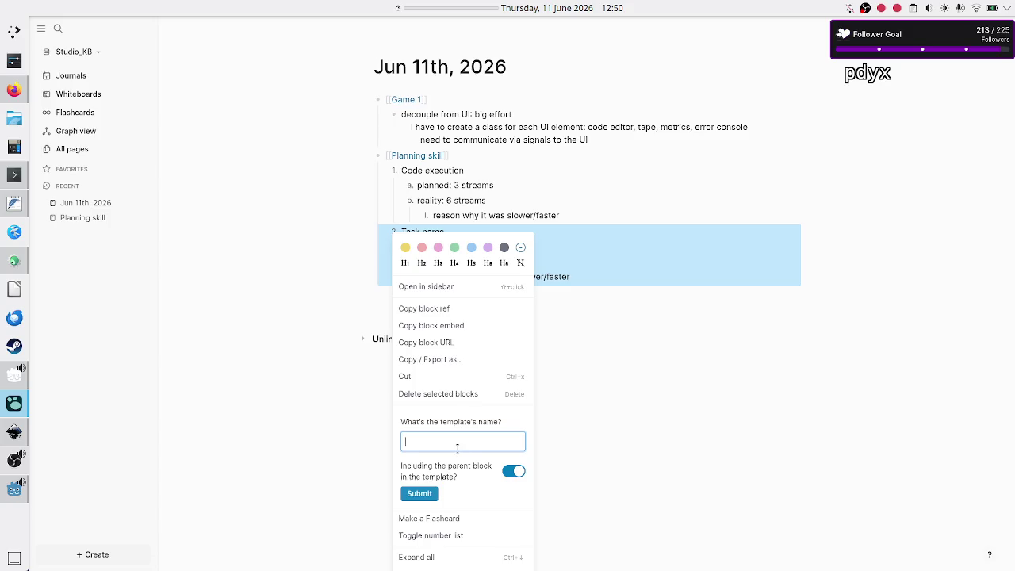
{"action": "type", "text": "Task"}
{"action": "type", "text": "plan"}
{"action": "left_click", "coordinate": [420, 494]}
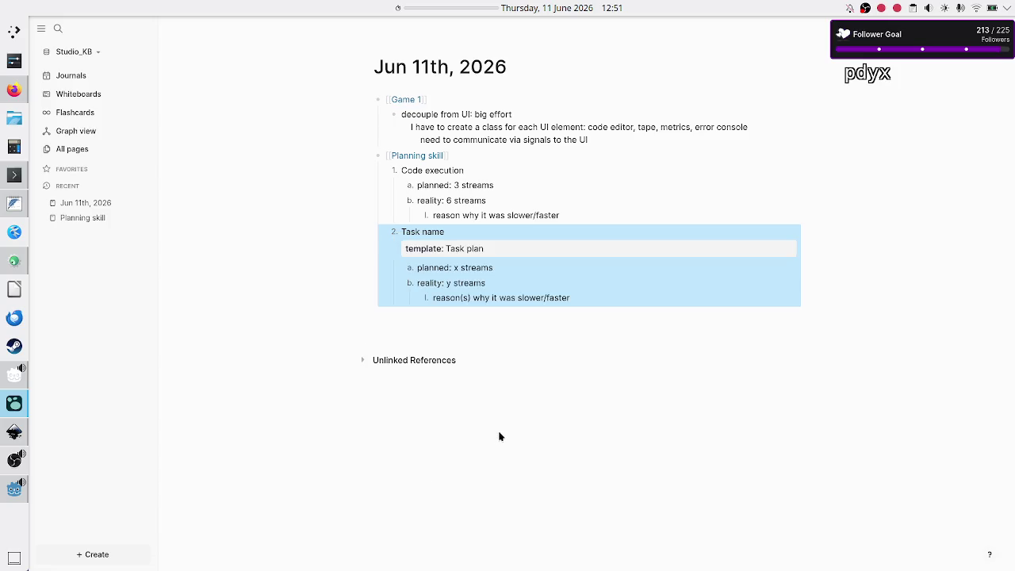
- Open the Task plan template page and expand its Unlinked References
{"action": "left_click", "coordinate": [531, 422]}
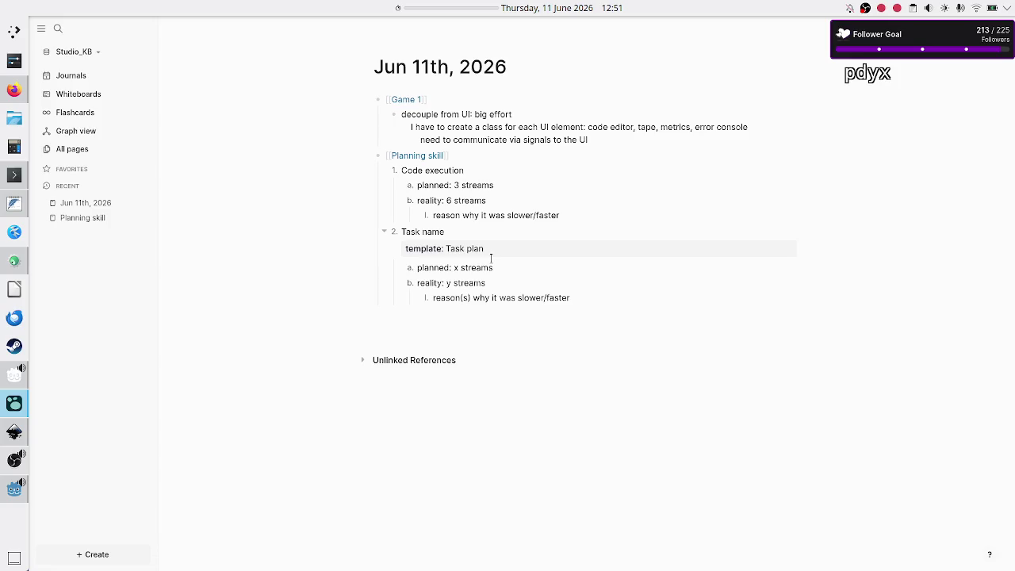
{"action": "left_click", "coordinate": [429, 248]}
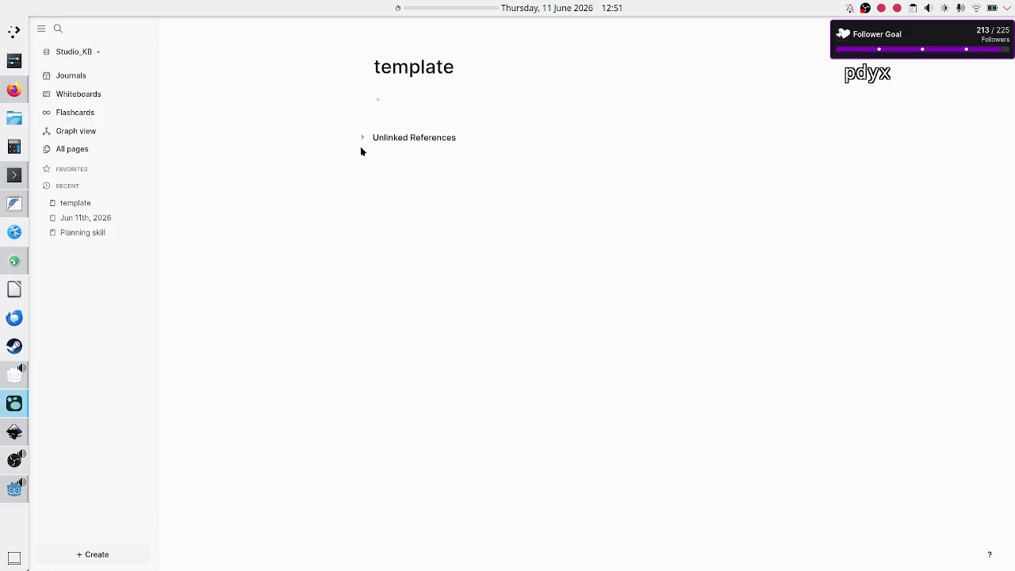
{"action": "left_click", "coordinate": [362, 138]}
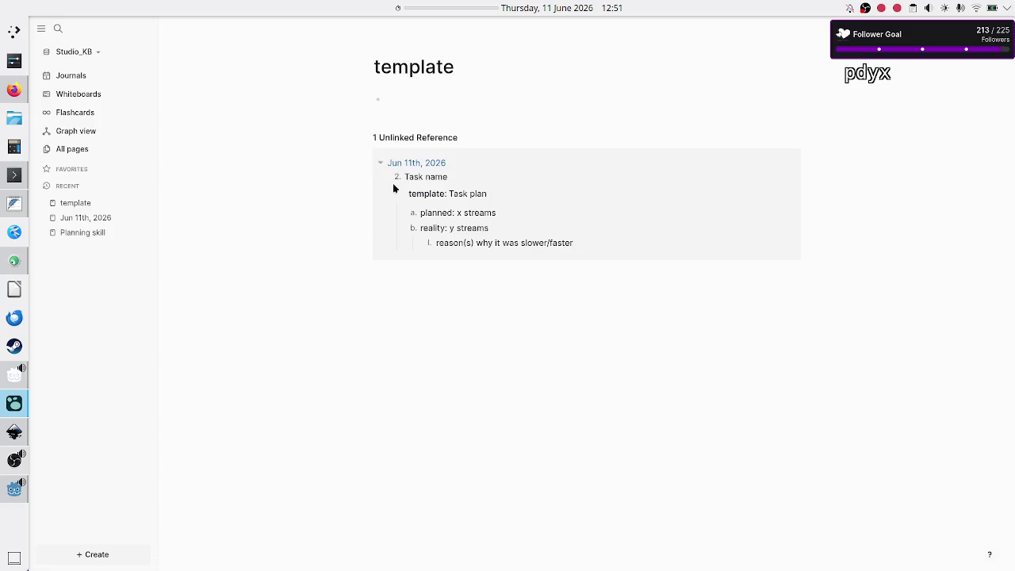
- Back in the Jun 11th, 2026 journal, delete the Task name block and its sub-items
{"action": "left_click", "coordinate": [97, 216]}
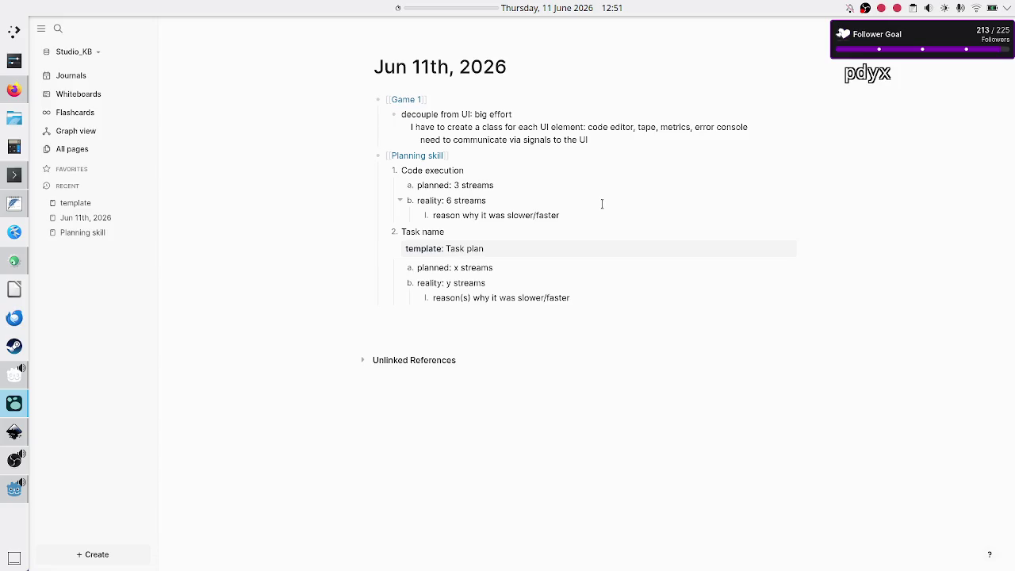
{"action": "key", "text": "Down"}
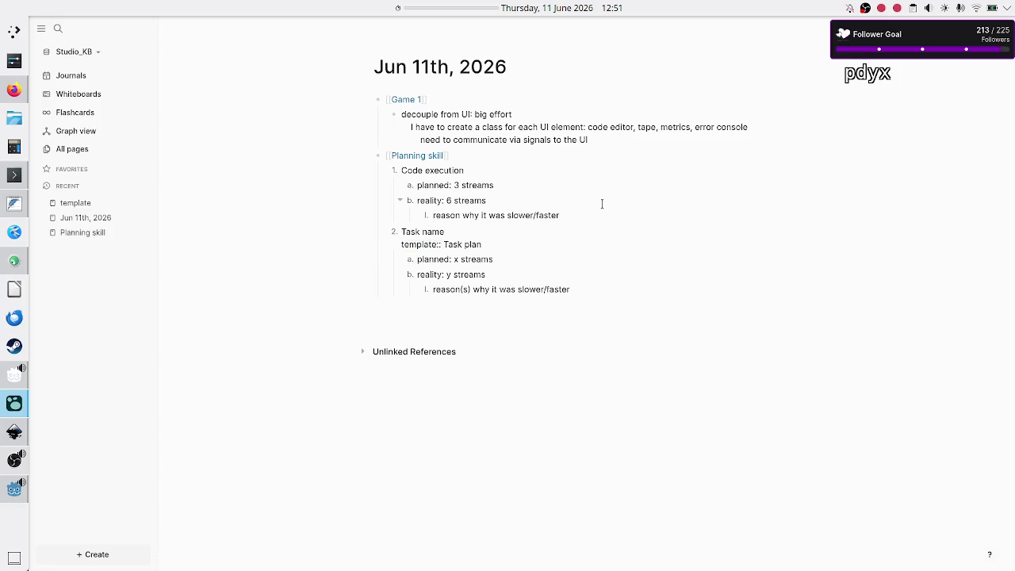
{"action": "key", "text": "Escape"}
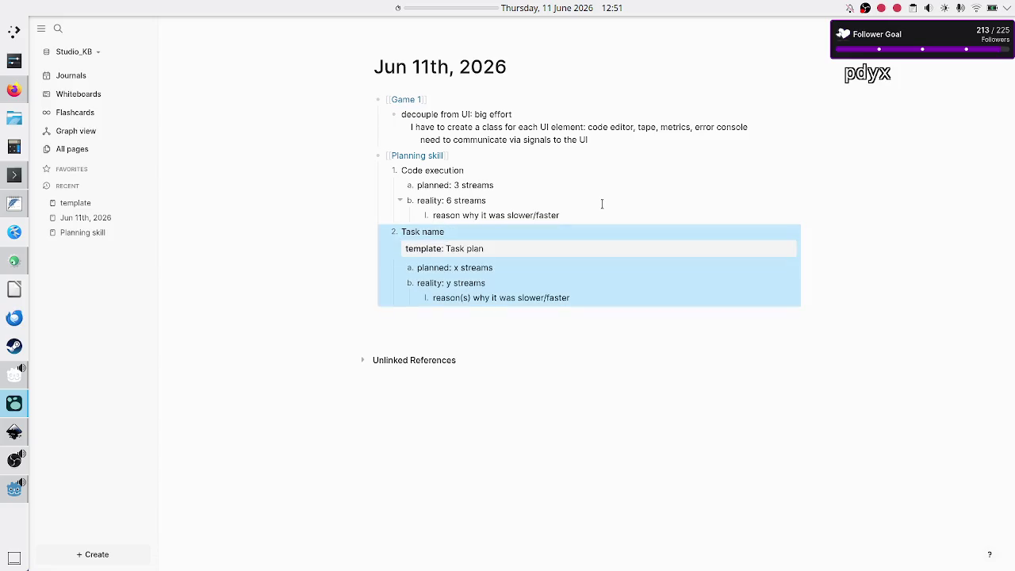
{"action": "key", "text": "BackSpace"}
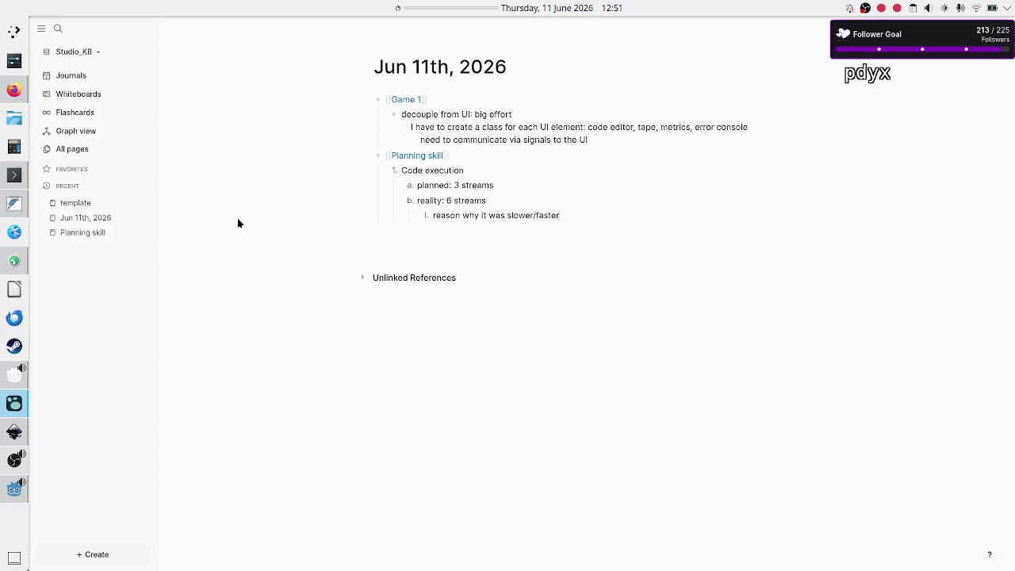
- Revisit the template page's unlinked references, then return to the Jun 11th, 2026 journal
{"action": "left_click", "coordinate": [112, 203]}
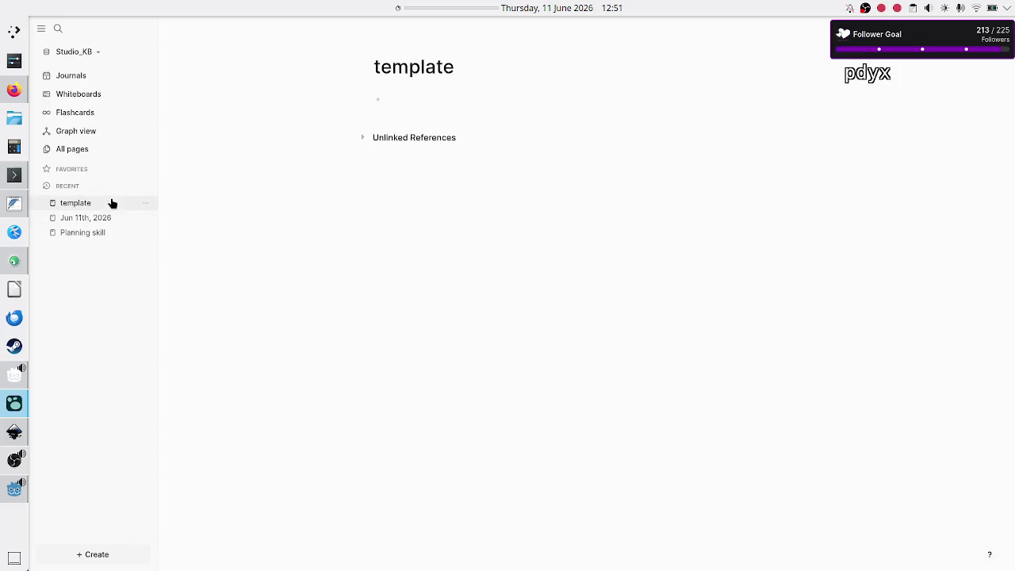
{"action": "left_click", "coordinate": [363, 138]}
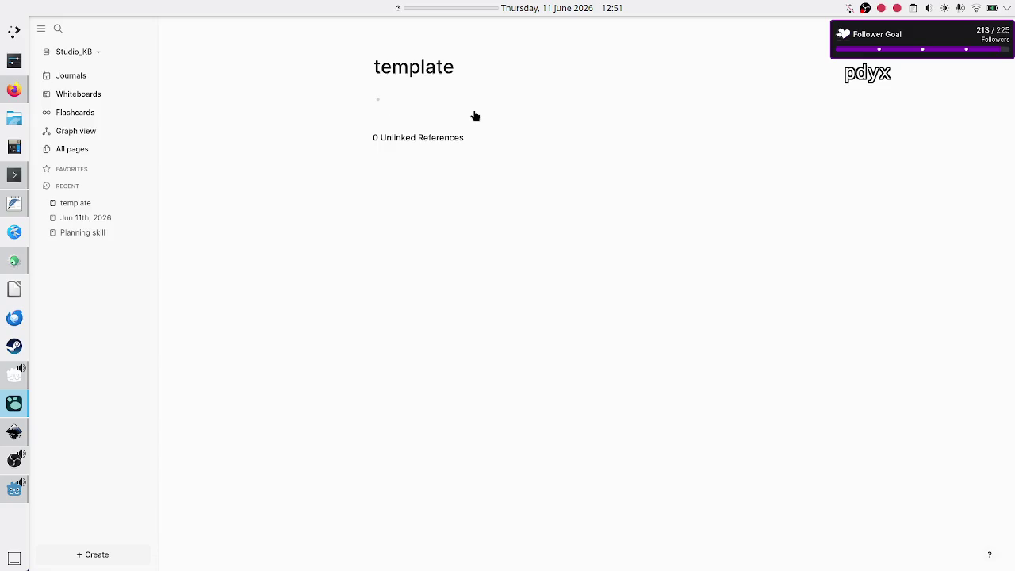
{"action": "key", "text": "Return"}
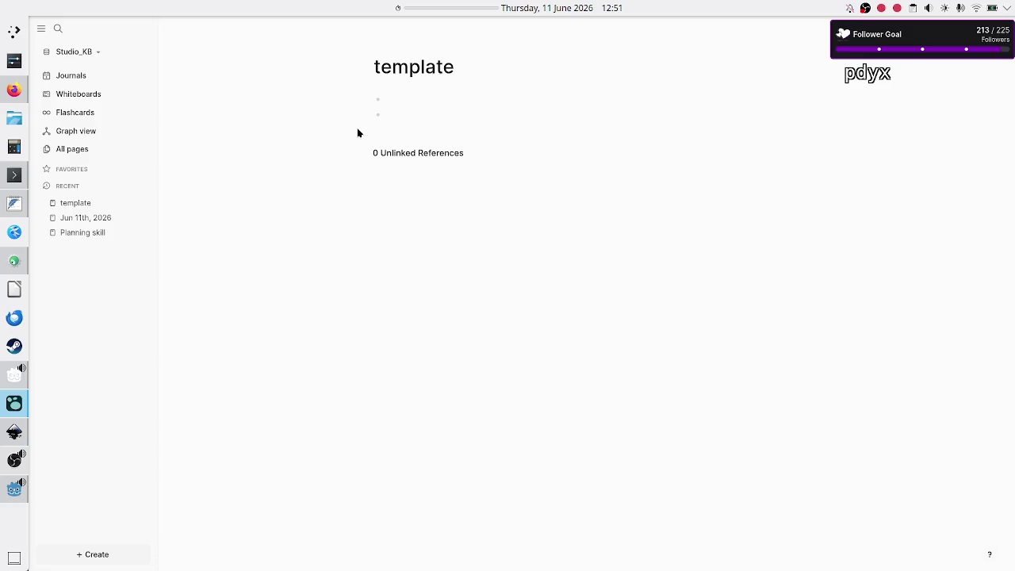
{"action": "key", "text": "BackSpace"}
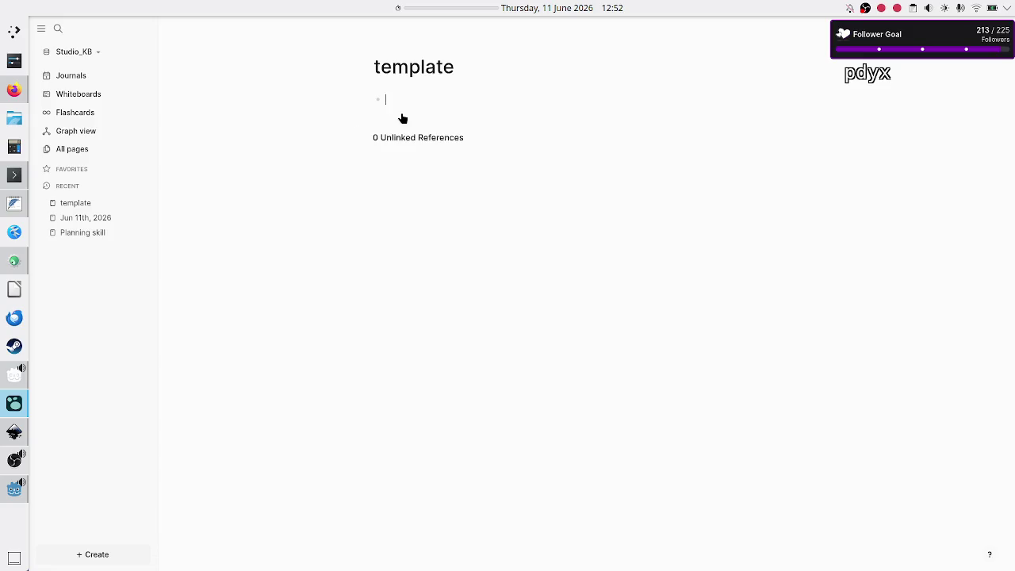
{"action": "left_click", "coordinate": [90, 223]}
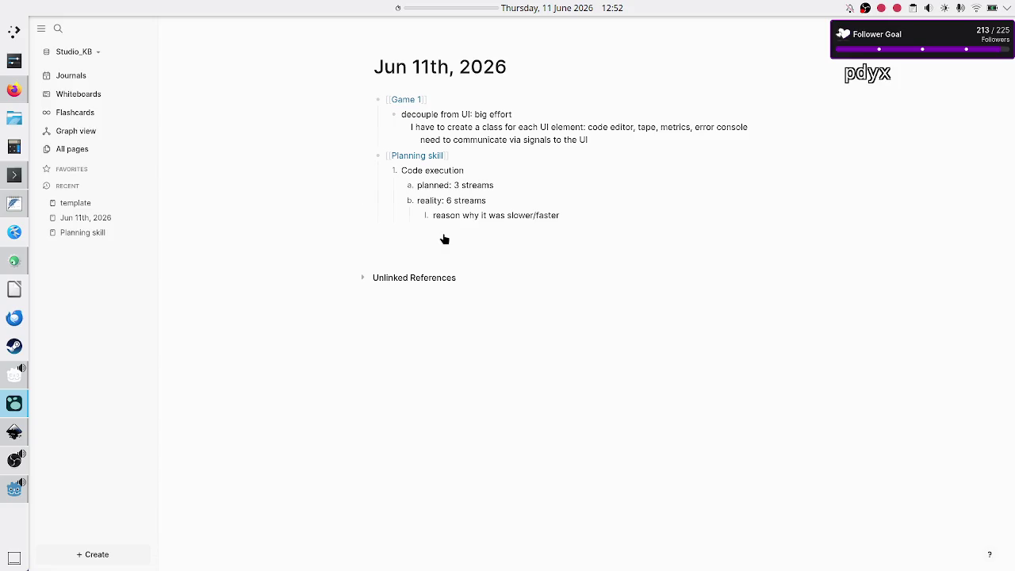
{"action": "key", "text": "ctrl+bracketleft"}
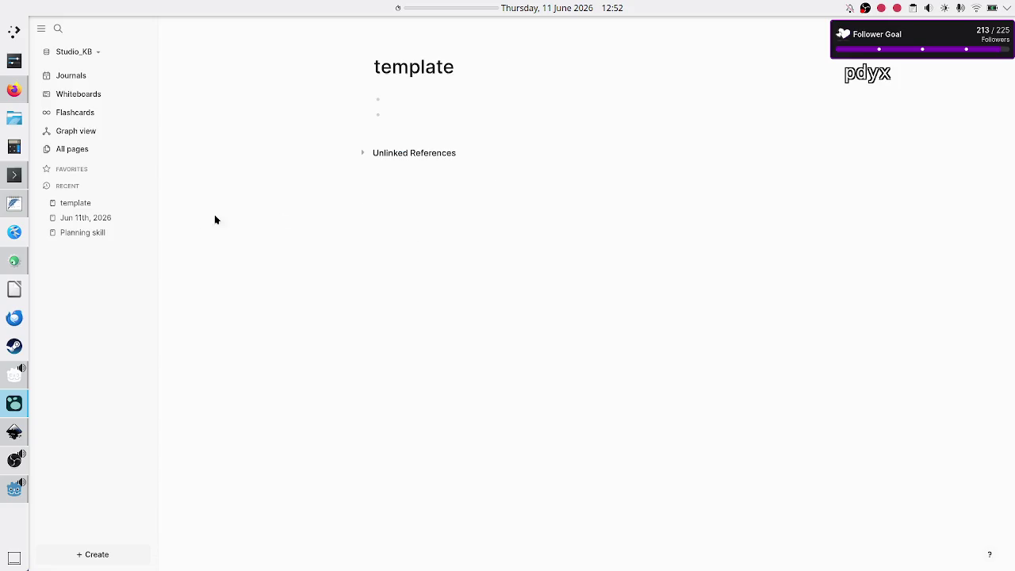
{"action": "left_click", "coordinate": [96, 222]}
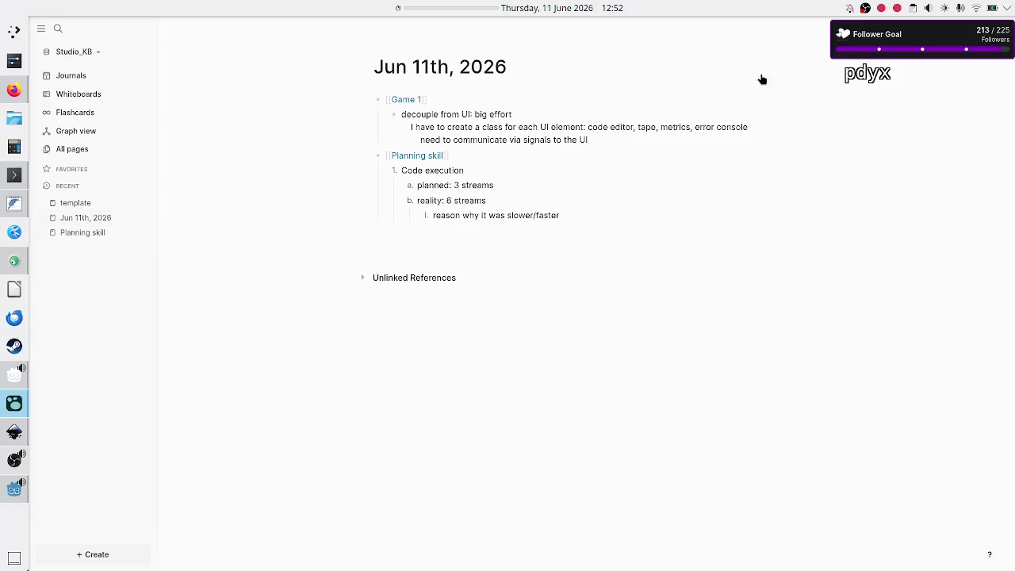
- Restore the Task name template block under Planning skill, then switch to Firefox
{"action": "left_click", "coordinate": [907, 29]}
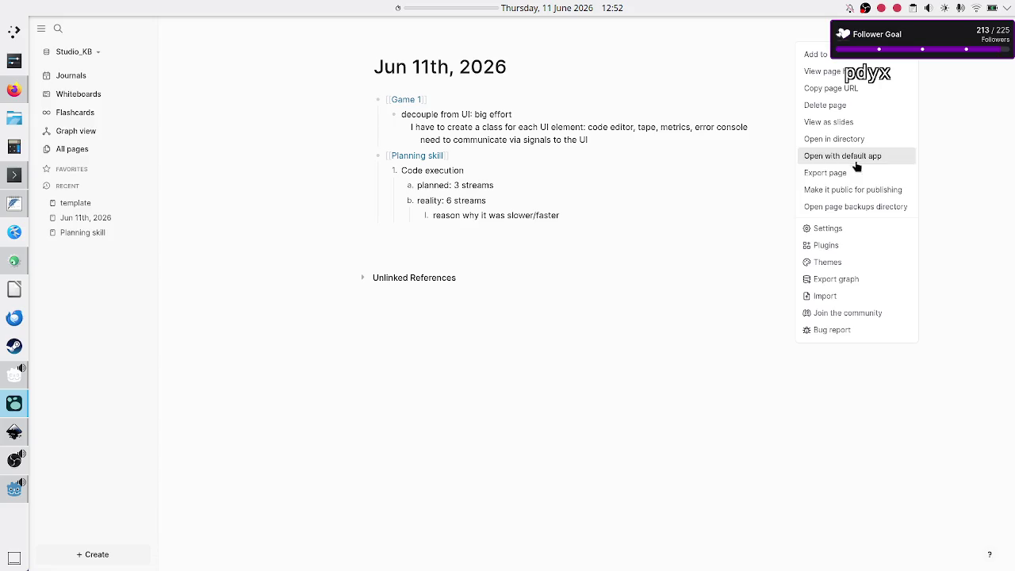
{"action": "left_click", "coordinate": [503, 231]}
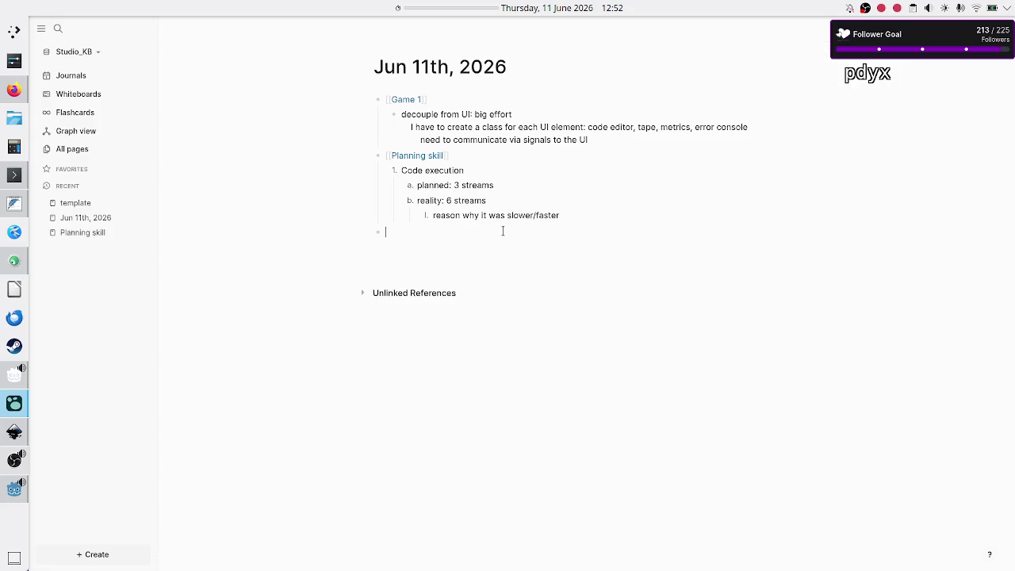
{"action": "key", "text": "Escape"}
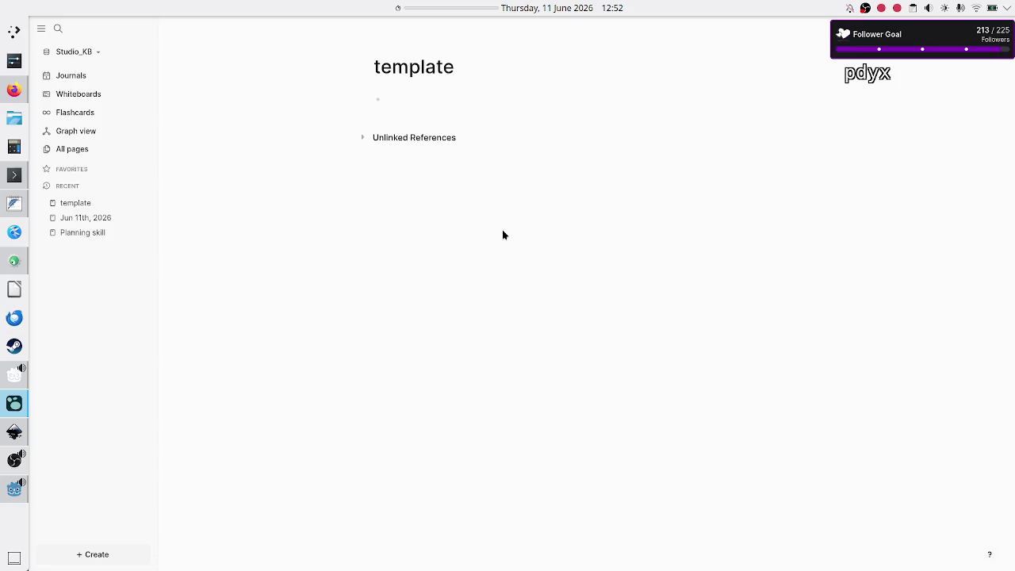
{"action": "left_click", "coordinate": [503, 231]}
{"action": "key", "text": "ctrl+v"}
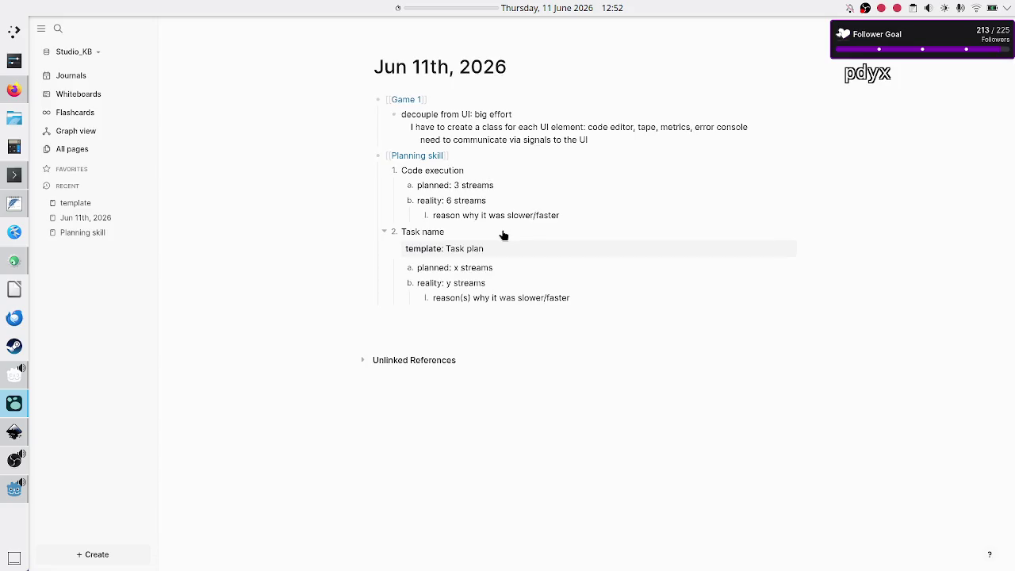
{"action": "left_click", "coordinate": [490, 236]}
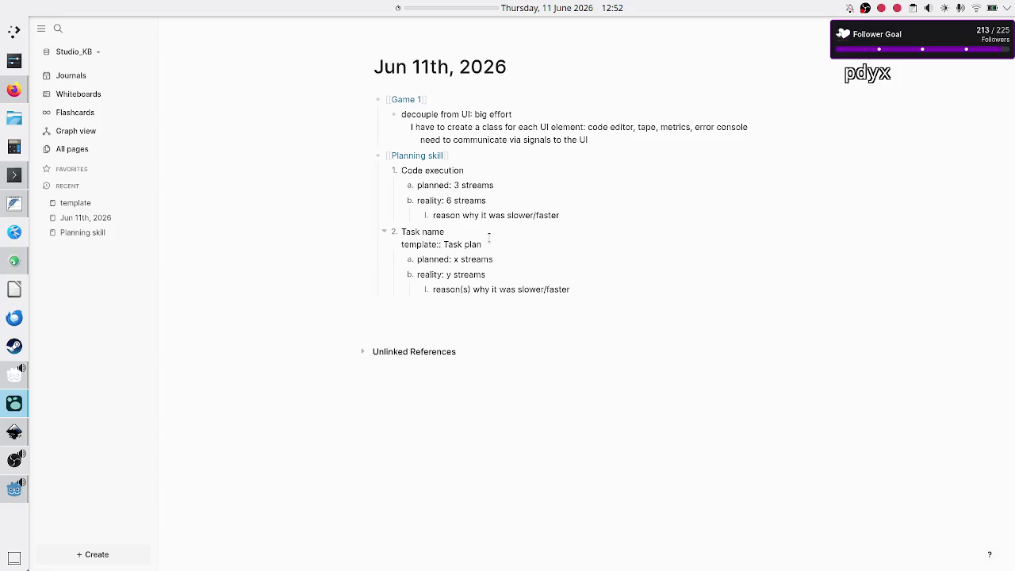
{"action": "key", "text": "shift+Up"}
{"action": "key", "text": "shift+Up"}
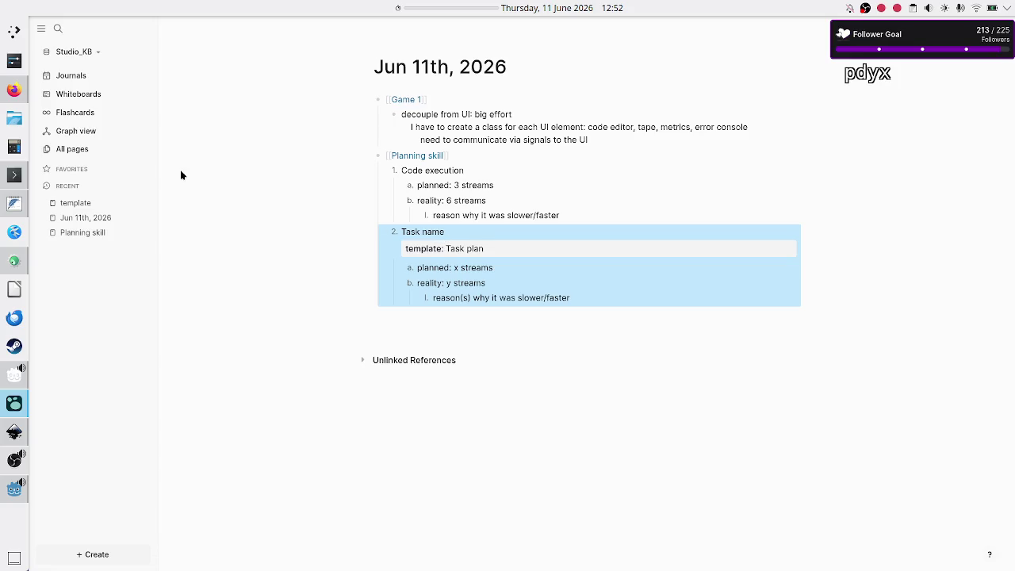
{"action": "left_click", "coordinate": [6, 95]}
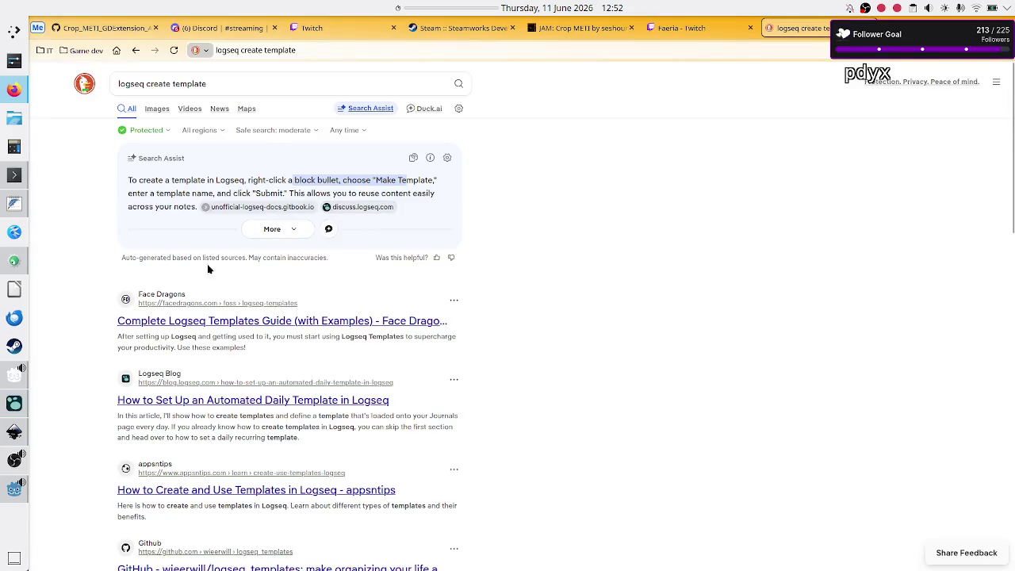
- Open the Complete Logseq Templates Guide and highlight the tip about a page called Templates
{"action": "left_click", "coordinate": [195, 320]}
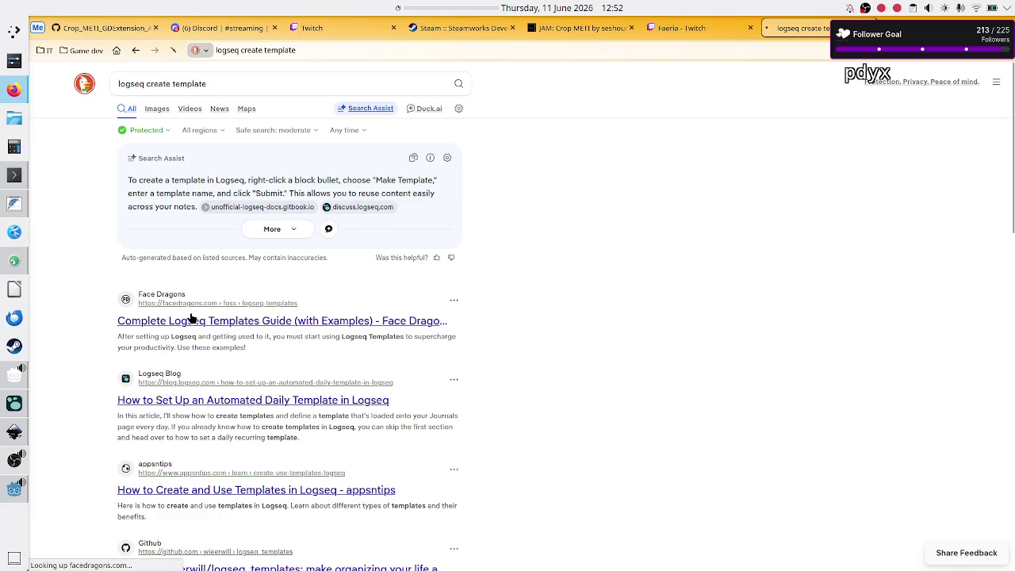
{"action": "scroll", "coordinate": [266, 325], "scroll_direction": "down", "scroll_amount": 15}
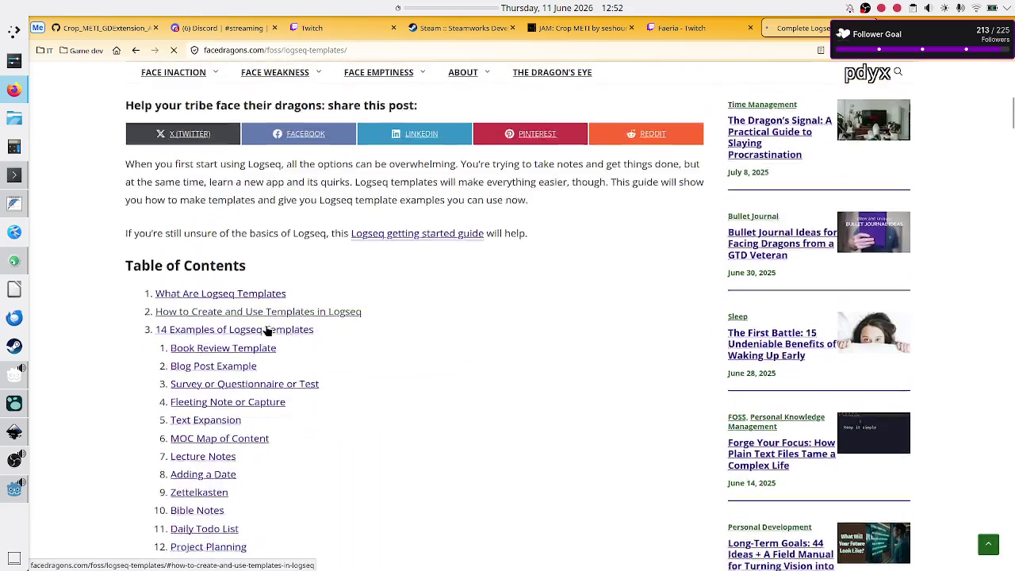
{"action": "scroll", "coordinate": [267, 329], "scroll_direction": "down", "scroll_amount": 3}
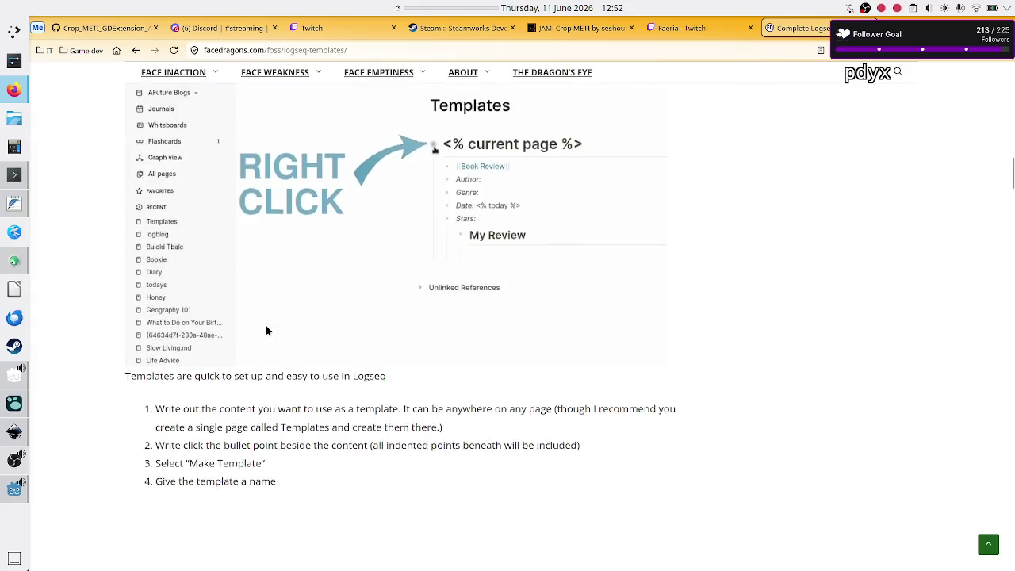
{"action": "scroll", "coordinate": [268, 328], "scroll_direction": "up", "scroll_amount": 1}
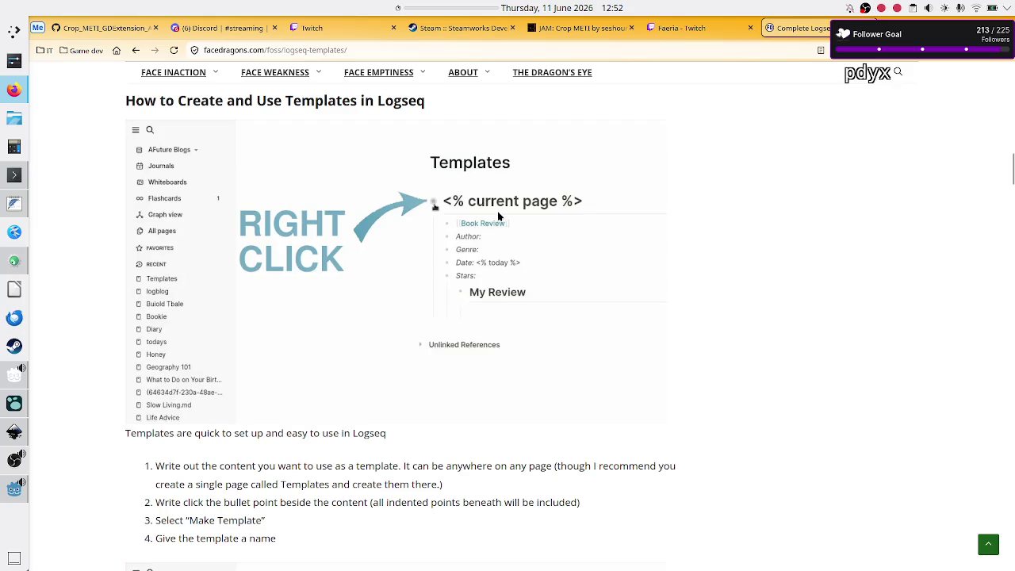
{"action": "scroll", "coordinate": [480, 182], "scroll_direction": "up", "scroll_amount": 3}
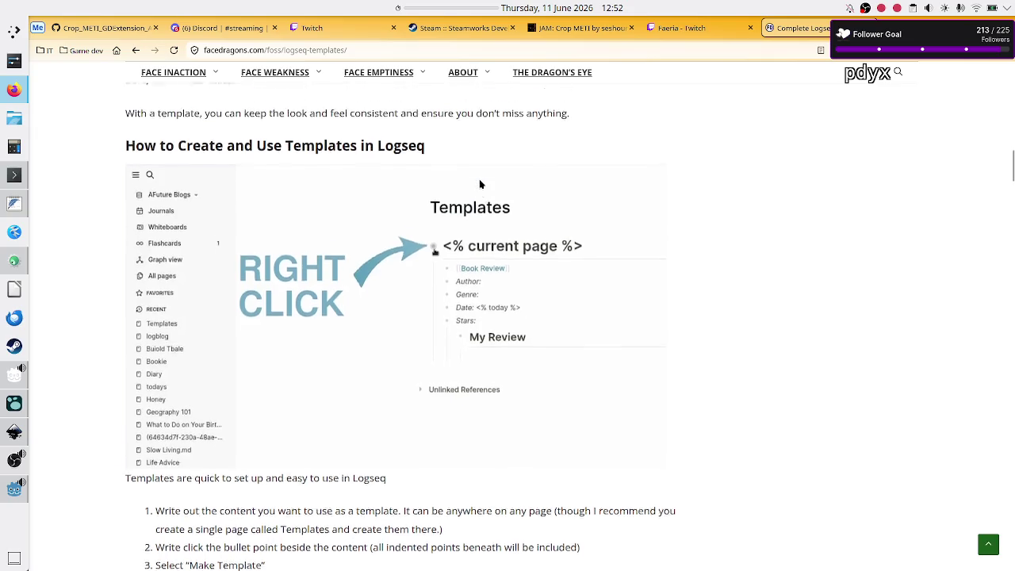
{"action": "scroll", "coordinate": [480, 183], "scroll_direction": "up", "scroll_amount": 3}
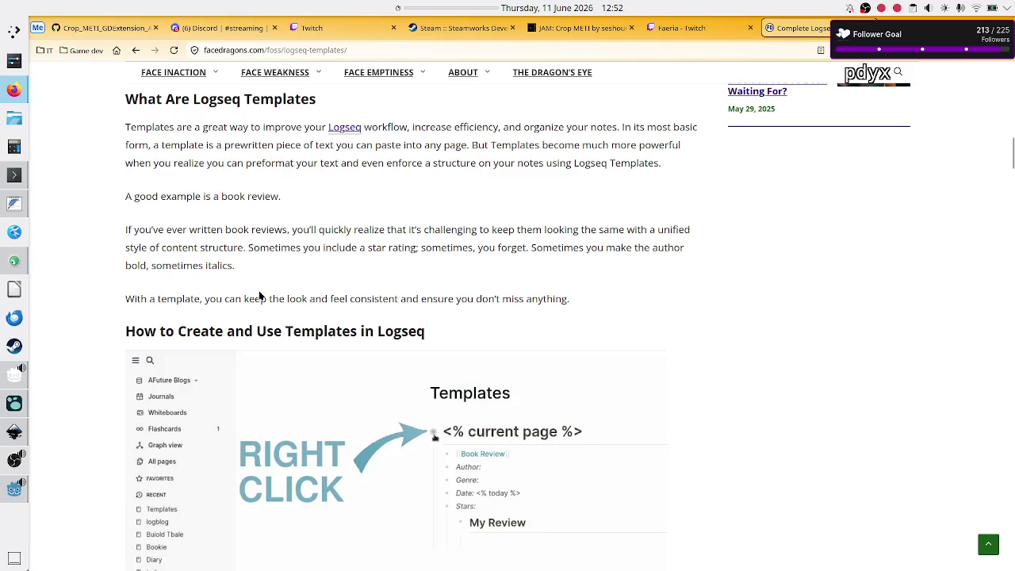
{"action": "scroll", "coordinate": [315, 304], "scroll_direction": "down", "scroll_amount": 3}
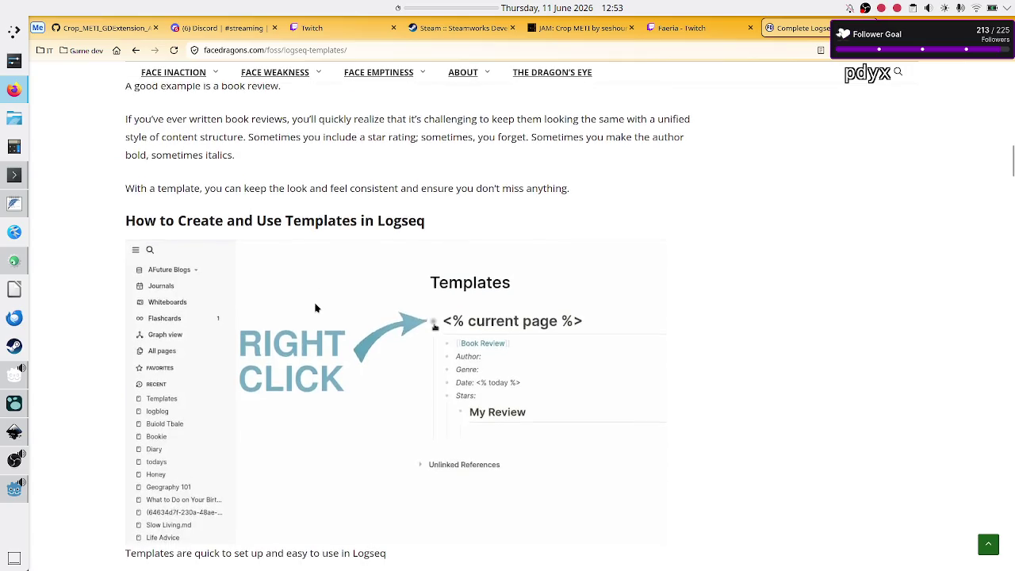
{"action": "scroll", "coordinate": [315, 307], "scroll_direction": "down", "scroll_amount": 3}
{"action": "scroll", "coordinate": [315, 308], "scroll_direction": "down", "scroll_amount": 3}
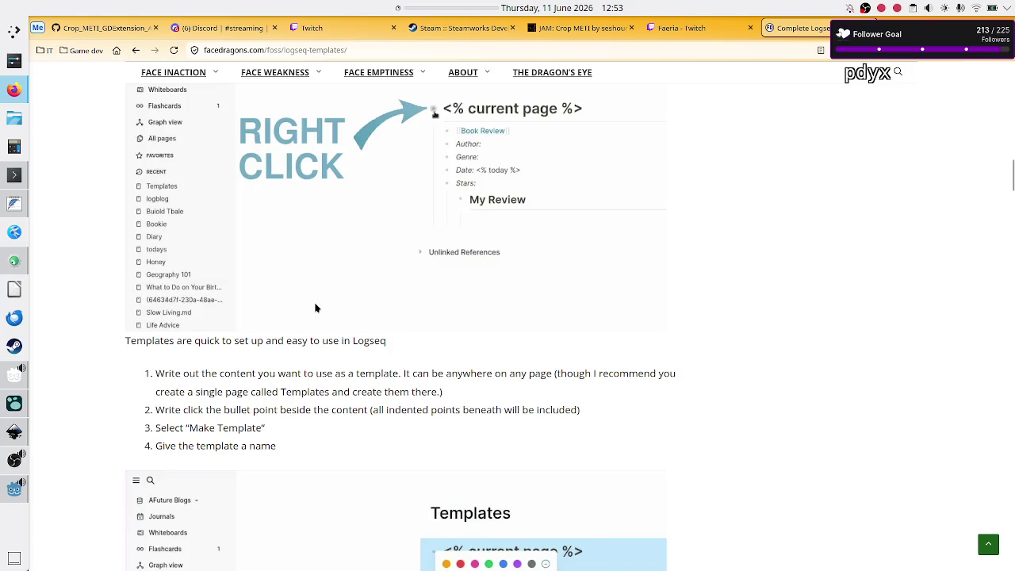
{"action": "left_click_drag", "start_coordinate": [470, 374], "coordinate": [549, 375]}
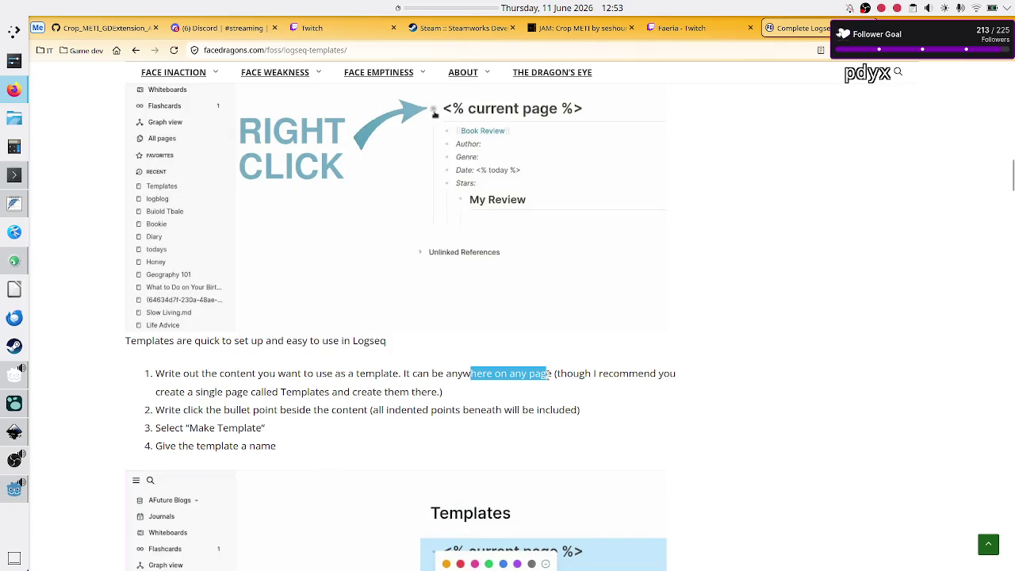
{"action": "left_click_drag", "start_coordinate": [232, 391], "coordinate": [331, 389]}
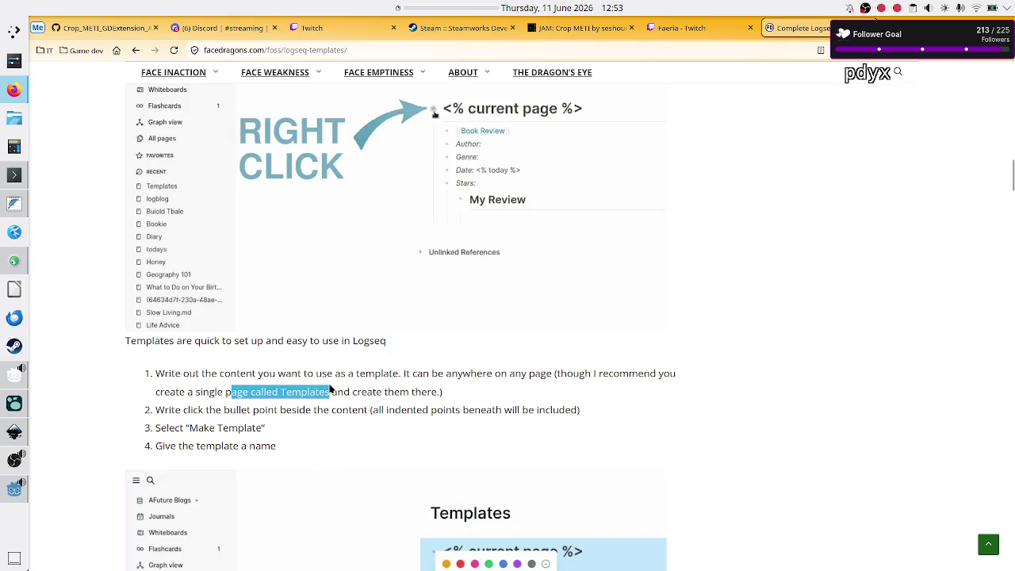
{"action": "key", "text": "alt+Tab"}
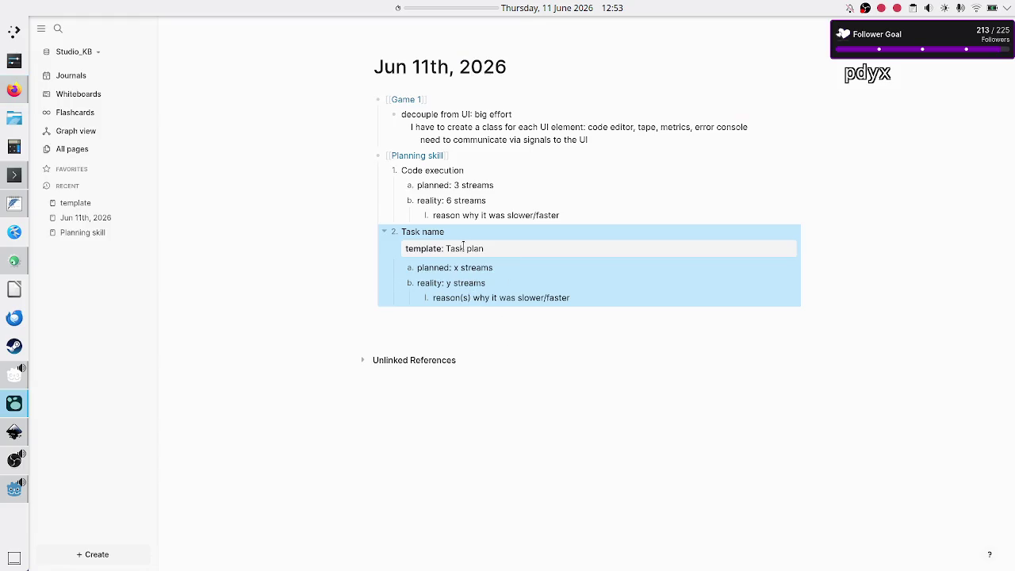
- Cut the Task name template block, then search All pages for 'template'
{"action": "key", "text": "ctrl+x"}
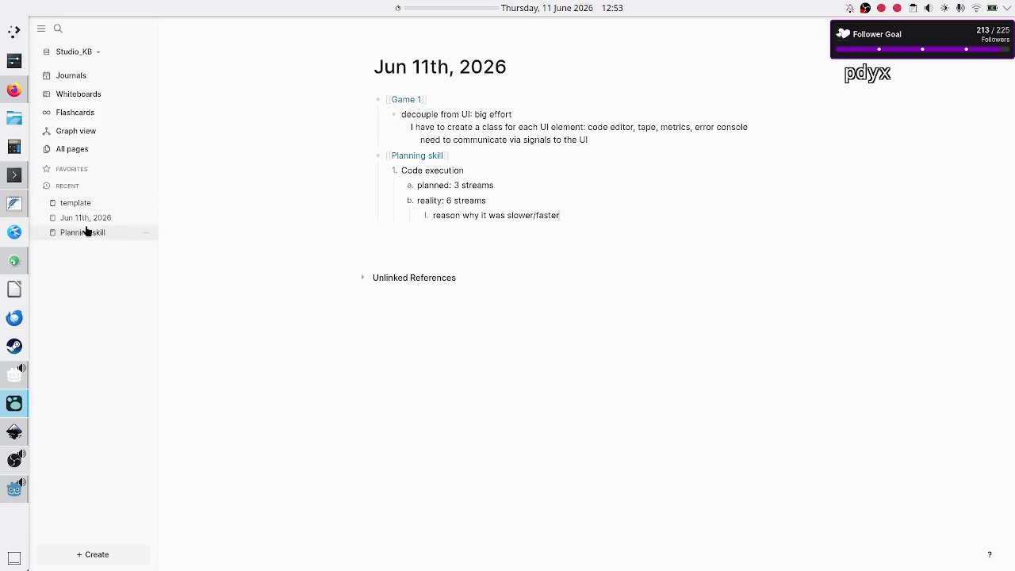
{"action": "left_click", "coordinate": [76, 150]}
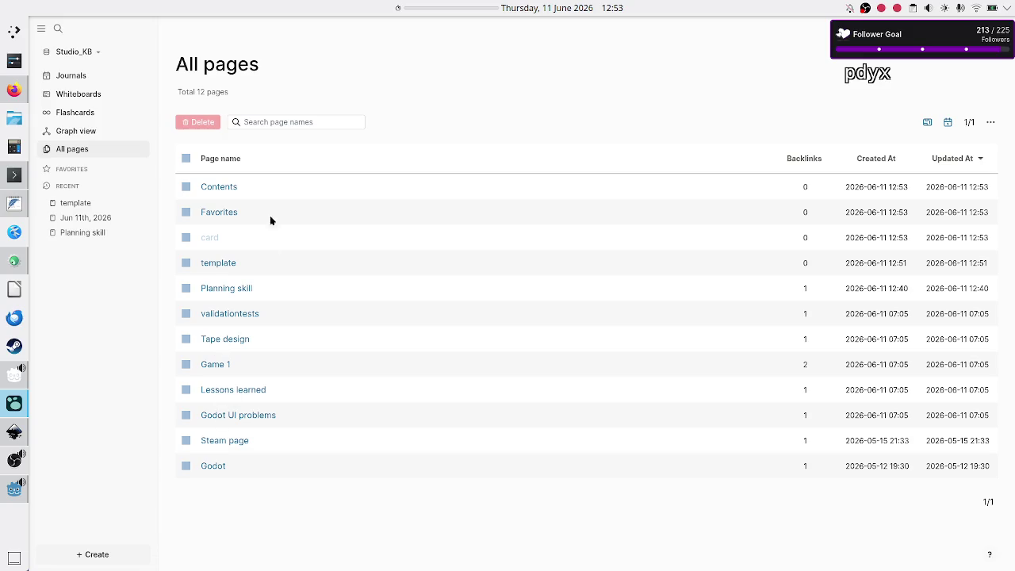
{"action": "left_click", "coordinate": [284, 122]}
{"action": "type", "text": "template"}
{"action": "key", "text": "Return"}
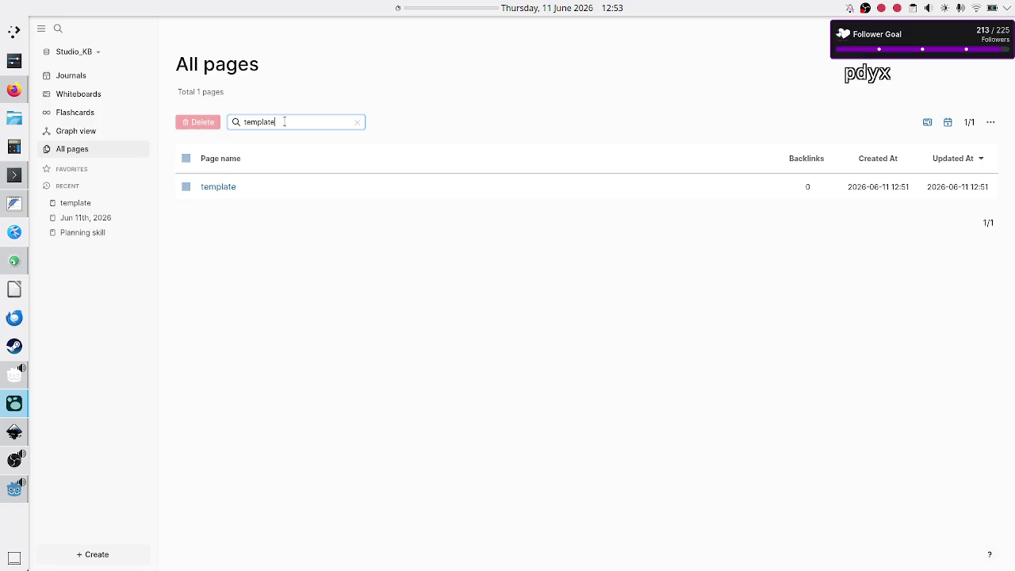
{"action": "type", "text": "s"}
{"action": "key", "text": "BackSpace"}
{"action": "key", "text": "BackSpace"}
{"action": "key", "text": "BackSpace"}
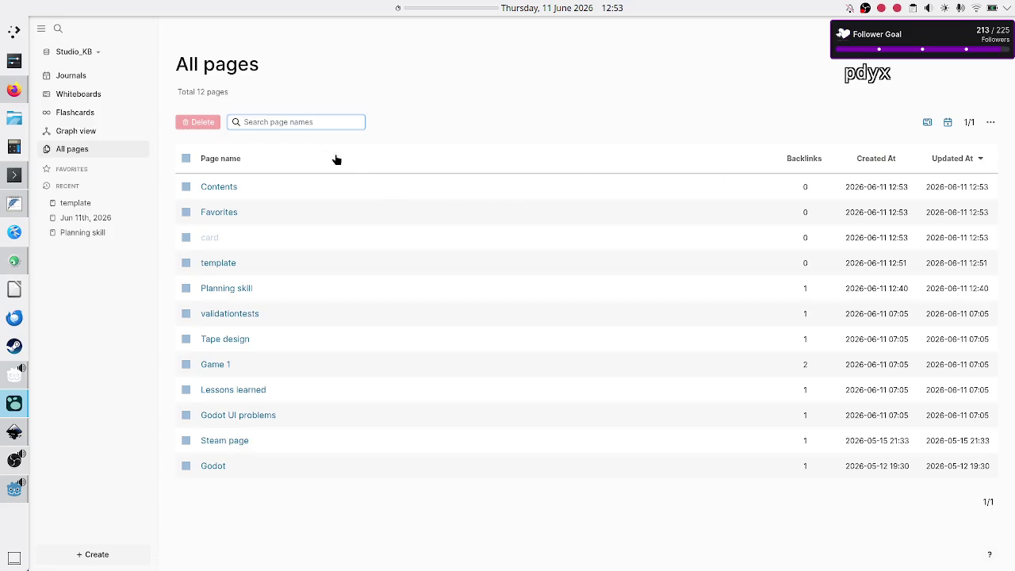
- Start a new page and enter the name 'Templates'
{"action": "left_click", "coordinate": [124, 556]}
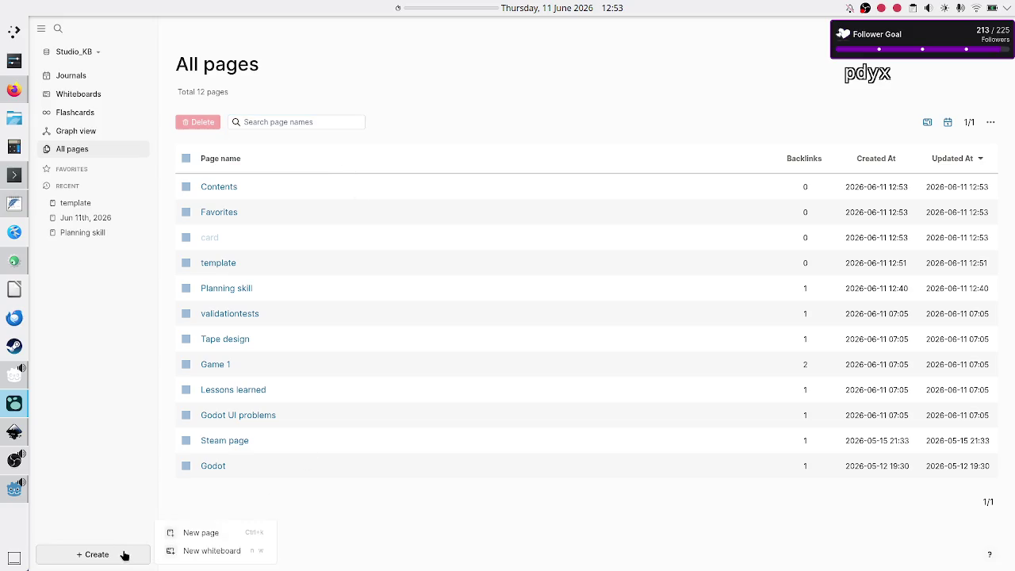
{"action": "left_click", "coordinate": [204, 533]}
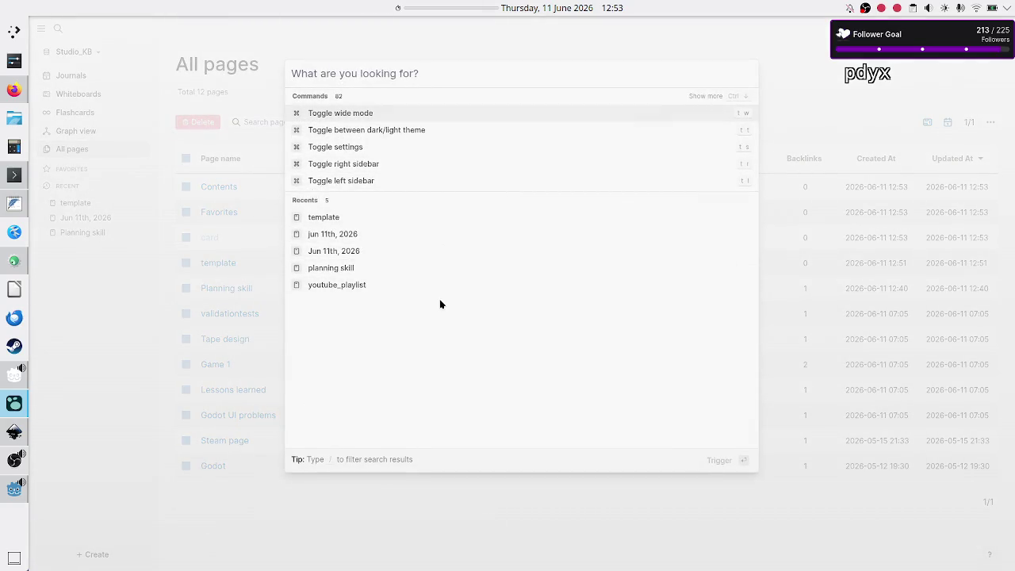
{"action": "key", "text": "ctrl+v"}
{"action": "key", "text": "ctrl+z"}
{"action": "type", "text": "Templates"}
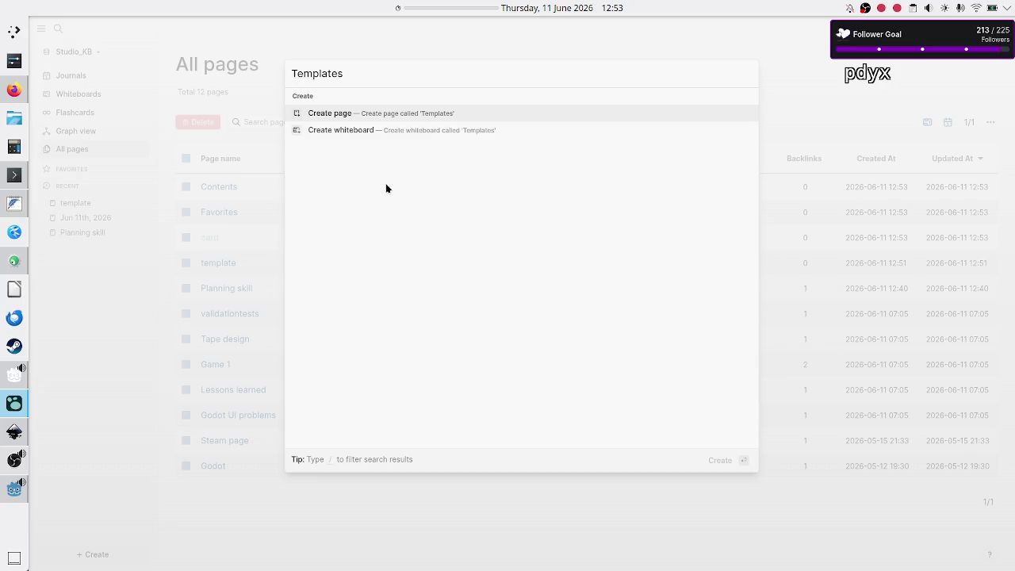
- Create the Templates page and paste in the Task name block with its template: Task plan property
{"action": "left_click", "coordinate": [383, 112]}
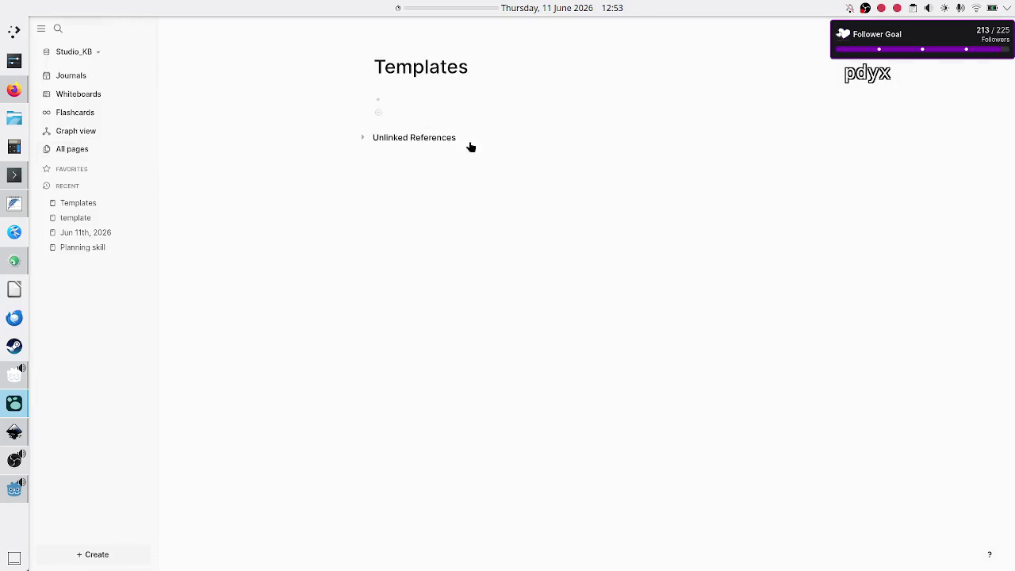
{"action": "key", "text": "ctrl+v"}
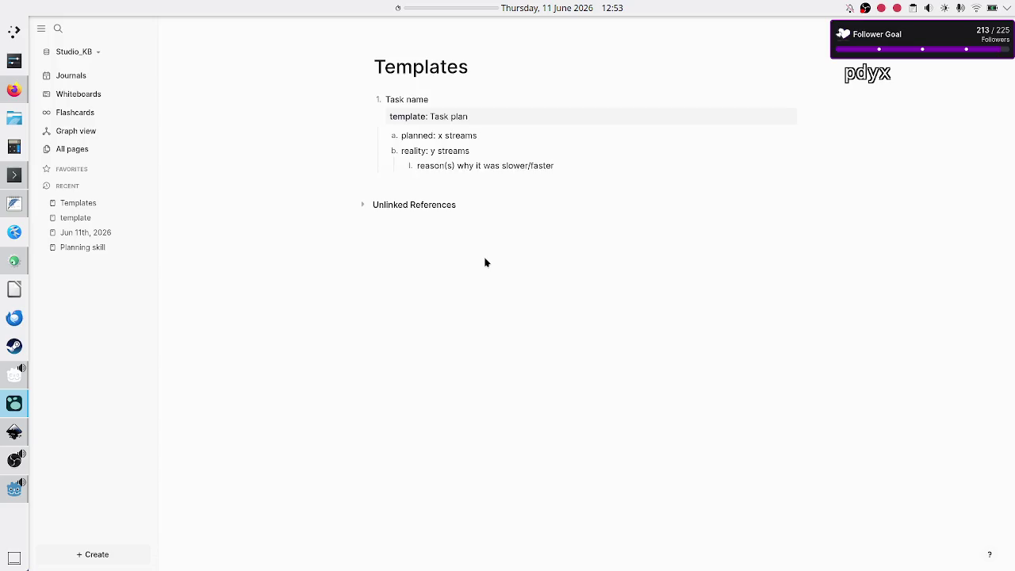
{"action": "left_click", "coordinate": [477, 116]}
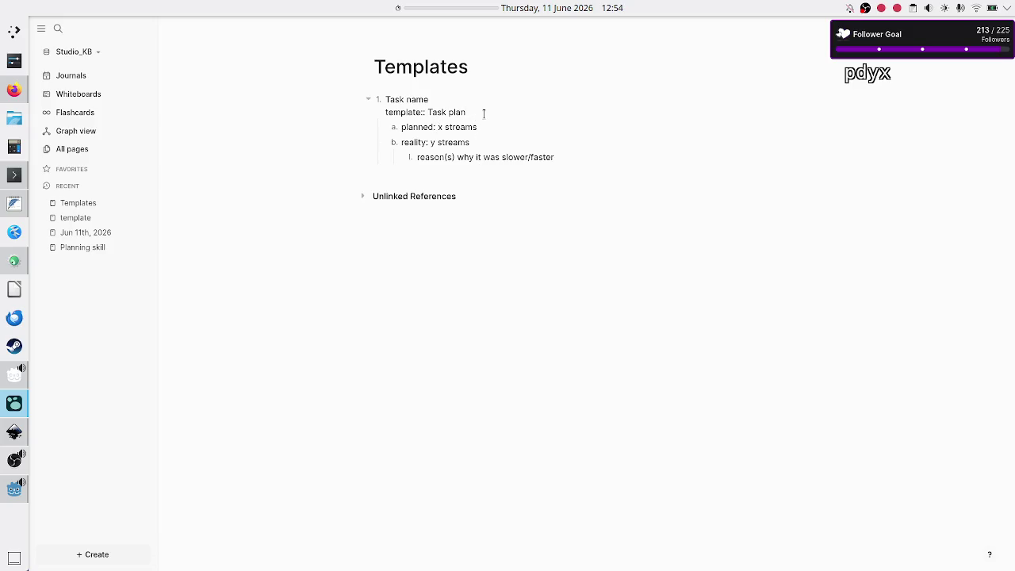
{"action": "left_click", "coordinate": [565, 156]}
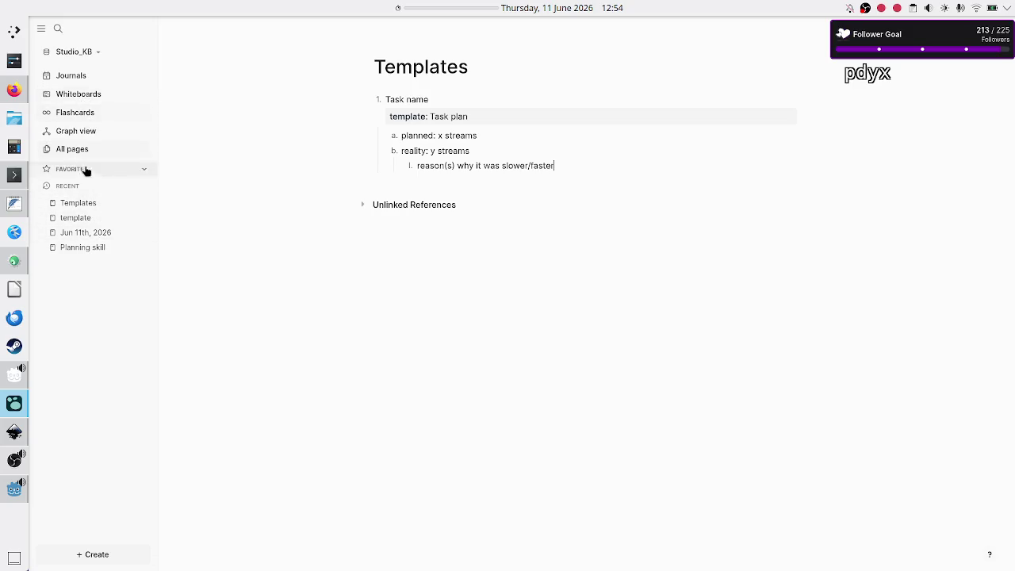
- Delete the empty 'template' page from All pages, confirming removal of its file
{"action": "left_click", "coordinate": [96, 219]}
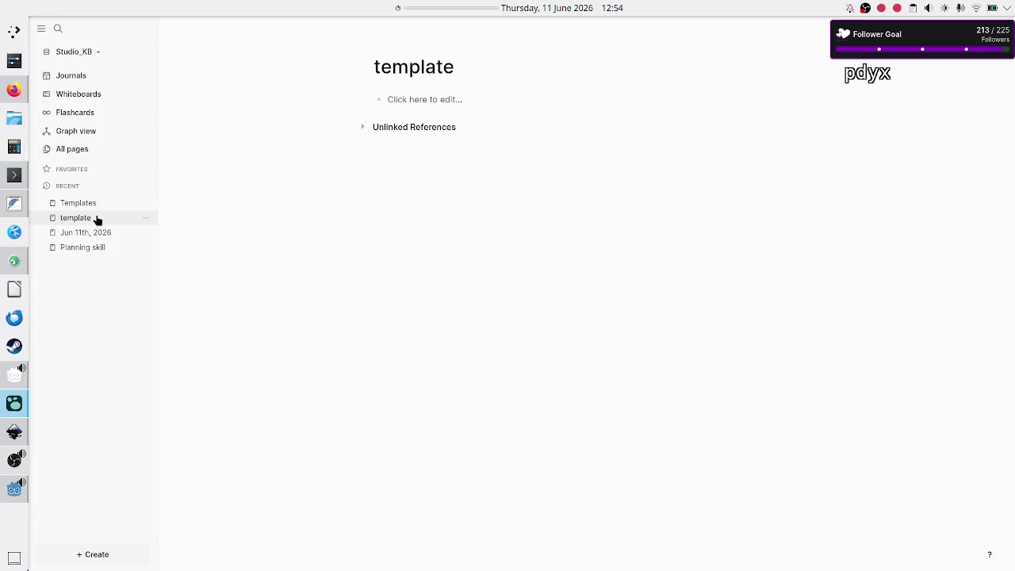
{"action": "right_click", "coordinate": [96, 219]}
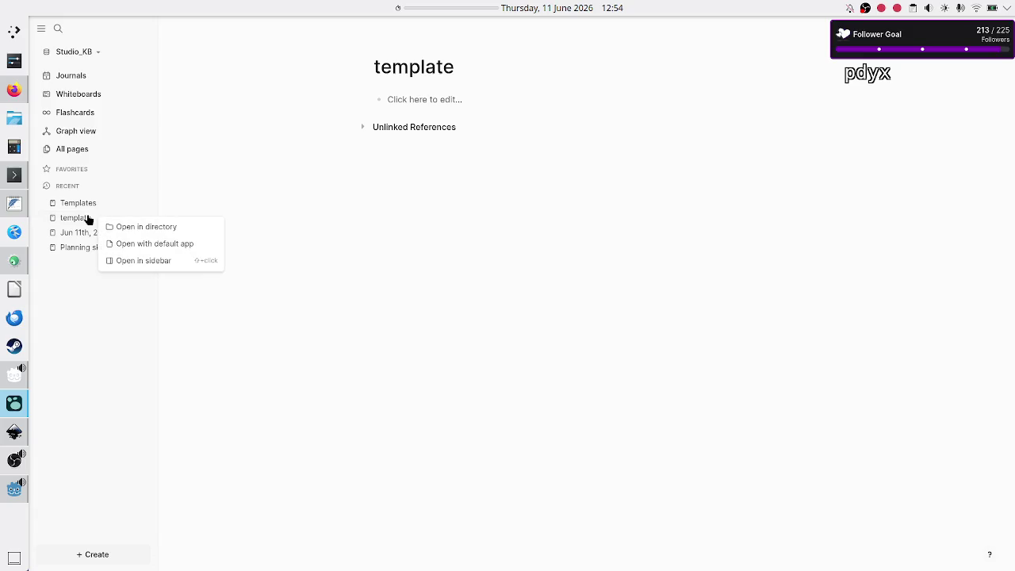
{"action": "left_click", "coordinate": [91, 213]}
{"action": "right_click", "coordinate": [85, 216]}
{"action": "left_click", "coordinate": [108, 308]}
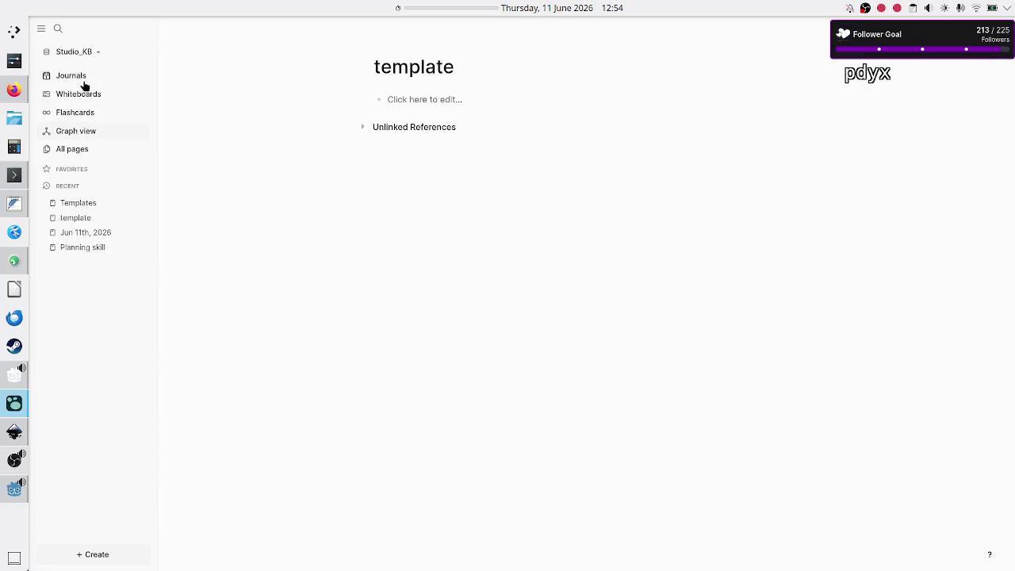
{"action": "left_click", "coordinate": [83, 148]}
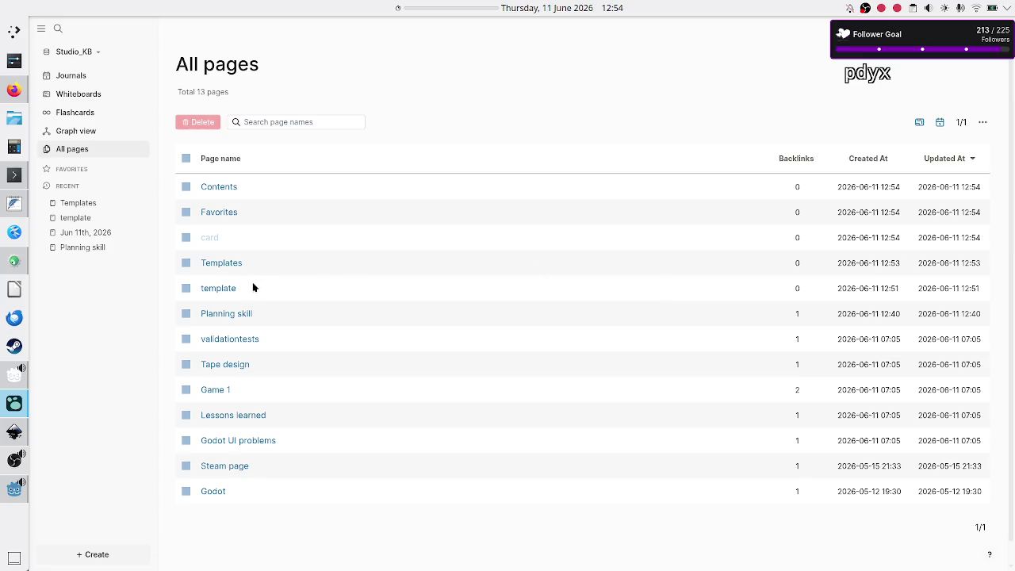
{"action": "left_click", "coordinate": [185, 288]}
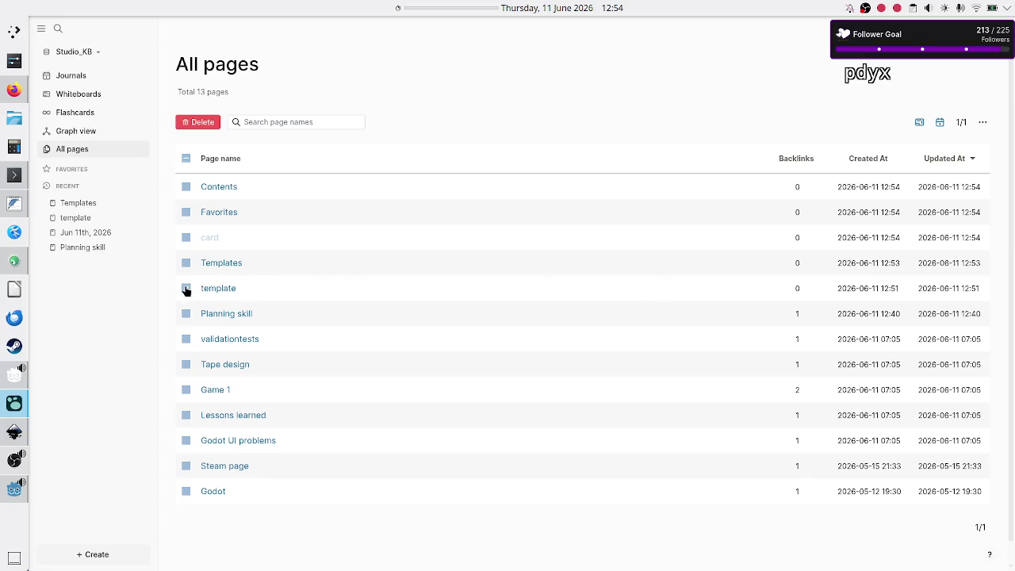
{"action": "left_click", "coordinate": [199, 123]}
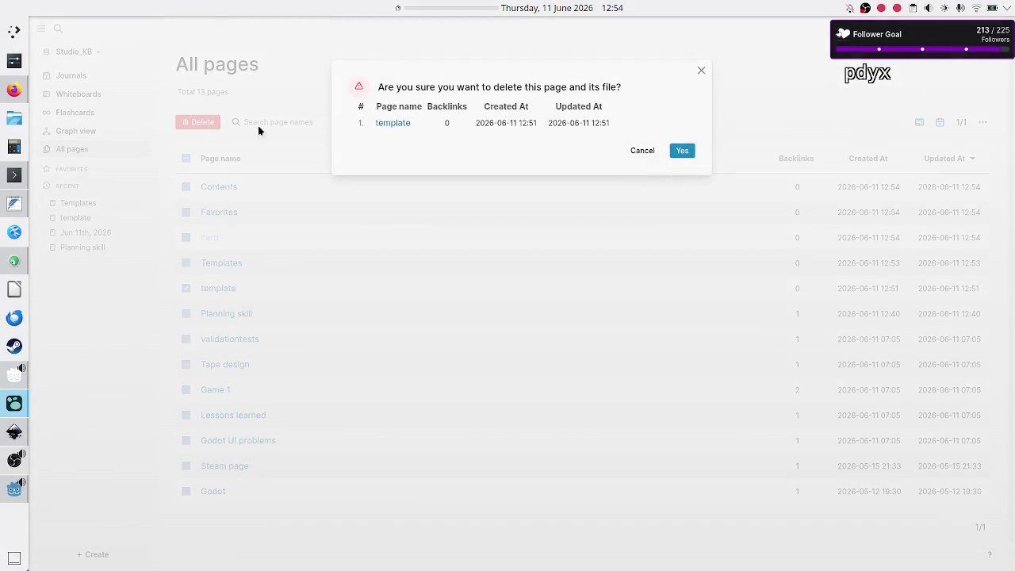
{"action": "left_click", "coordinate": [680, 150]}
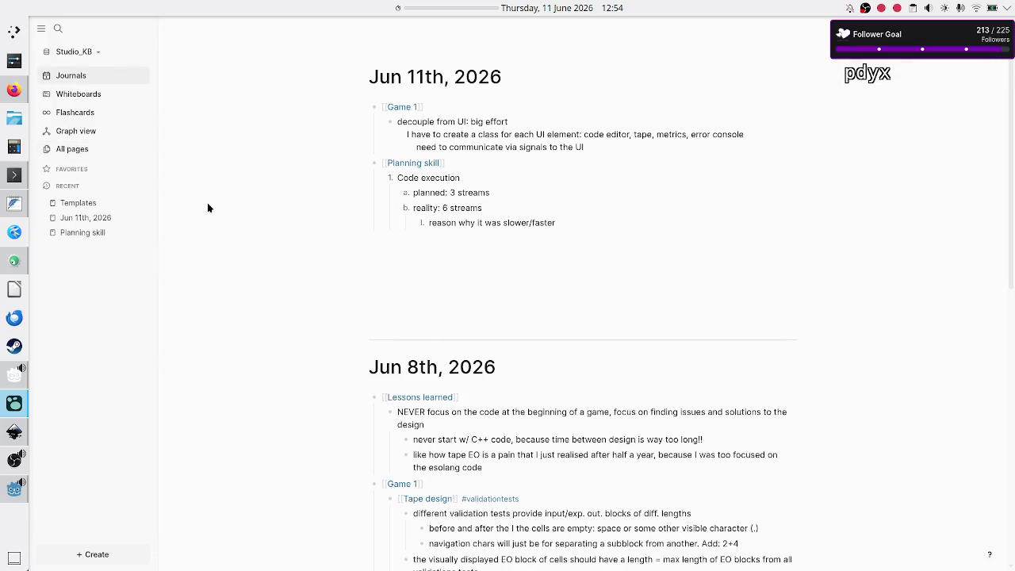
- Browse the Templates and Planning skill pages, then open the Jun 11th, 2026 journal
{"action": "left_click", "coordinate": [87, 203]}
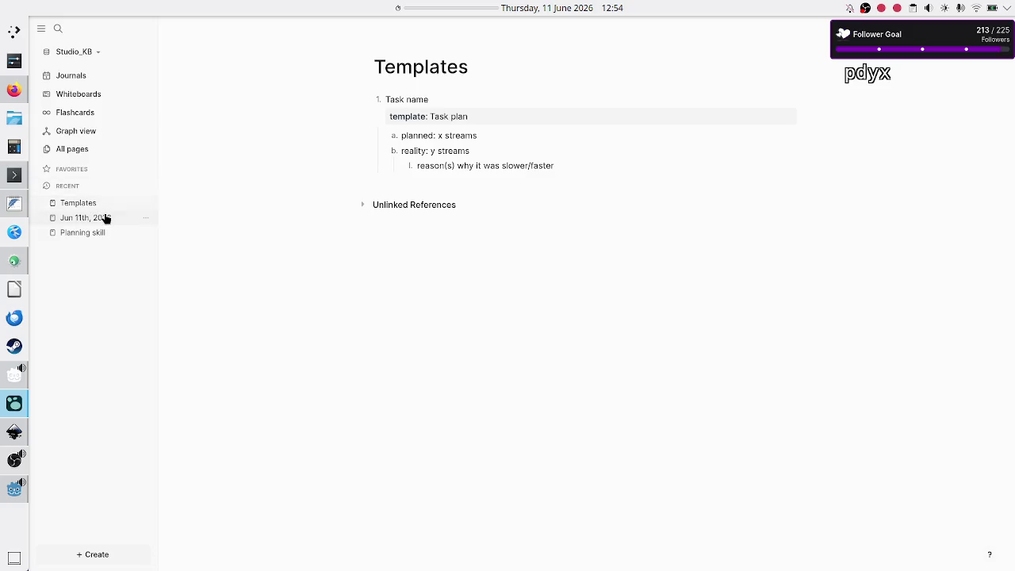
{"action": "left_click", "coordinate": [89, 235]}
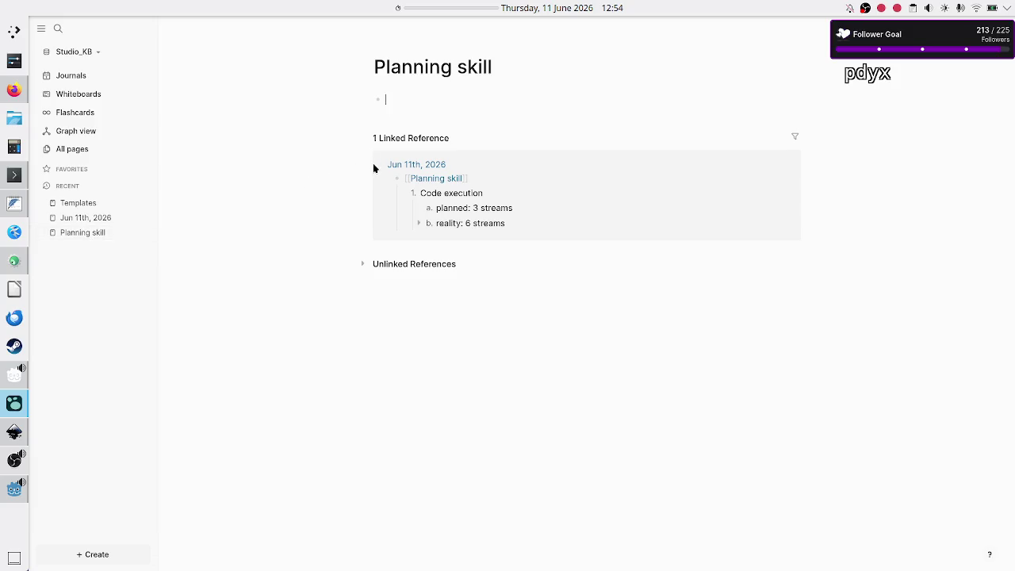
{"action": "mouse_move", "coordinate": [375, 167]}
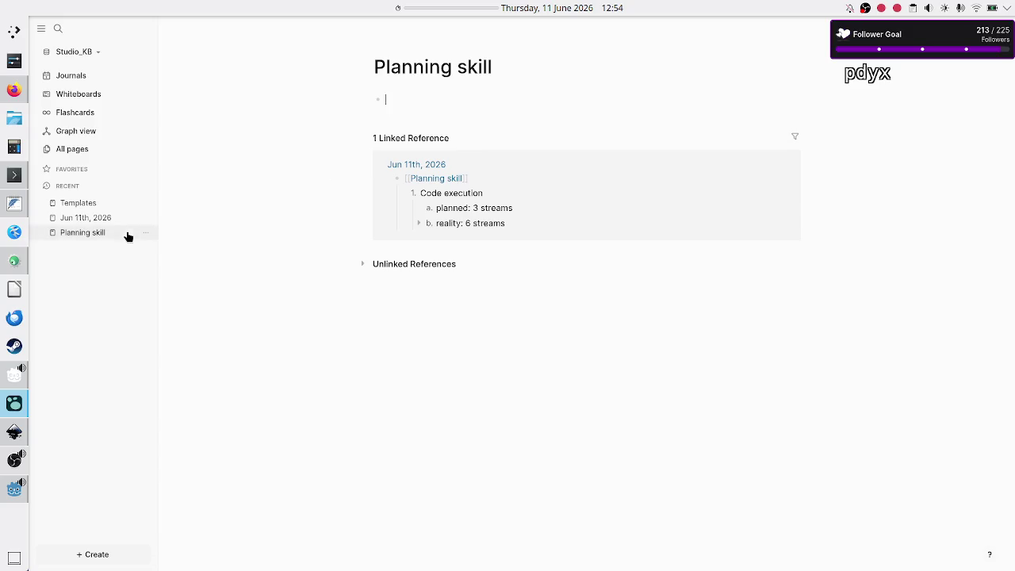
{"action": "left_click", "coordinate": [103, 222]}
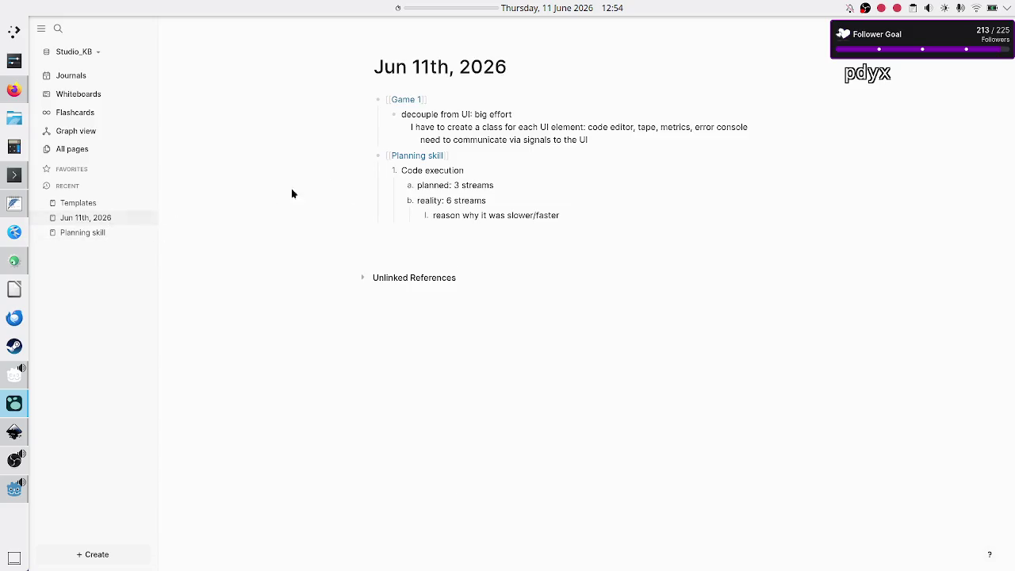
- Delete the Code execution blocks and add an empty child bullet under Planning skill
{"action": "left_click", "coordinate": [502, 166]}
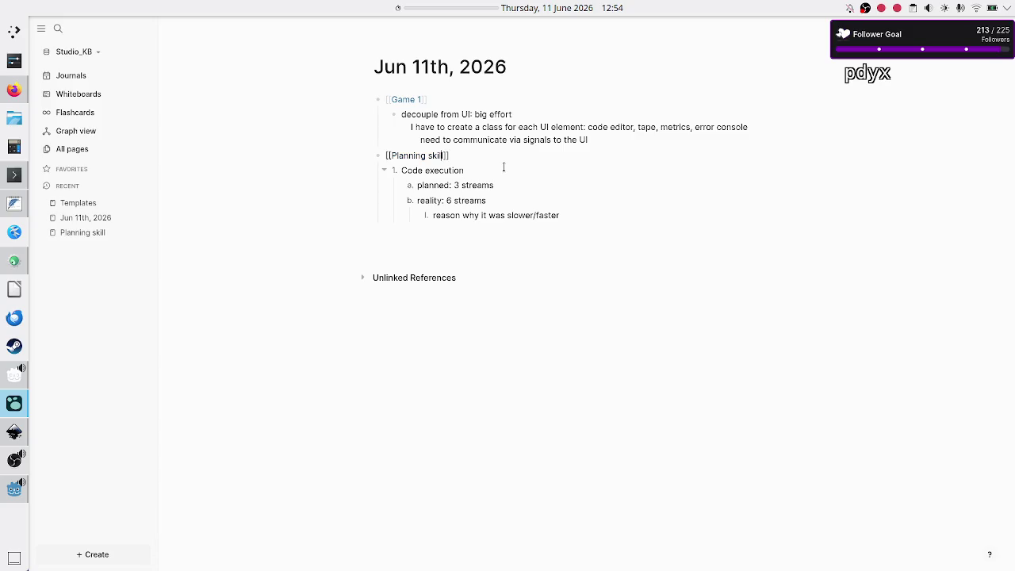
{"action": "key", "text": "Right"}
{"action": "key", "text": "Right"}
{"action": "key", "text": "Right"}
{"action": "key", "text": "Escape"}
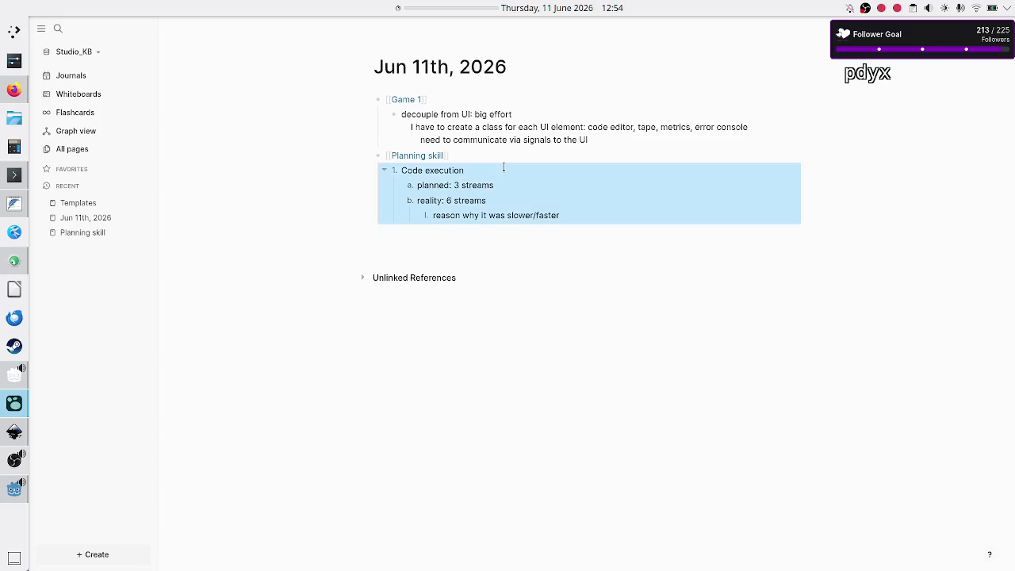
{"action": "key", "text": "BackSpace"}
{"action": "key", "text": "Return"}
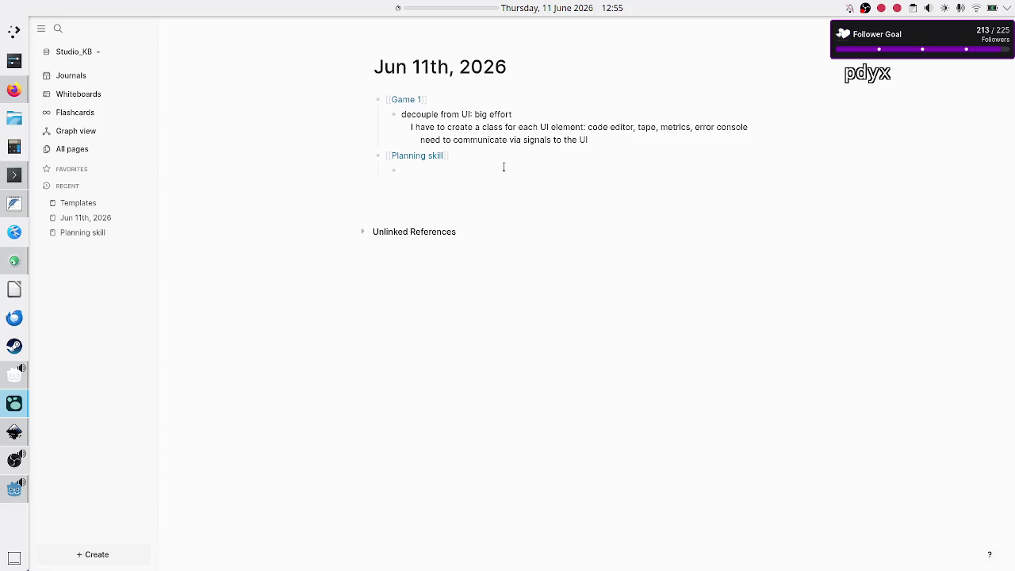
- Check the empty bullet's context menu, then return to the Logseq templates guide in Firefox
{"action": "right_click", "coordinate": [406, 171]}
{"action": "left_click", "coordinate": [393, 168]}
{"action": "right_click", "coordinate": [395, 171]}
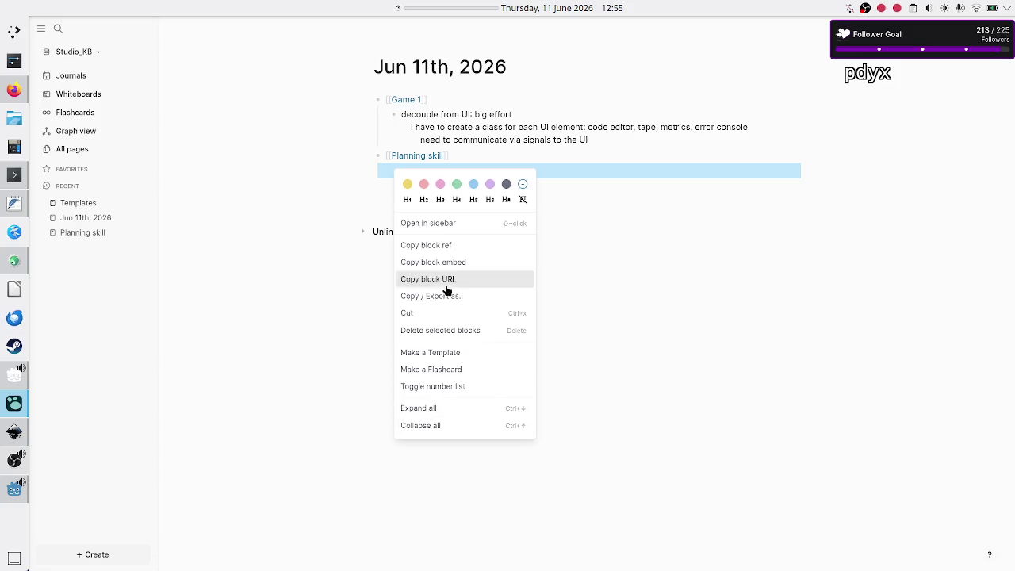
{"action": "left_click", "coordinate": [598, 203]}
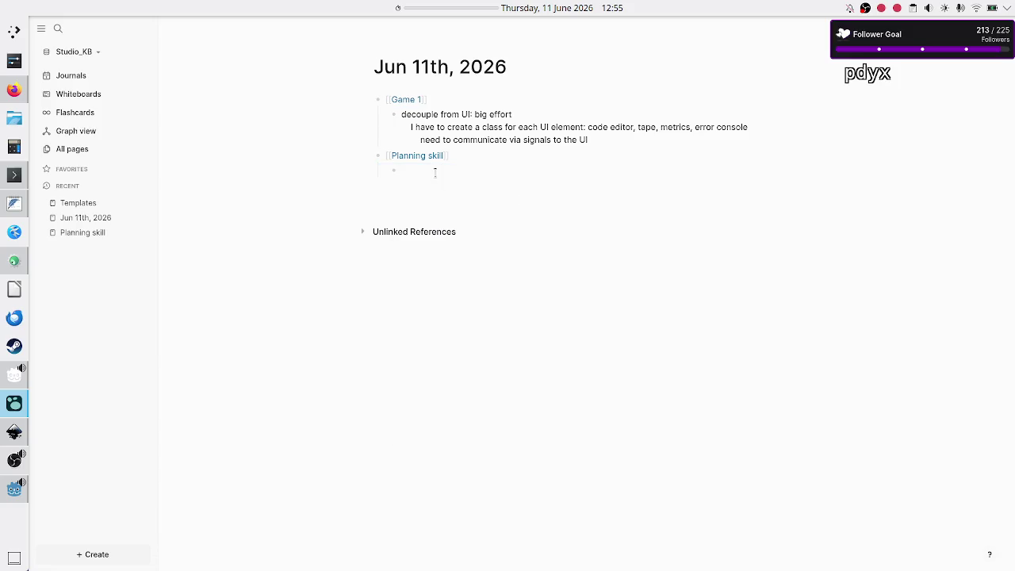
{"action": "key", "text": "alt+Tab"}
{"action": "scroll", "coordinate": [313, 337], "scroll_direction": "down", "scroll_amount": 5}
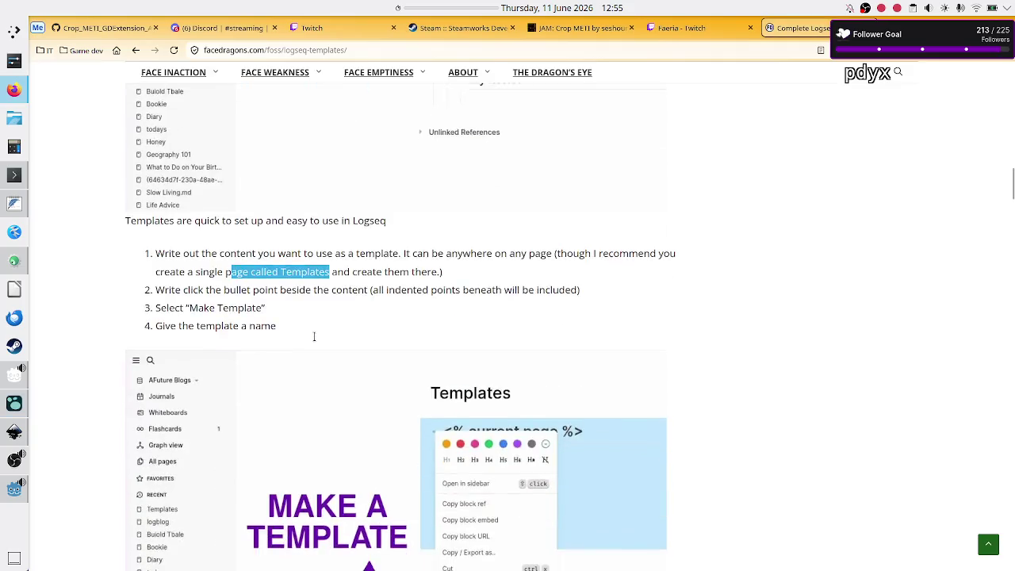
- Read through the facedragons Logseq templates article in Firefox, then return to the Logseq journal
{"action": "scroll", "coordinate": [315, 339], "scroll_direction": "down", "scroll_amount": 5}
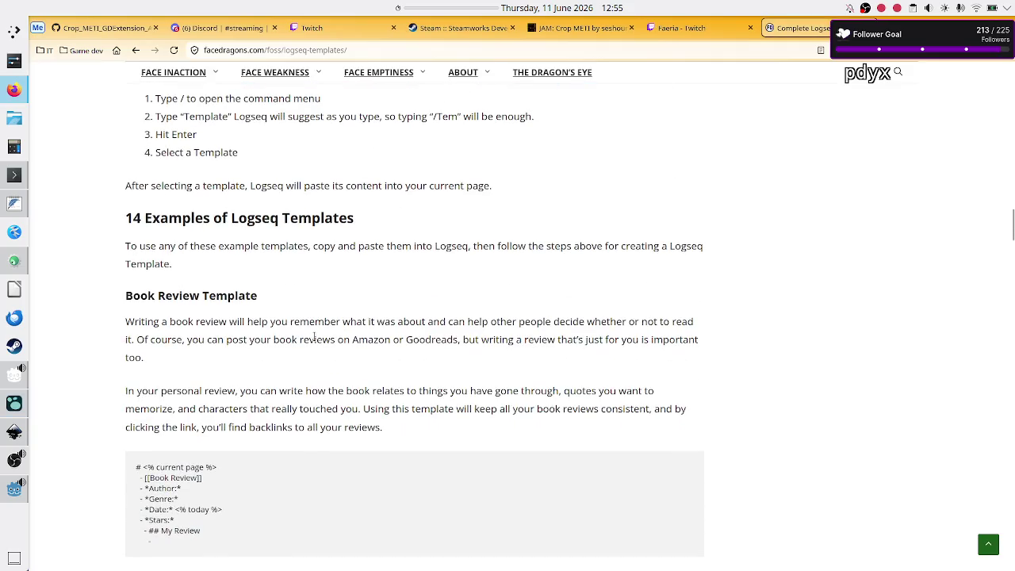
{"action": "scroll", "coordinate": [314, 337], "scroll_direction": "down", "scroll_amount": 4}
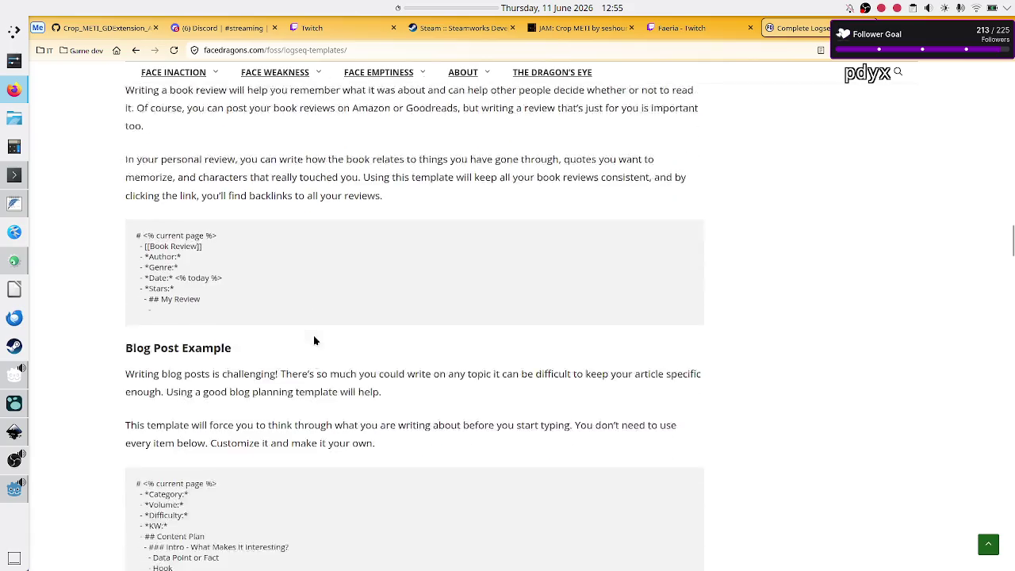
{"action": "scroll", "coordinate": [314, 340], "scroll_direction": "down", "scroll_amount": 7}
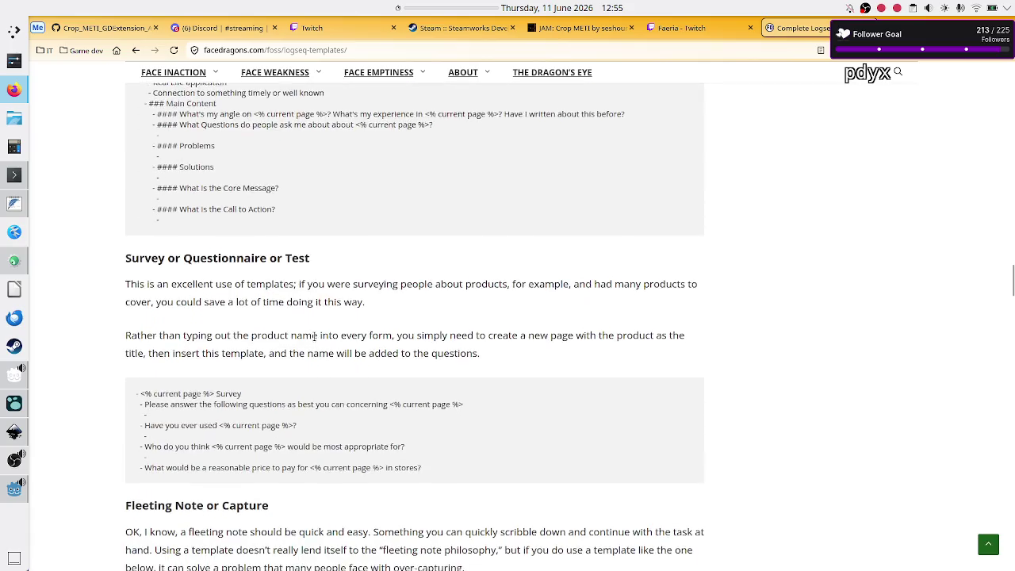
{"action": "scroll", "coordinate": [314, 337], "scroll_direction": "down", "scroll_amount": 8}
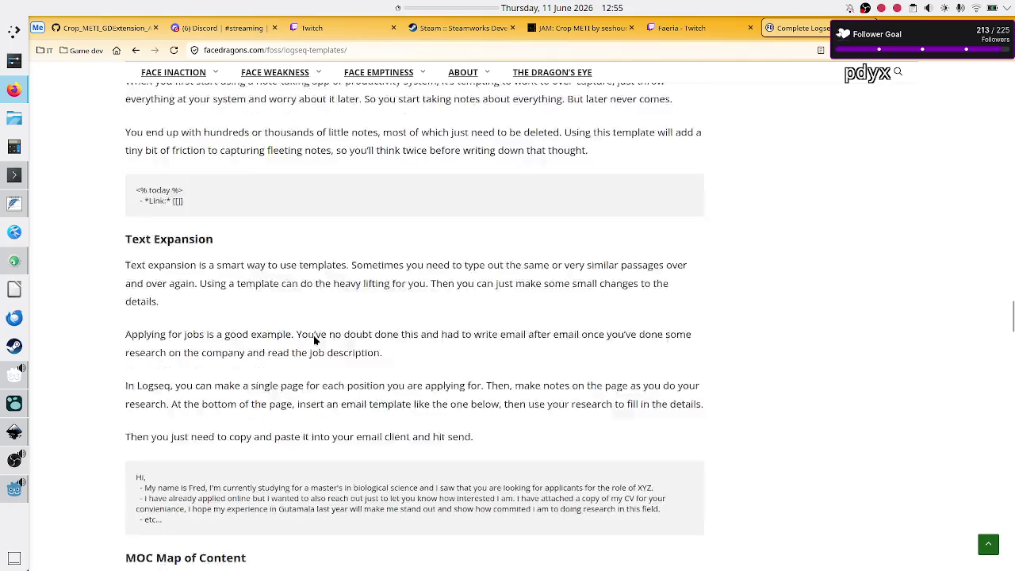
{"action": "scroll", "coordinate": [313, 340], "scroll_direction": "down", "scroll_amount": 7}
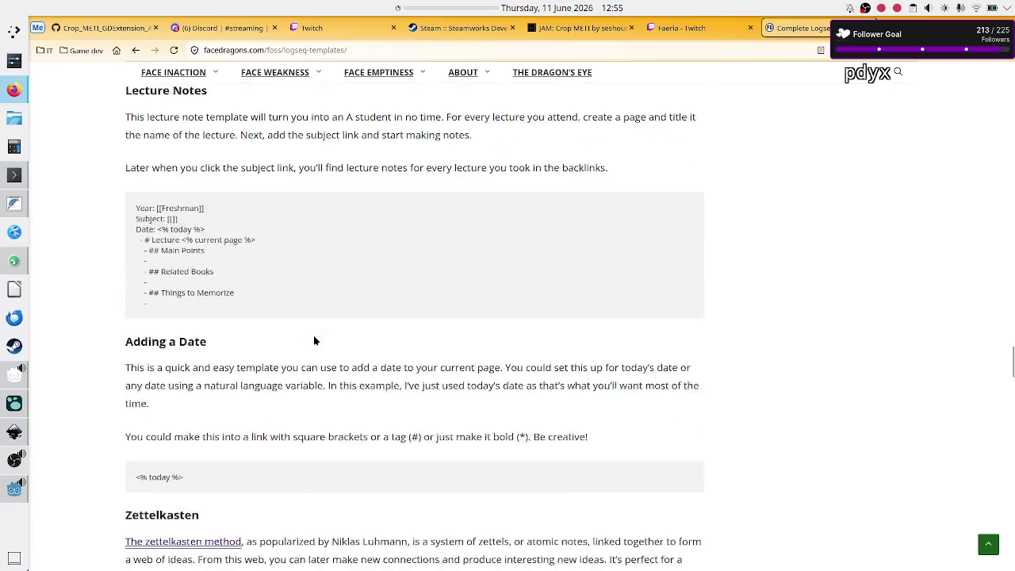
{"action": "scroll", "coordinate": [313, 340], "scroll_direction": "down", "scroll_amount": 9}
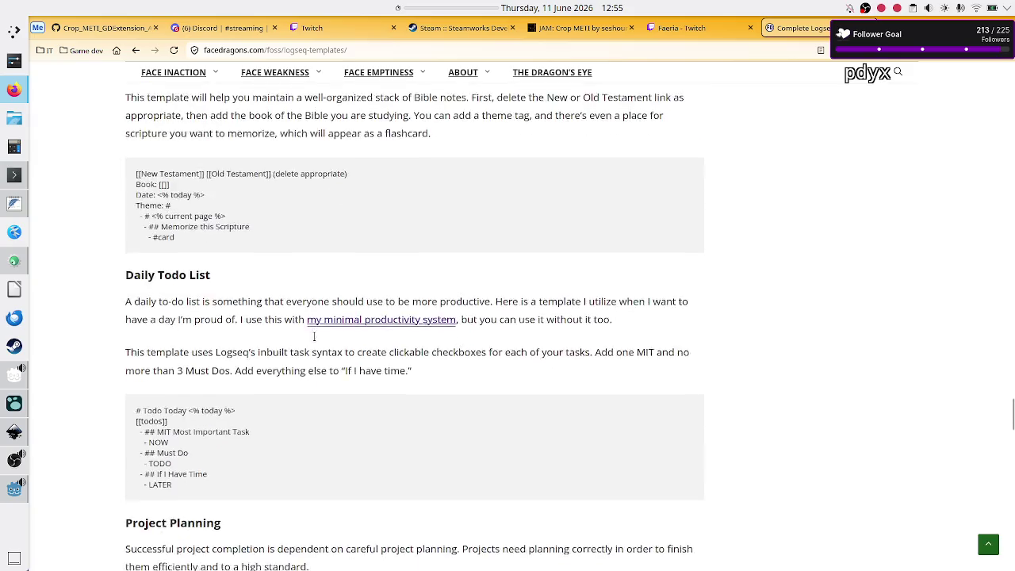
{"action": "scroll", "coordinate": [314, 337], "scroll_direction": "down", "scroll_amount": 9}
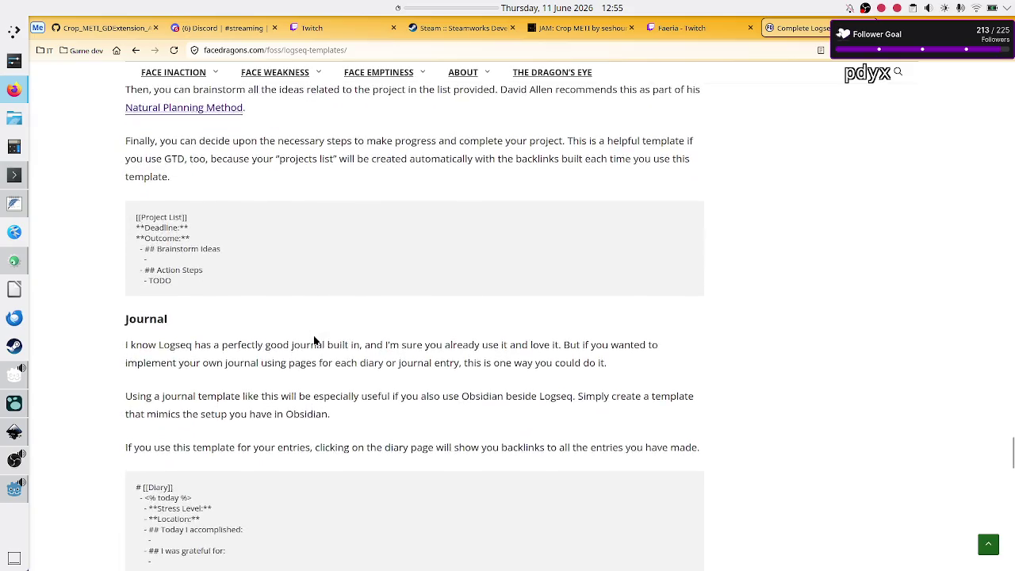
{"action": "scroll", "coordinate": [314, 339], "scroll_direction": "up", "scroll_amount": 2}
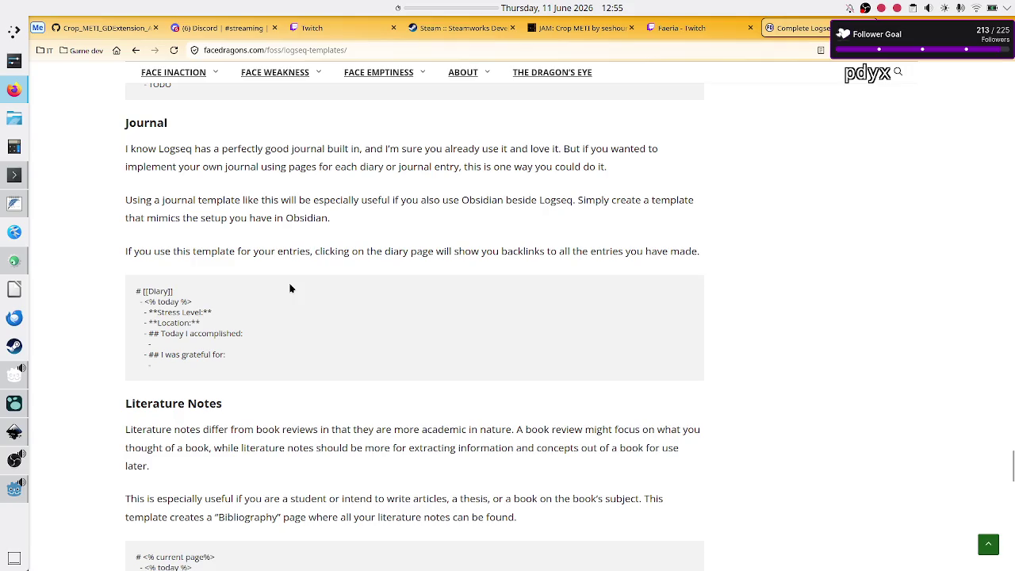
{"action": "scroll", "coordinate": [291, 285], "scroll_direction": "down", "scroll_amount": 4}
{"action": "scroll", "coordinate": [290, 288], "scroll_direction": "down", "scroll_amount": 6}
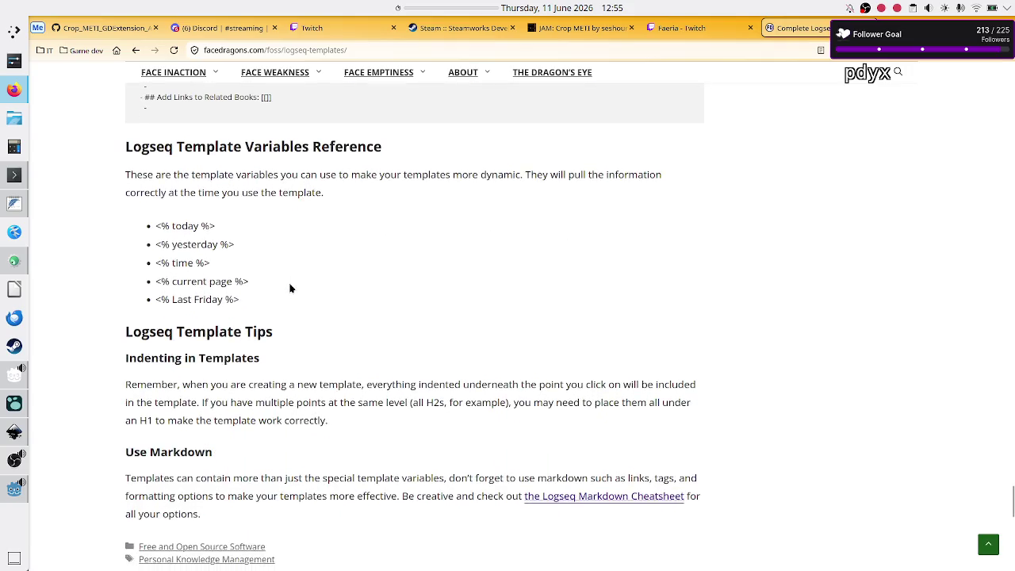
{"action": "scroll", "coordinate": [290, 288], "scroll_direction": "up", "scroll_amount": 10}
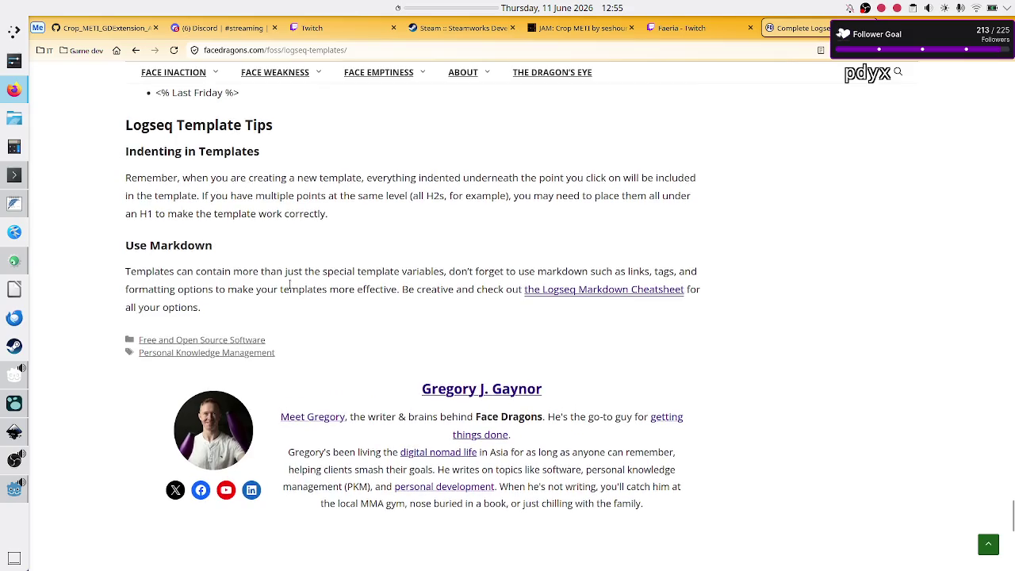
{"action": "scroll", "coordinate": [290, 288], "scroll_direction": "up", "scroll_amount": 15}
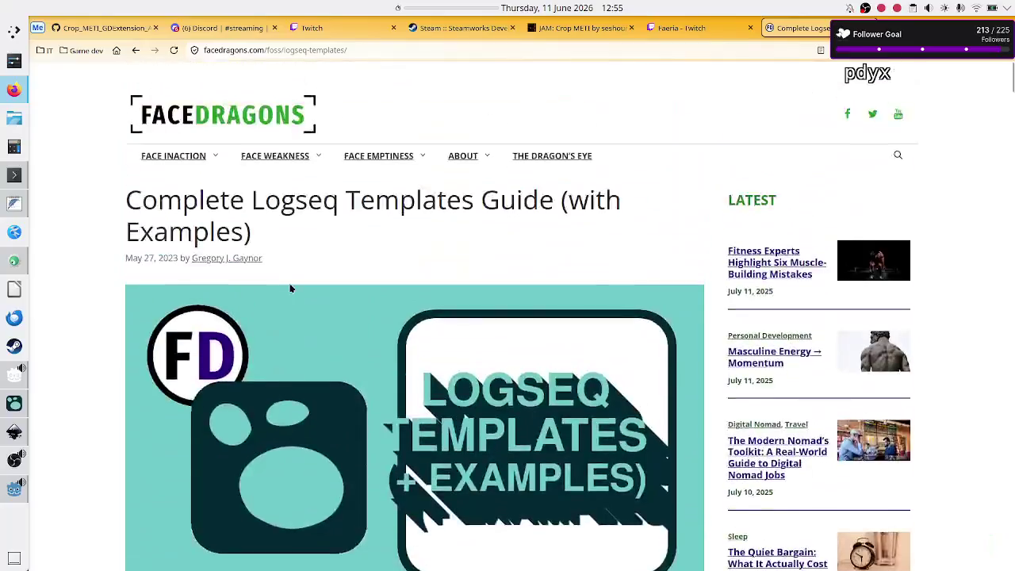
{"action": "scroll", "coordinate": [290, 288], "scroll_direction": "down", "scroll_amount": 4}
{"action": "scroll", "coordinate": [290, 287], "scroll_direction": "down", "scroll_amount": 1}
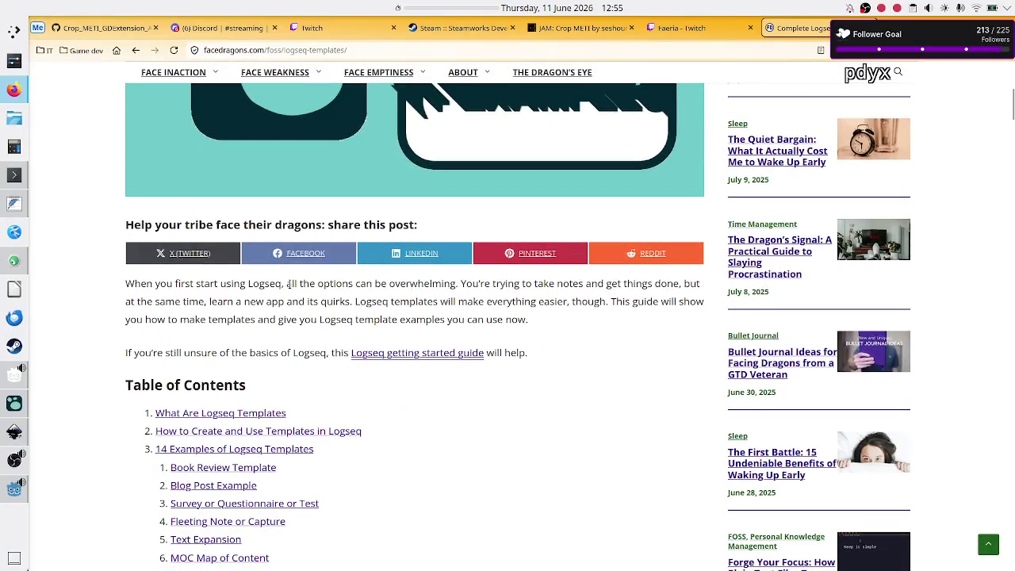
{"action": "key", "text": "alt+Tab"}
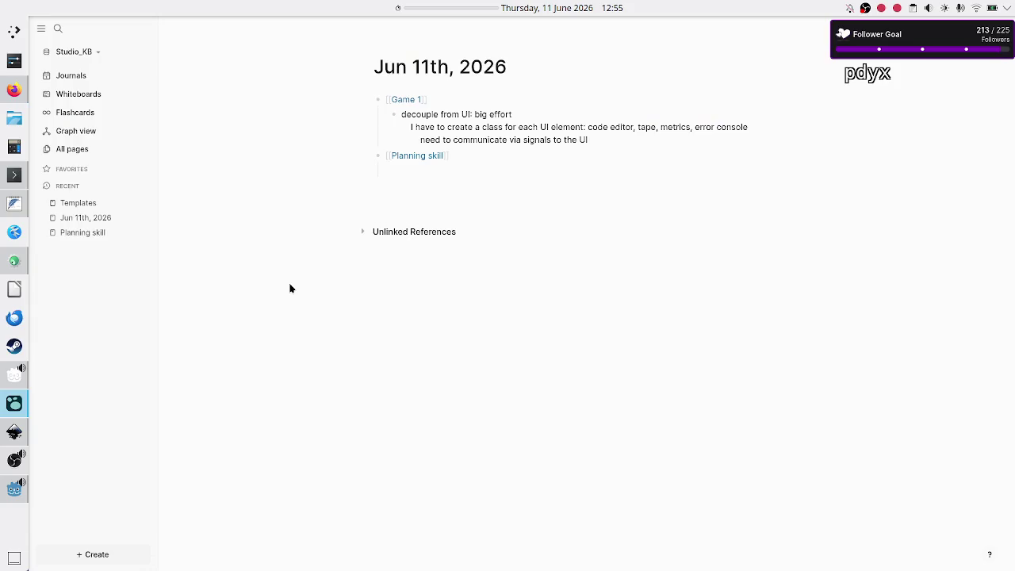
- Clear the stray block below Planning skill and review the Task plan template on the Templates page
{"action": "left_click", "coordinate": [457, 187]}
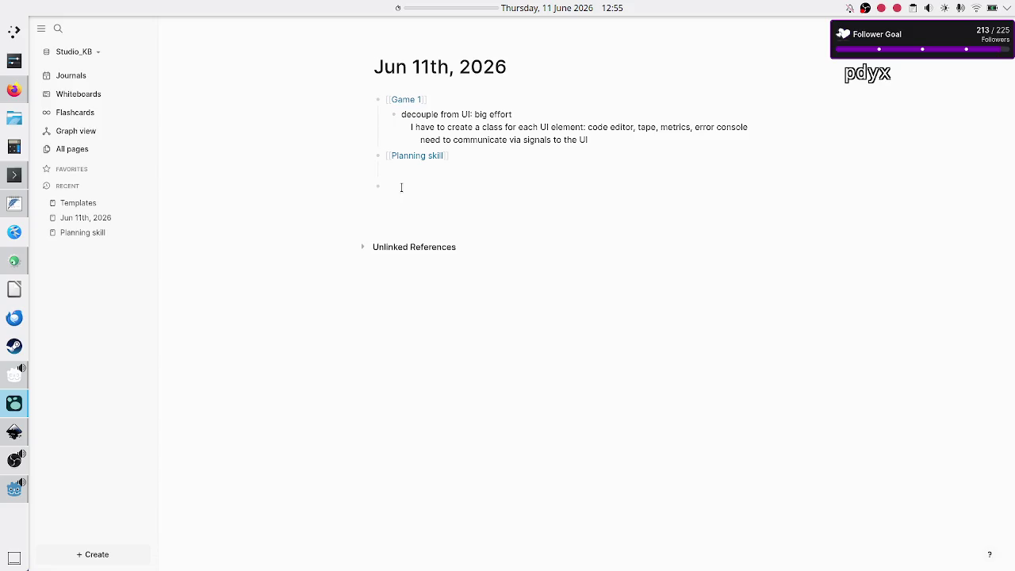
{"action": "key", "text": "BackSpace"}
{"action": "key", "text": "BackSpace"}
{"action": "key", "text": "Return"}
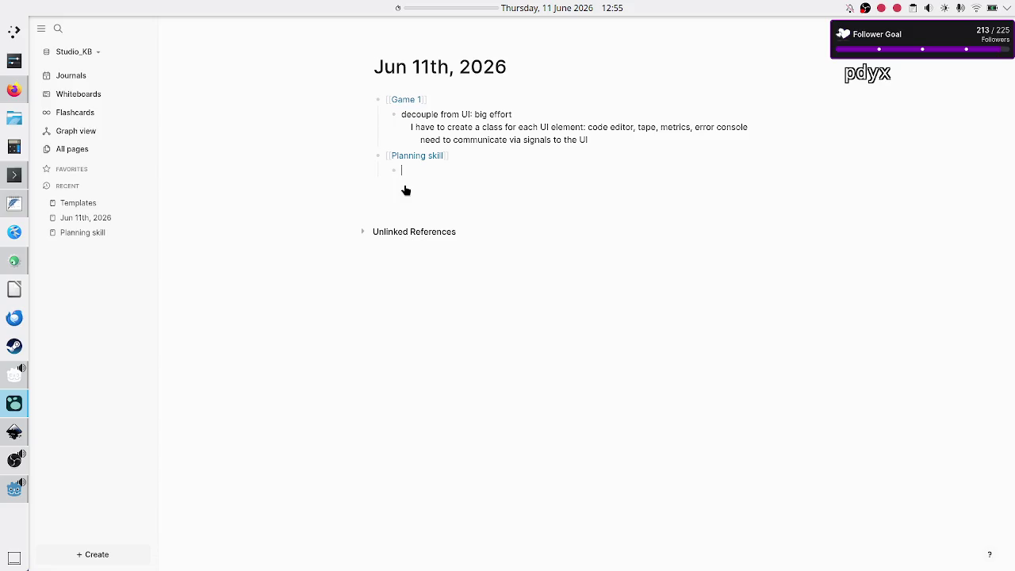
{"action": "left_click", "coordinate": [87, 203]}
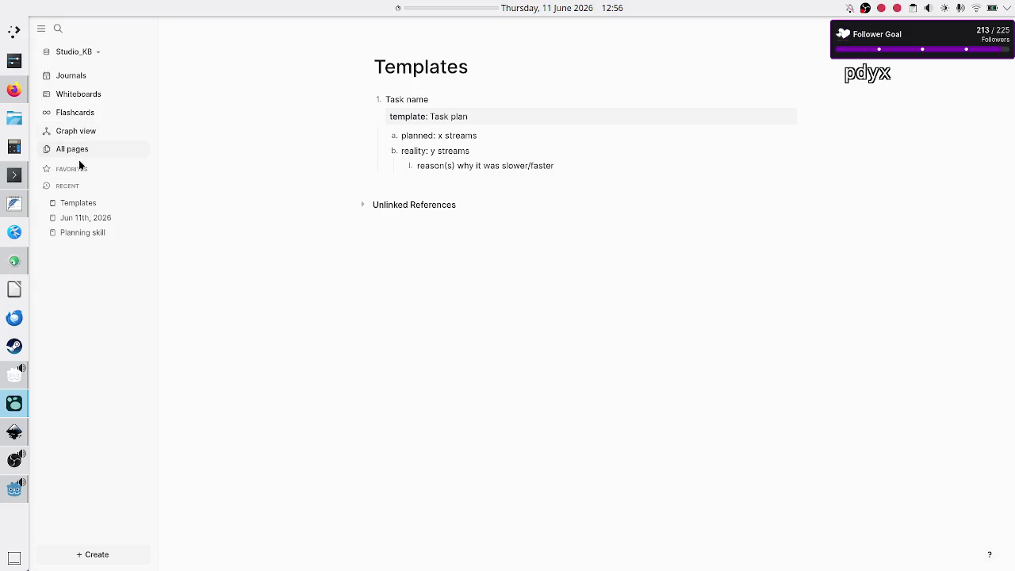
{"action": "left_click", "coordinate": [82, 219]}
- In the Jun 11th, 2026 journal, start a child block under Planning skill reading 'task pl'
{"action": "left_click", "coordinate": [411, 173]}
{"action": "type", "text": "#"}
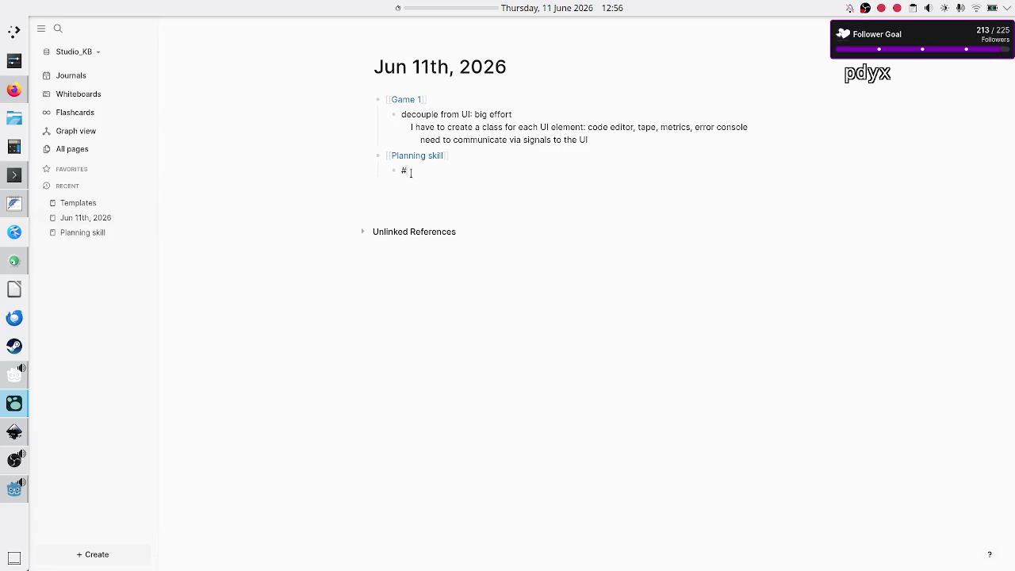
{"action": "type", "text": "Task"}
{"action": "key", "text": "BackSpace"}
{"action": "key", "text": "BackSpace"}
{"action": "key", "text": "BackSpace"}
{"action": "type", "text": "task"}
{"action": "type", "text": " pl"}
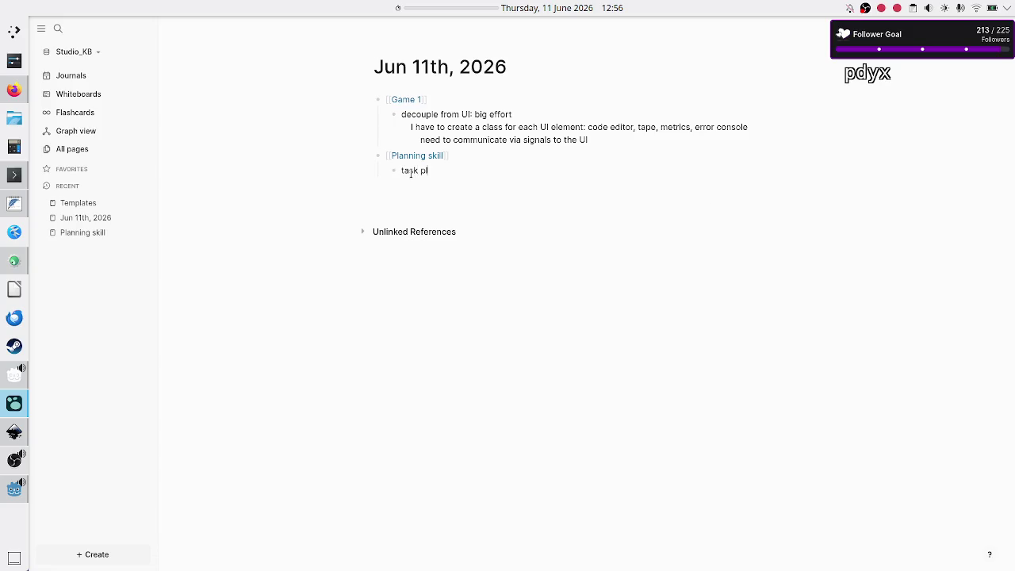